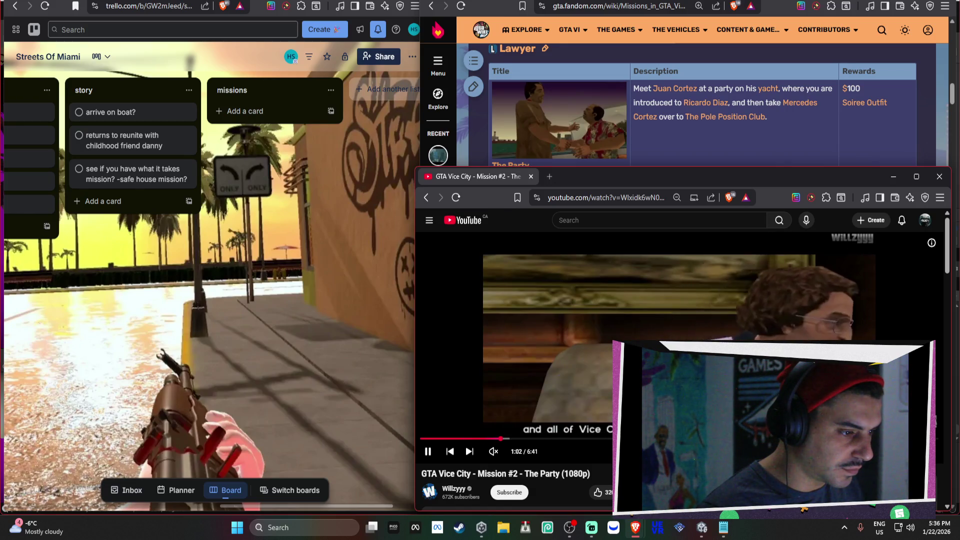
# Skip The Party walkthrough forward past the Rafael's storefront scene, then start a story card
pyautogui.press('l')
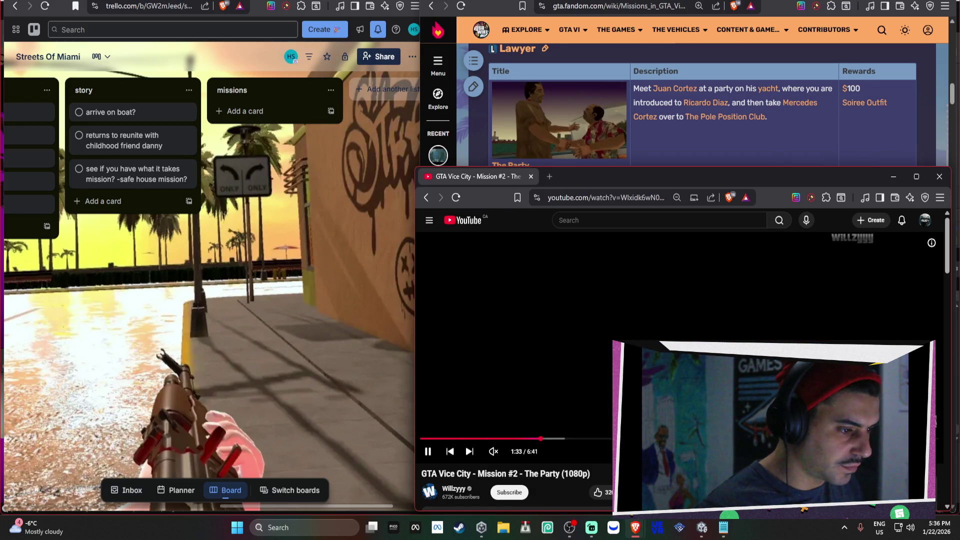
pyautogui.press('l')
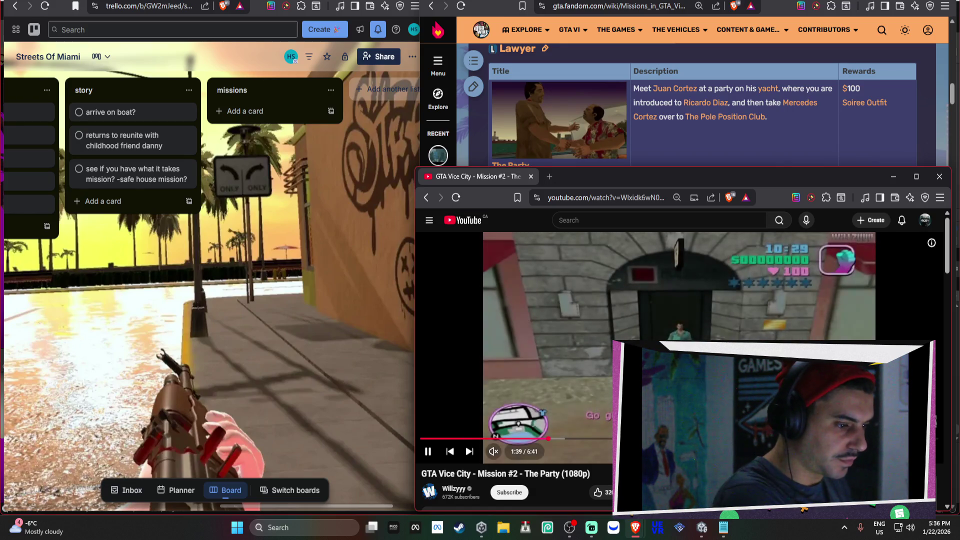
pyautogui.press('l')
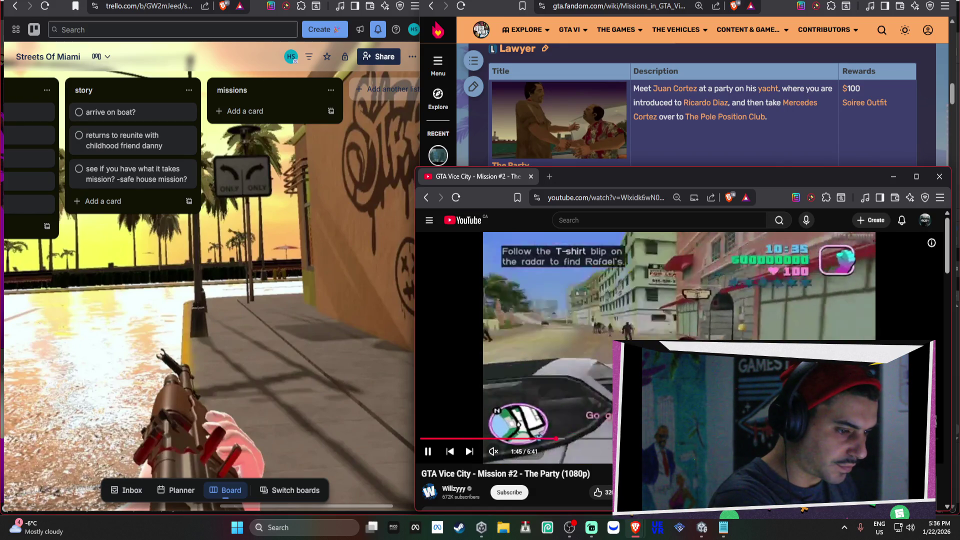
pyautogui.press('l')
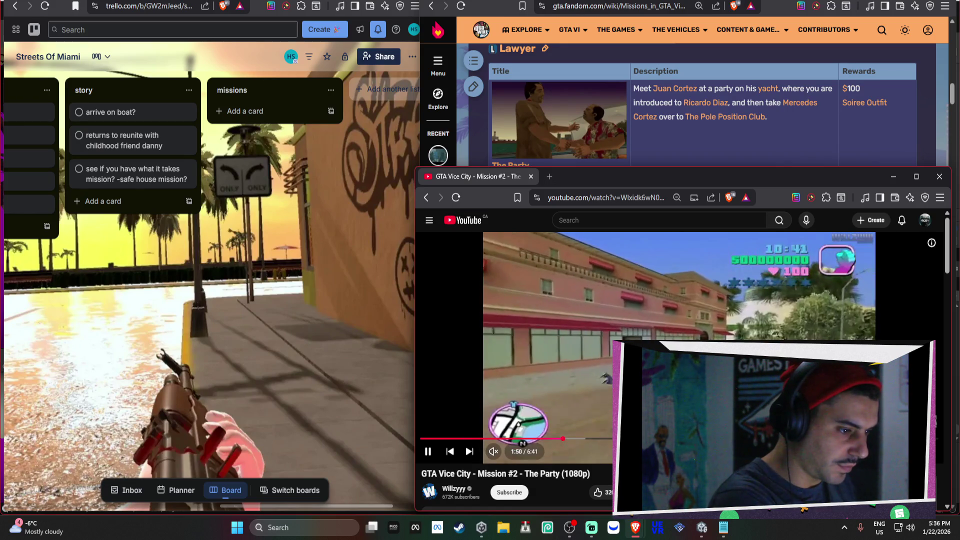
pyautogui.press('Right')
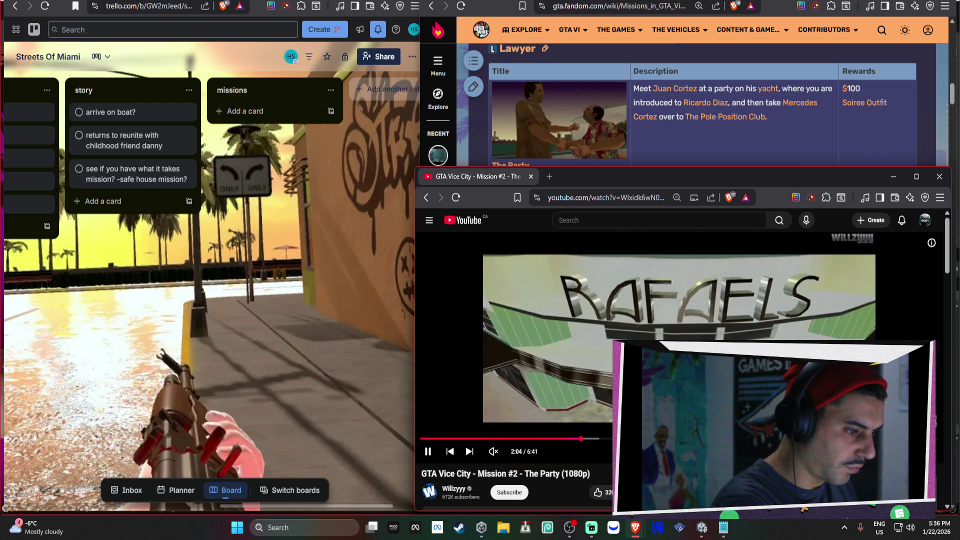
pyautogui.press('l')
pyautogui.press('Right')
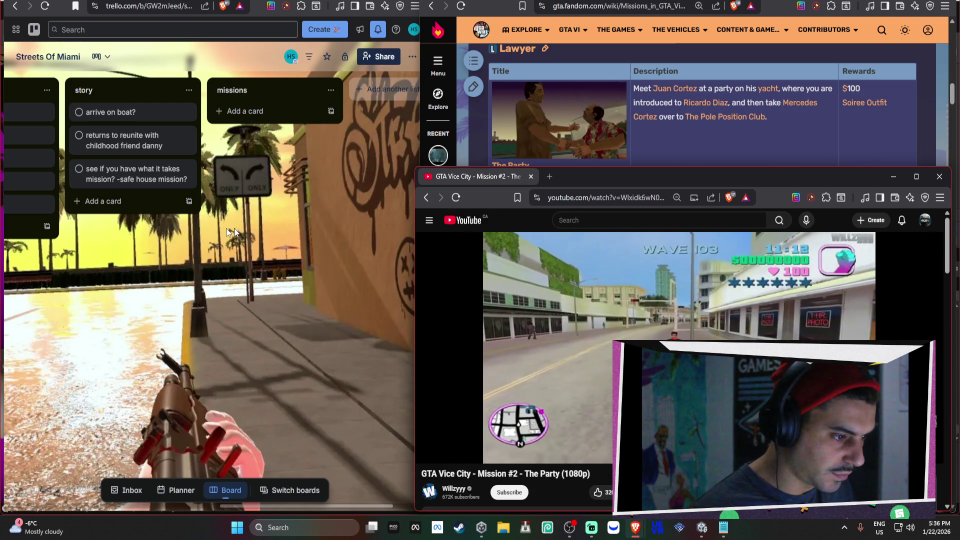
pyautogui.click(98, 197)
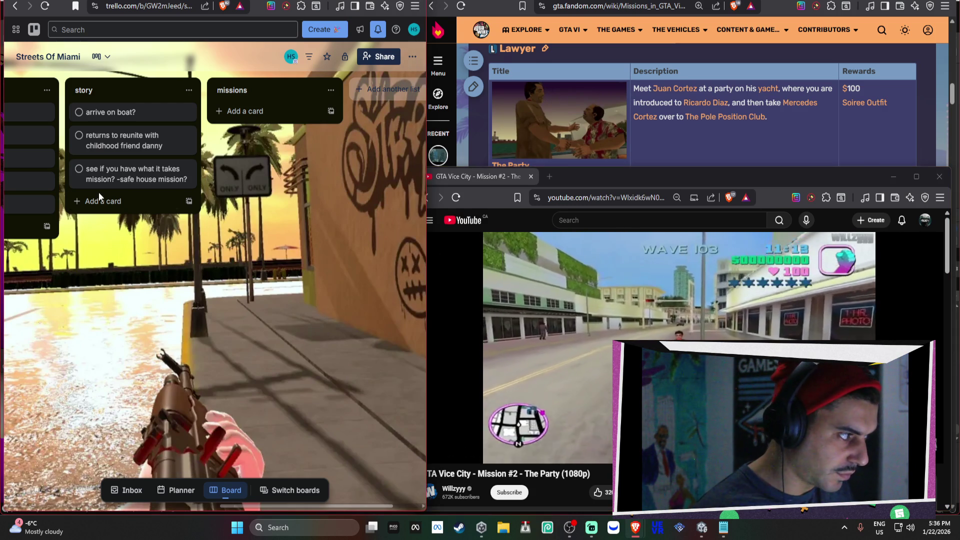
pyautogui.write('Cloth')
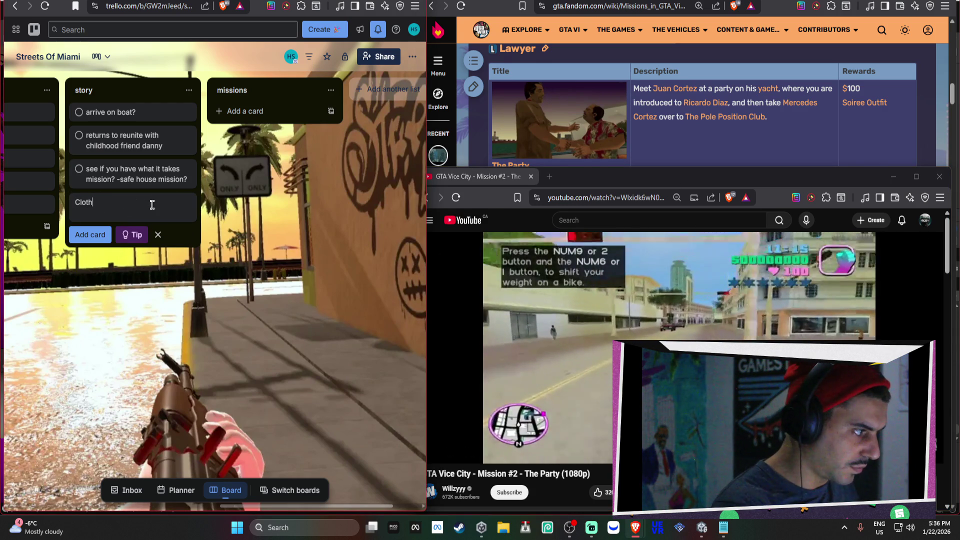
pyautogui.write('ing Store / party?')
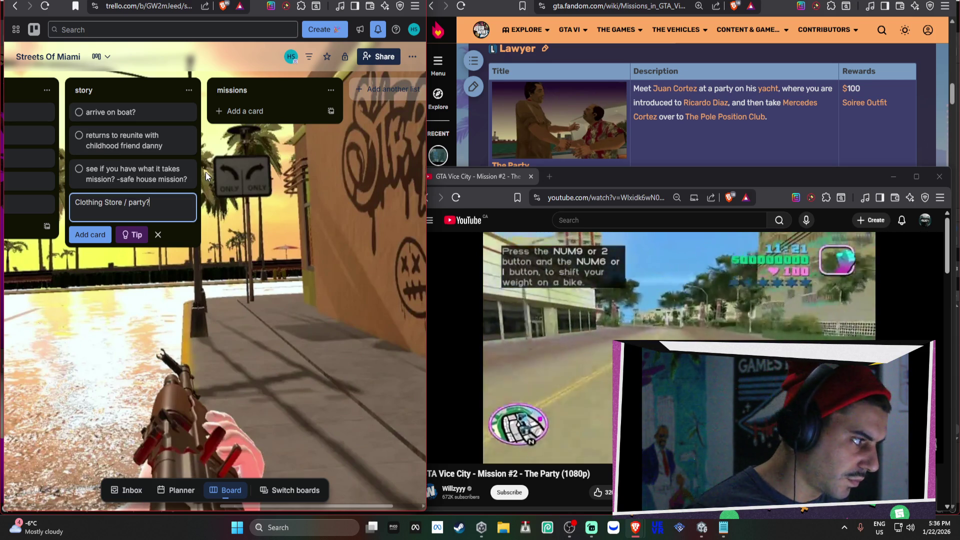
# Title the new story card 'Clothing Store ?' and save it to the list
pyautogui.press('BackSpace')
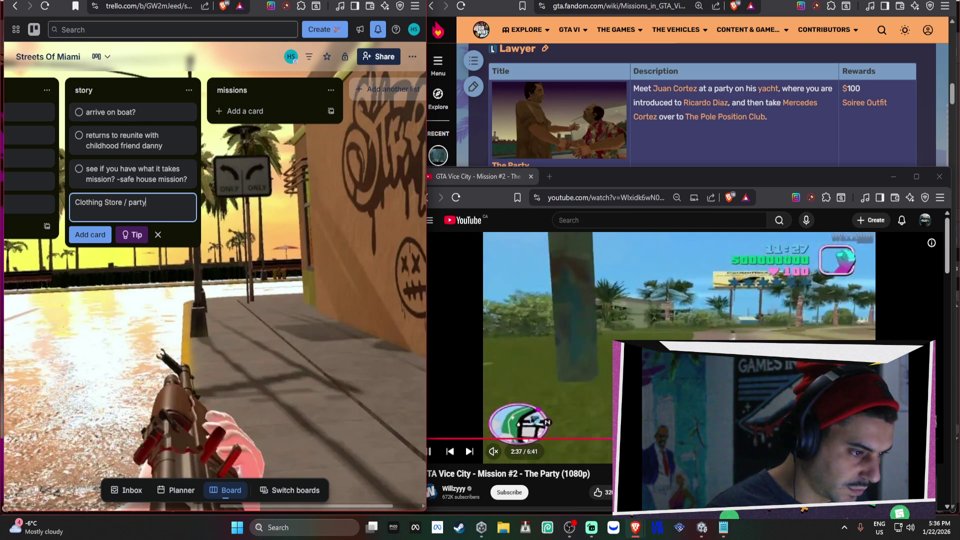
pyautogui.moveTo(426, 337); pyautogui.dragTo(417, 337)
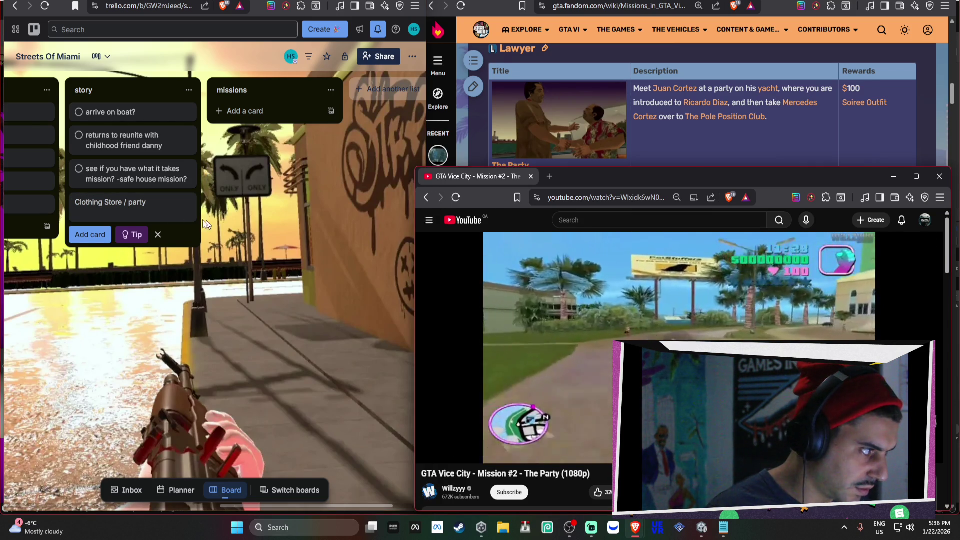
pyautogui.click(154, 203)
pyautogui.press('BackSpace')
pyautogui.press('BackSpace')
pyautogui.press('BackSpace')
pyautogui.press('BackSpace')
pyautogui.press('BackSpace')
pyautogui.press('BackSpace')
pyautogui.press('BackSpace')
pyautogui.press('BackSpace')
pyautogui.write('?')
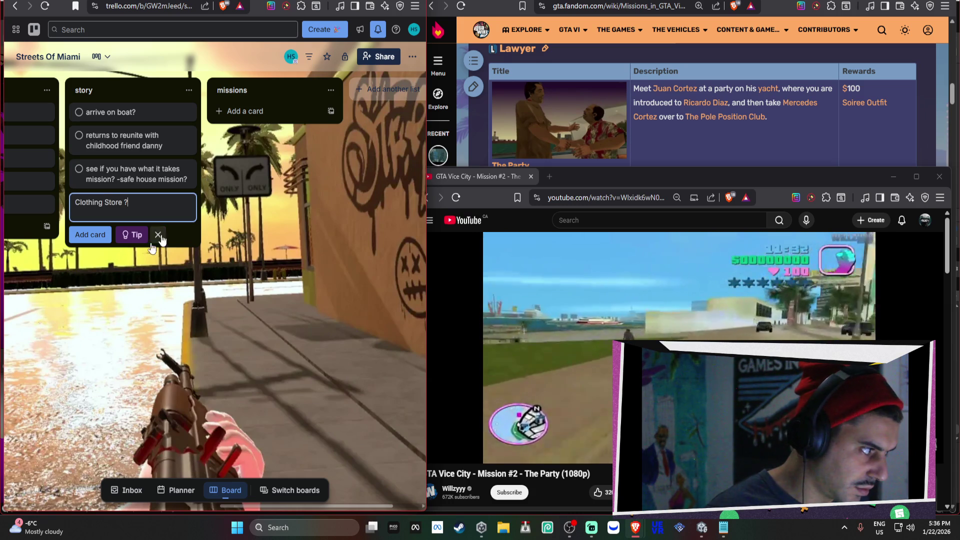
pyautogui.press('Return')
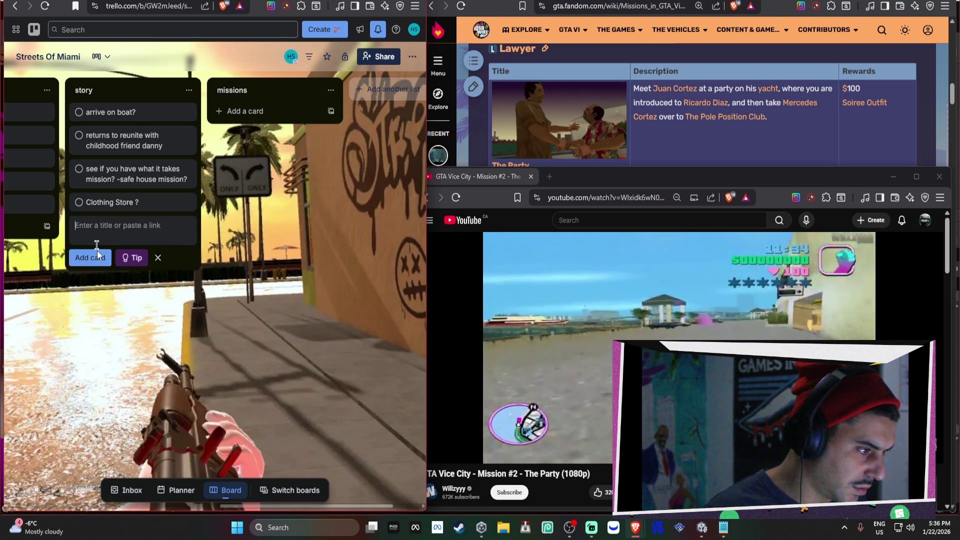
# Skip to the end of The Party walkthrough and jump to the next playlist video
pyautogui.click(580, 333)
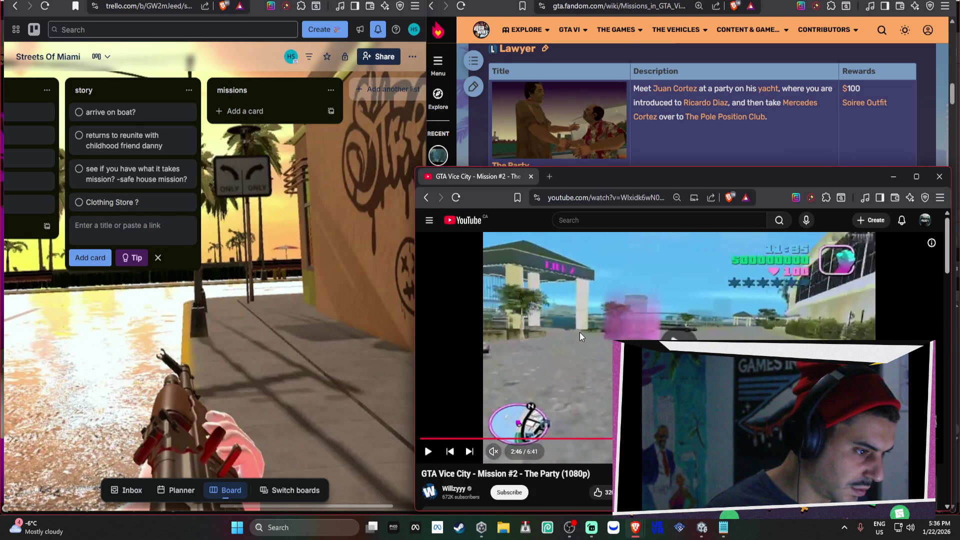
pyautogui.press('l')
pyautogui.press('l')
pyautogui.press('l')
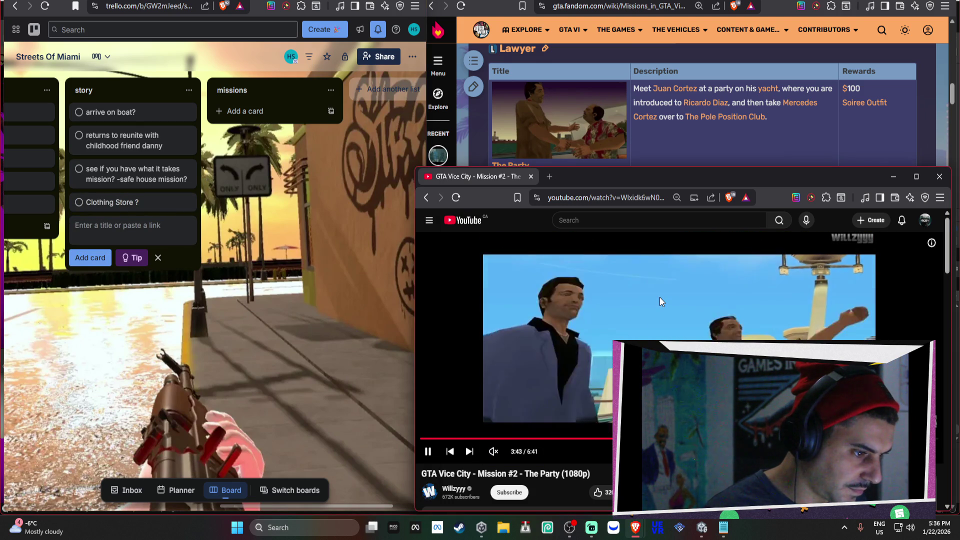
pyautogui.press('l')
pyautogui.press('l')
pyautogui.press('l')
pyautogui.press('l')
pyautogui.press('l')
pyautogui.press('l')
pyautogui.press('l')
pyautogui.press('l')
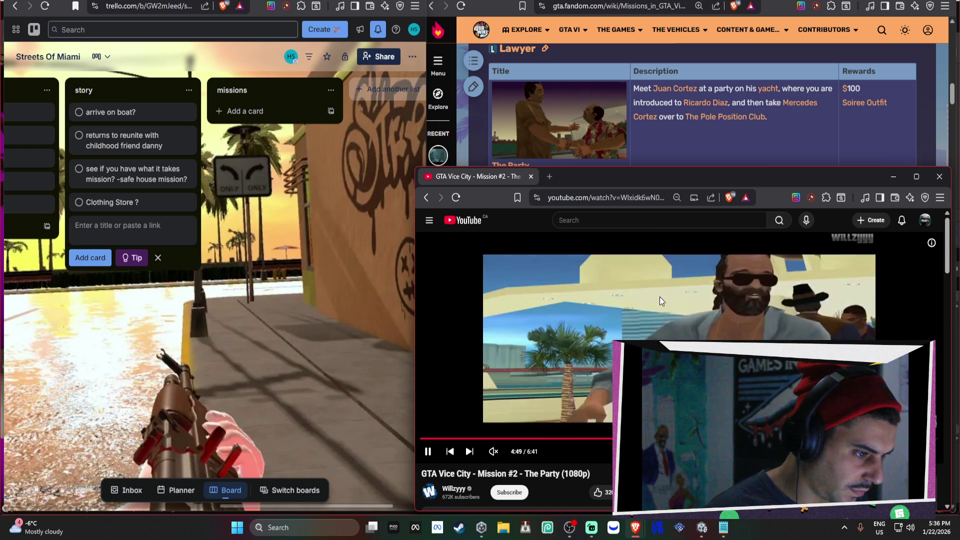
pyautogui.press('l')
pyautogui.press('l')
pyautogui.press('l')
pyautogui.press('l')
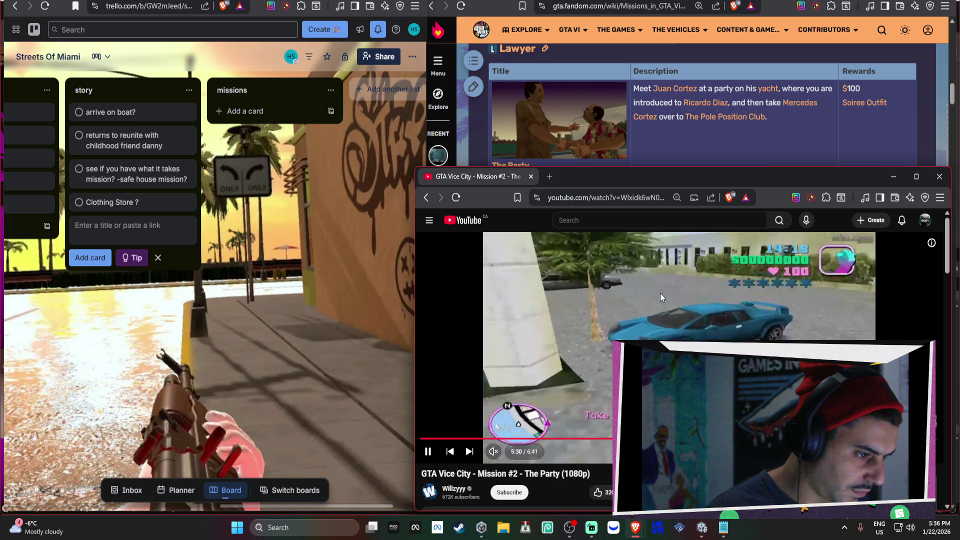
pyautogui.press('l')
pyautogui.press('l')
pyautogui.press('l')
pyautogui.press('l')
pyautogui.press('l')
pyautogui.press('l')
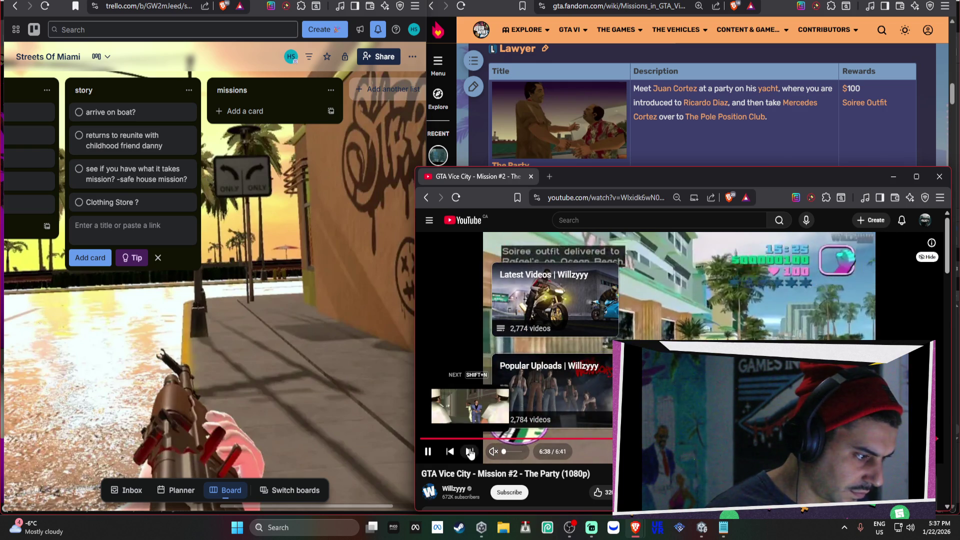
pyautogui.press('l')
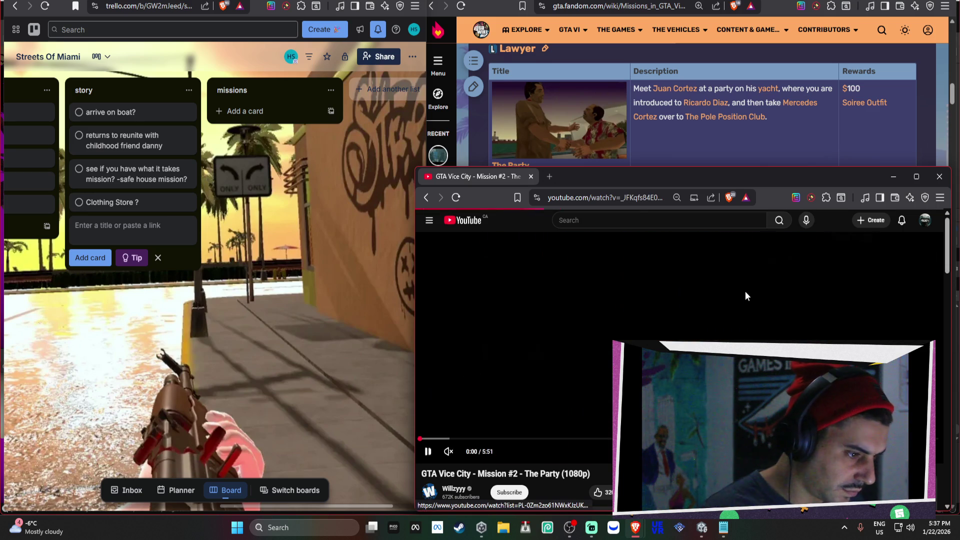
pyautogui.press('l')
# Skip the Back Alley Brawl video past the cutscene to gameplay, rewinding ten seconds
pyautogui.press('l')
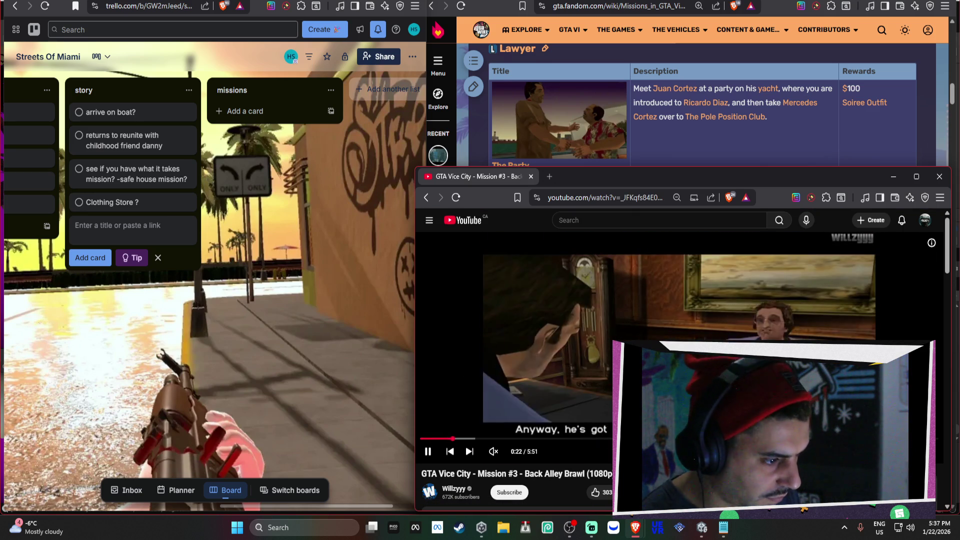
pyautogui.press('l')
pyautogui.press('l')
pyautogui.press('l')
pyautogui.press('l')
pyautogui.press('l')
pyautogui.press('l')
pyautogui.press('l')
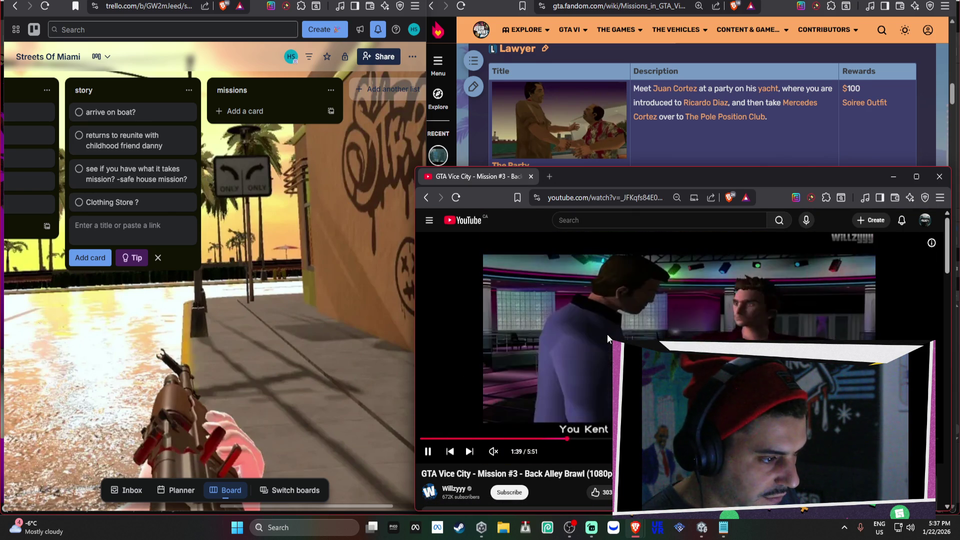
pyautogui.press('l')
pyautogui.press('l')
pyautogui.press('l')
pyautogui.press('l')
pyautogui.press('l')
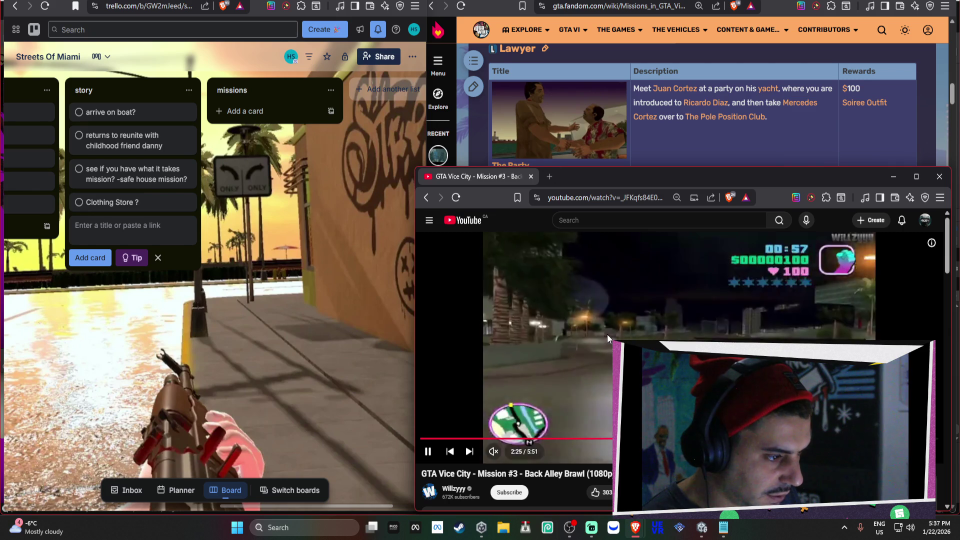
pyautogui.press('l')
pyautogui.press('l')
pyautogui.press('l')
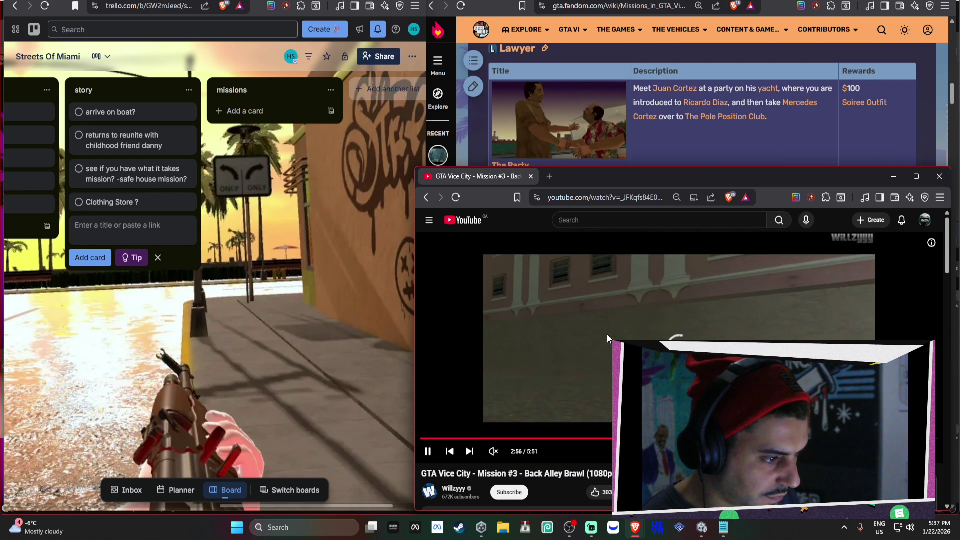
pyautogui.press('Left')
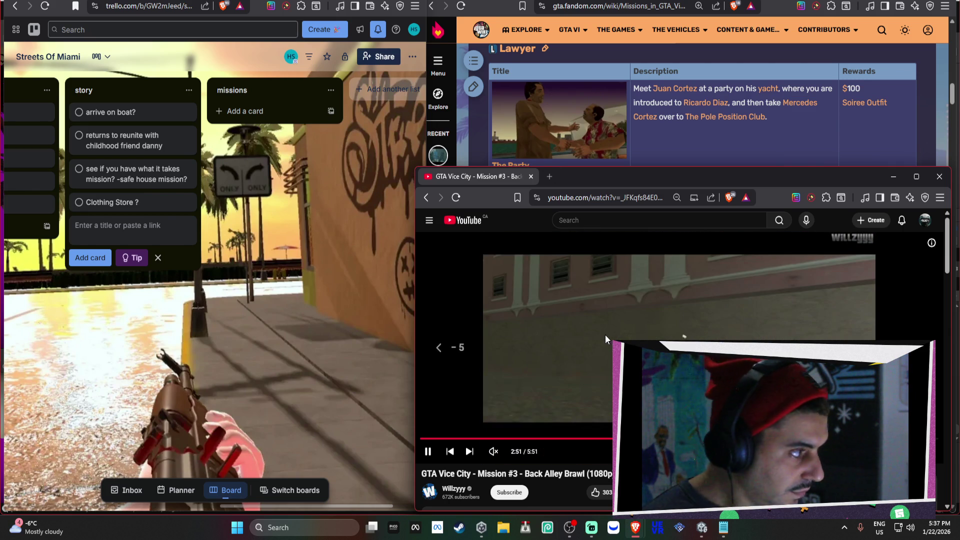
pyautogui.press('Left')
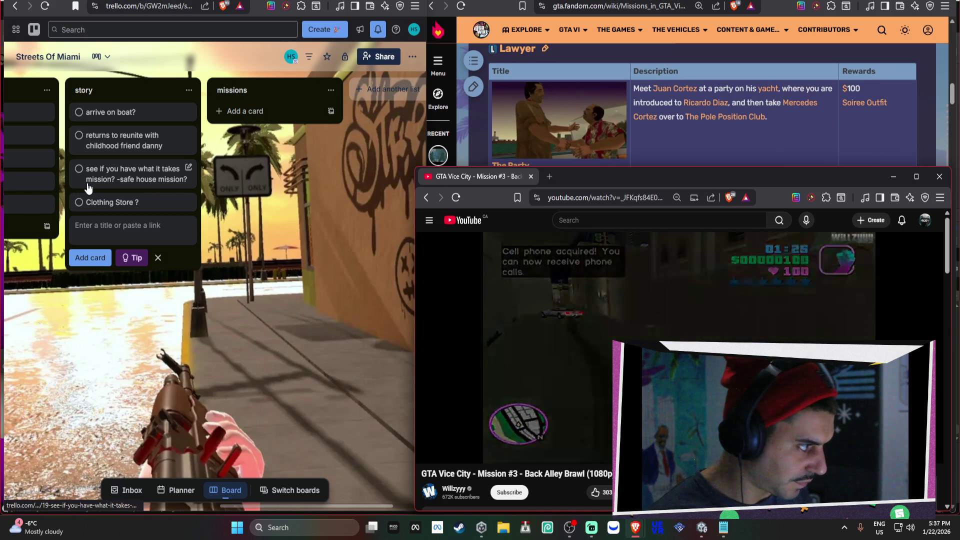
pyautogui.click(87, 187)
# Move the safe house card below Clothing Store and open the Clothing Store ? card
pyautogui.press('Escape')
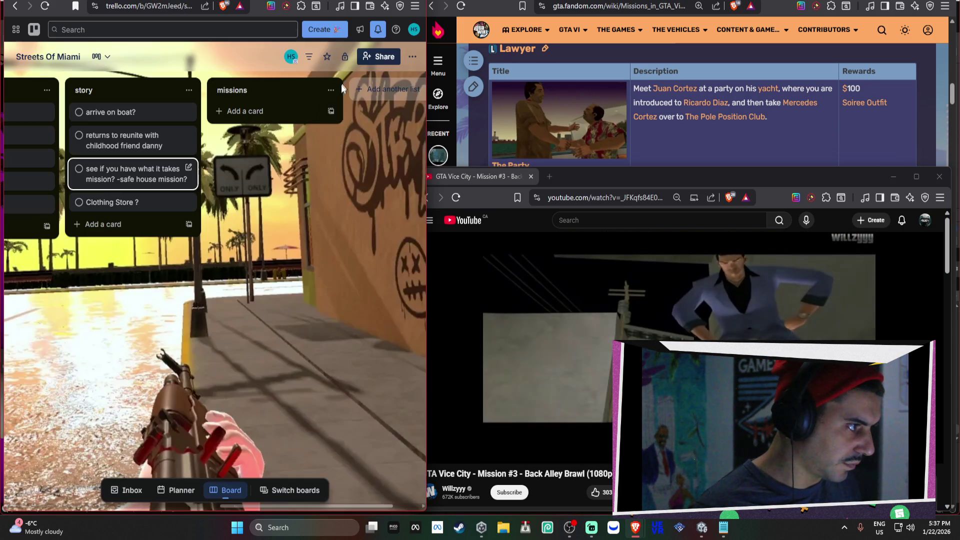
pyautogui.moveTo(178, 175); pyautogui.dragTo(147, 211)
pyautogui.click(168, 174)
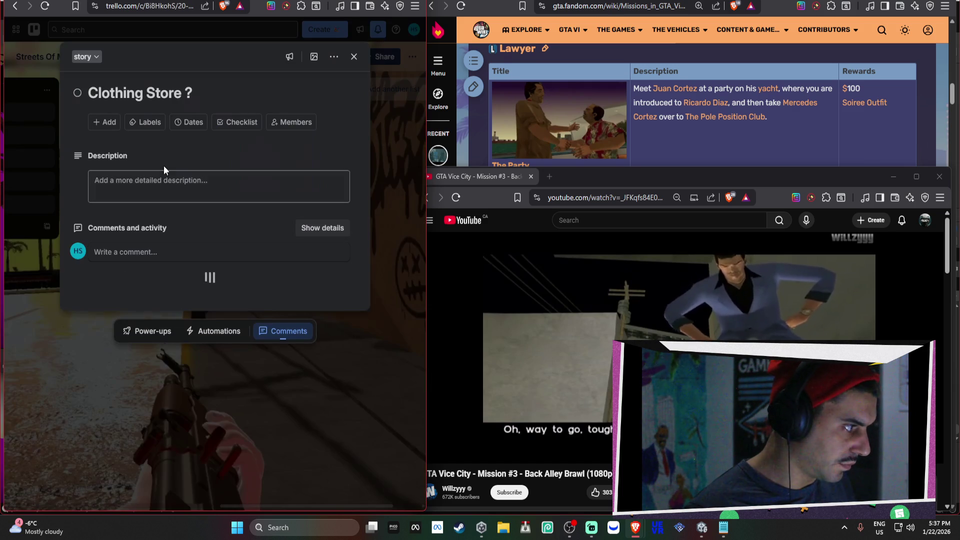
# Retitle the card 'Clothing Store / beat up chef' and return to the board
pyautogui.click(194, 91)
pyautogui.press('BackSpace')
pyautogui.press('BackSpace')
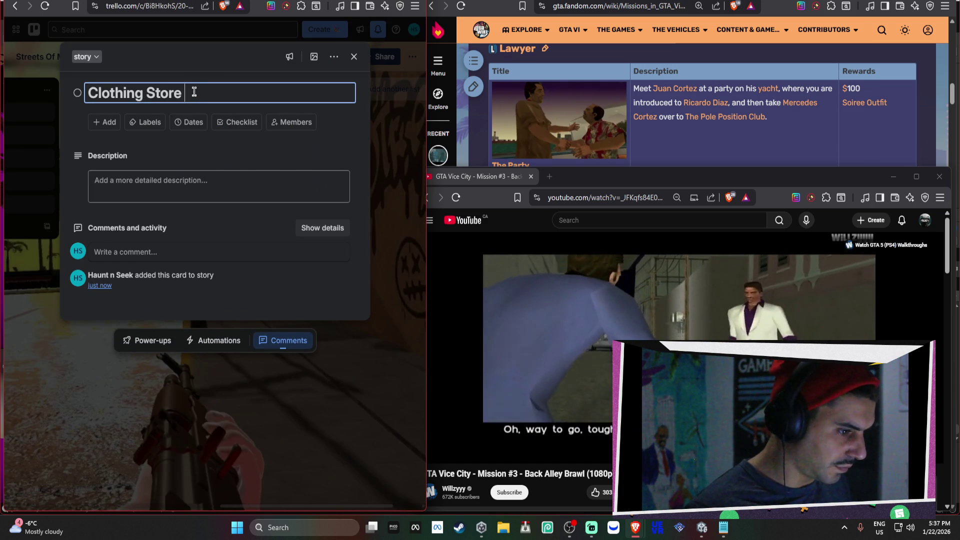
pyautogui.write('/ beat')
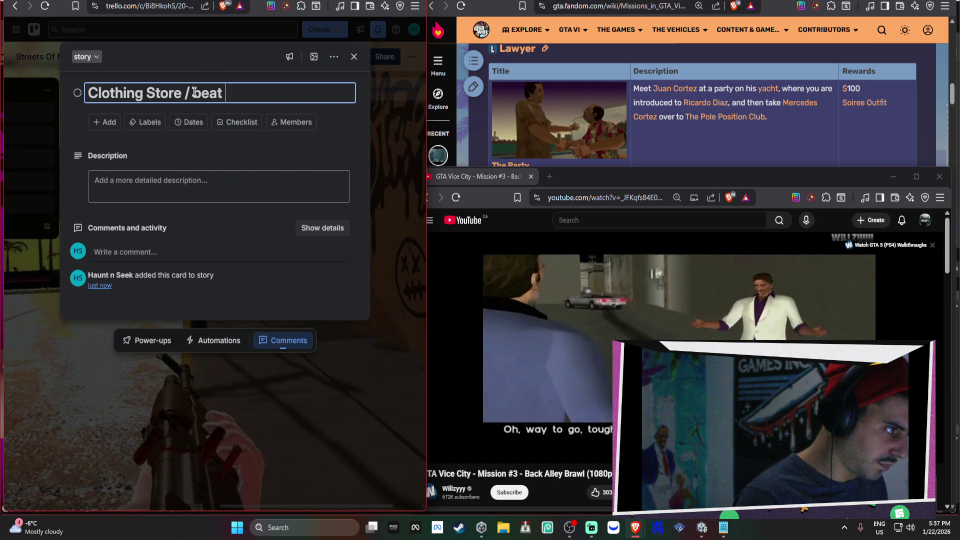
pyautogui.write(' up chef m')
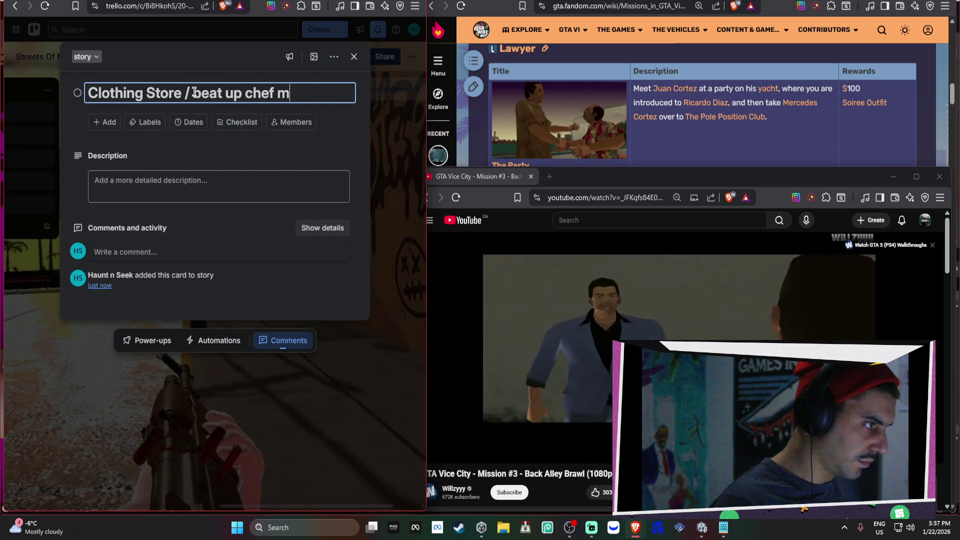
pyautogui.write('ission')
pyautogui.press('BackSpace')
pyautogui.press('BackSpace')
pyautogui.press('BackSpace')
pyautogui.press('BackSpace')
pyautogui.press('BackSpace')
pyautogui.press('BackSpace')
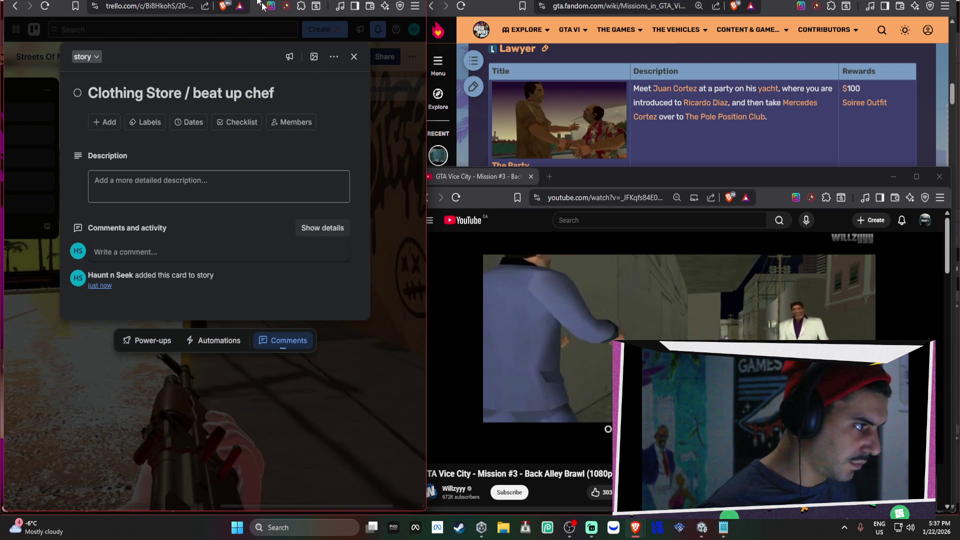
pyautogui.click(405, 157)
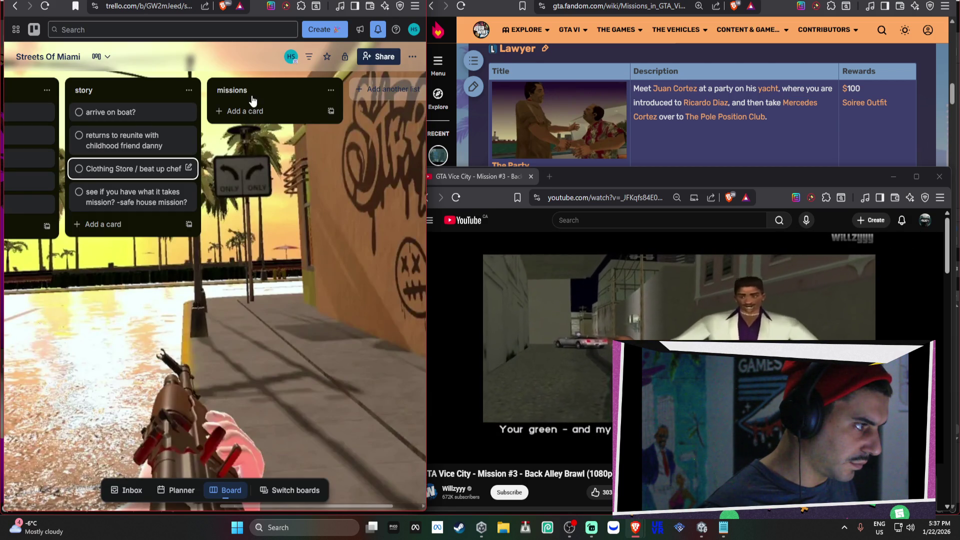
# Add a 'Go to safe house' card to the missions list and open its details
pyautogui.click(241, 111)
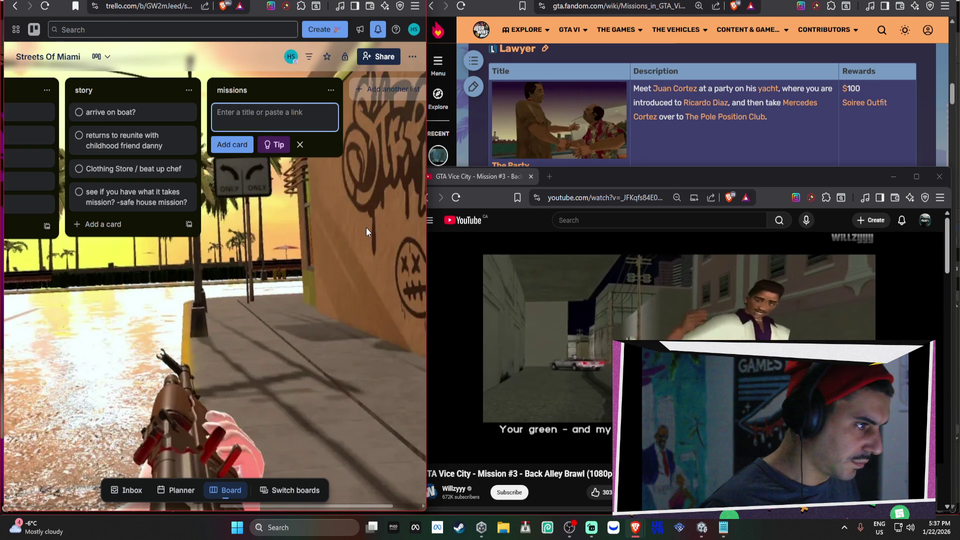
pyautogui.write('Go t')
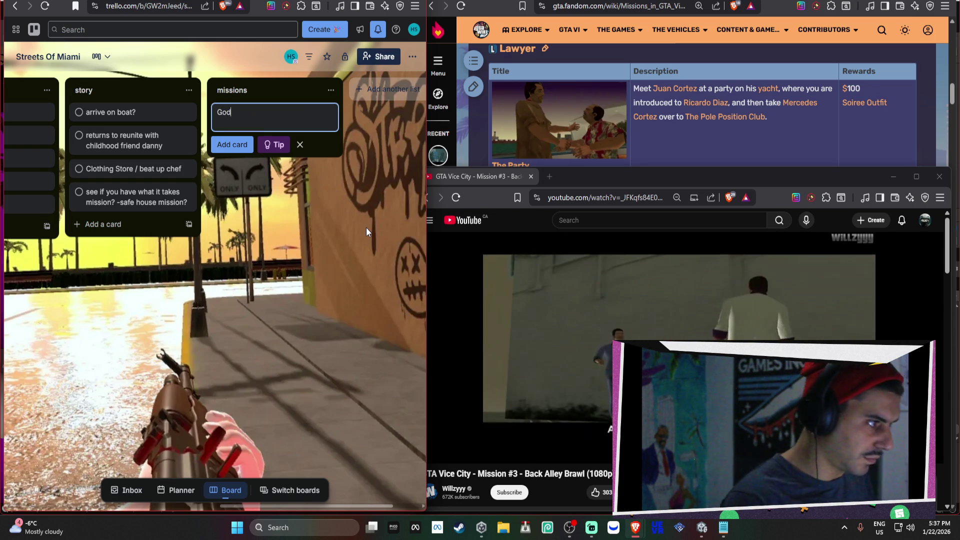
pyautogui.write('o safe house')
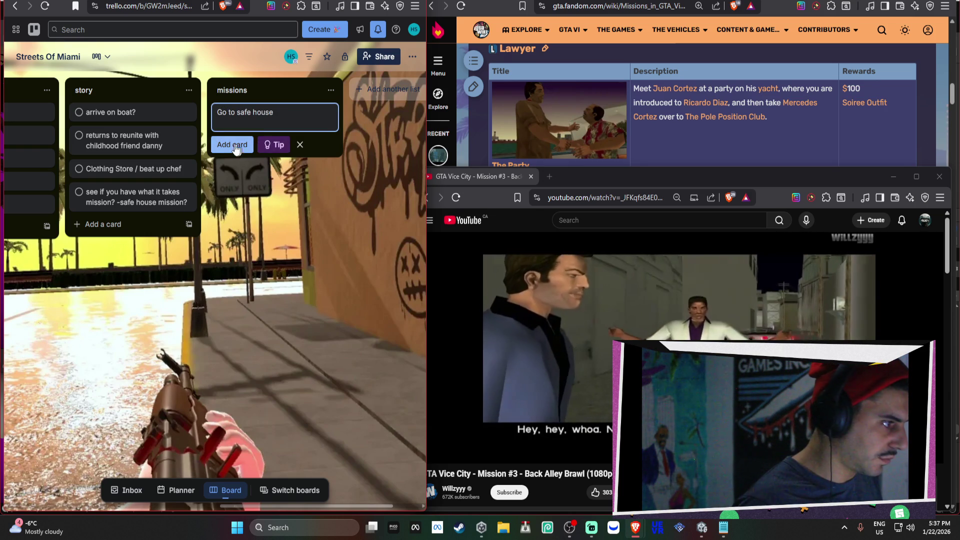
pyautogui.press('Return')
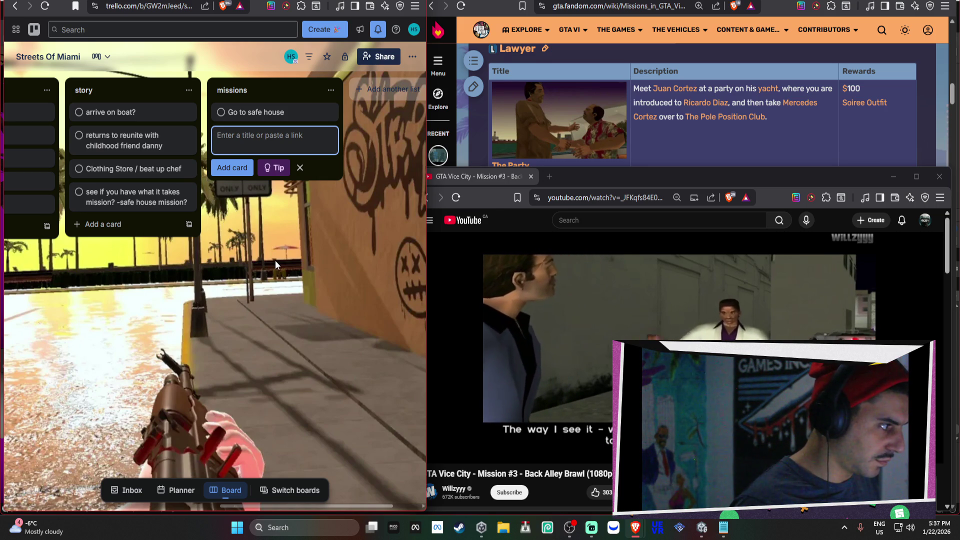
pyautogui.click(306, 111)
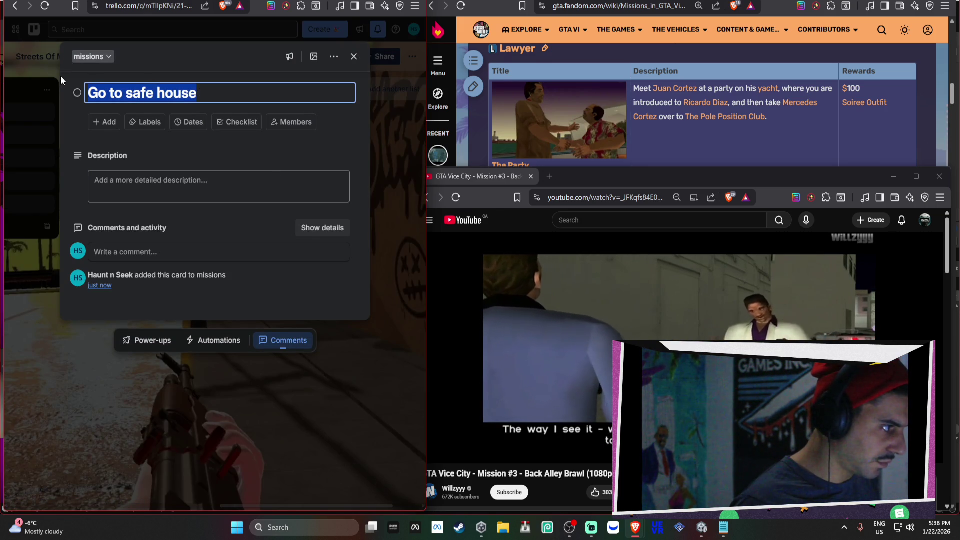
pyautogui.write('Get off bo')
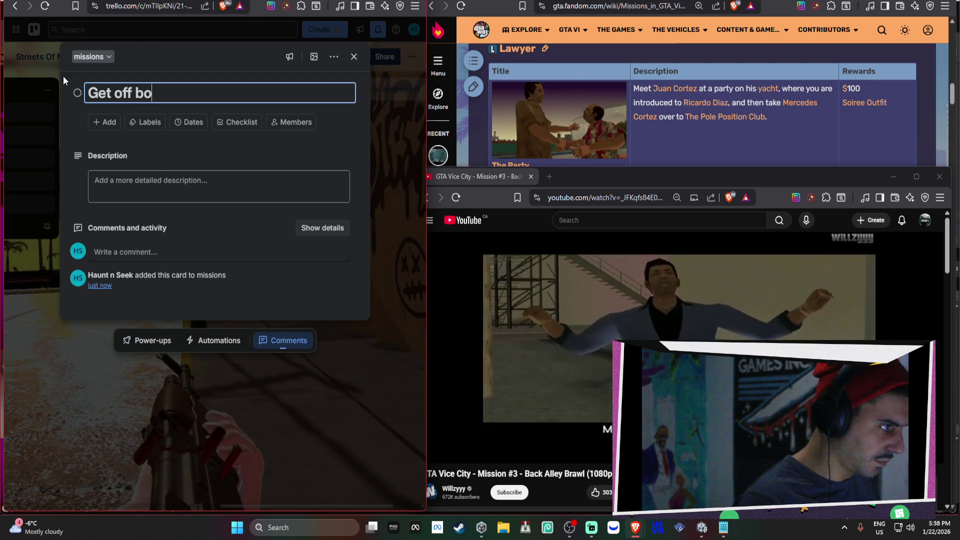
pyautogui.write('at meet dan')
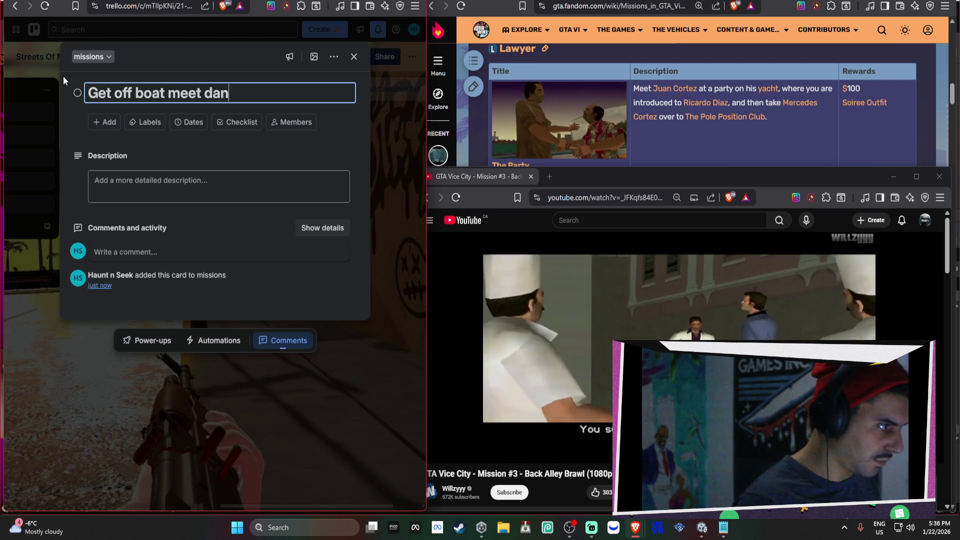
pyautogui.write('ny')
# Confirm the 'Get off boat meet danny' title and add a second 'Go to safe house' card below
pyautogui.press('Return')
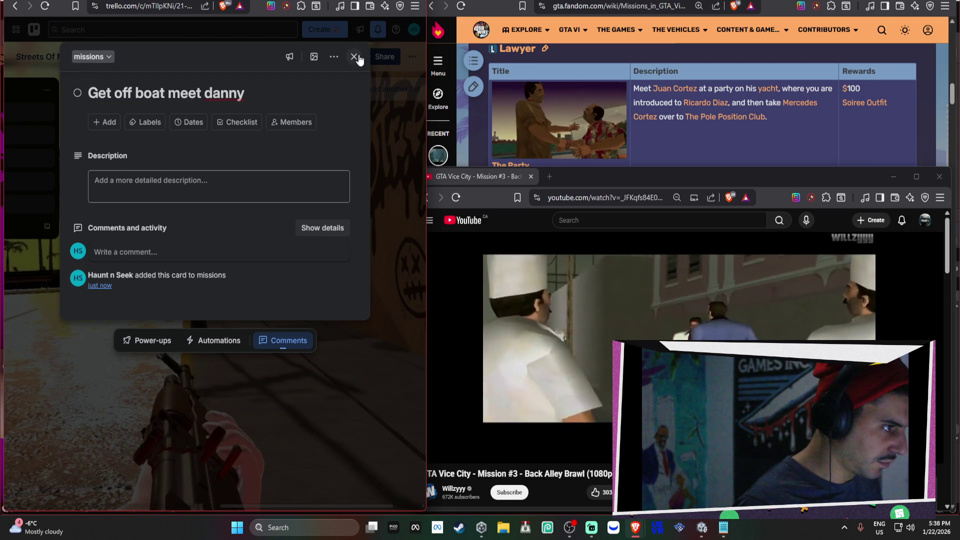
pyautogui.click(355, 57)
pyautogui.click(255, 134)
pyautogui.write('Go to safe house')
pyautogui.press('Return')
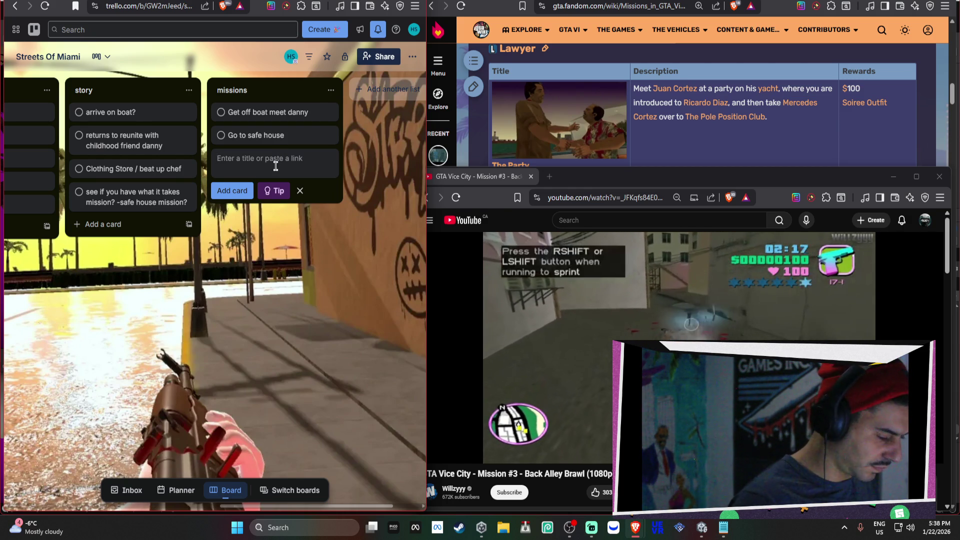
pyautogui.write('ve / closet')
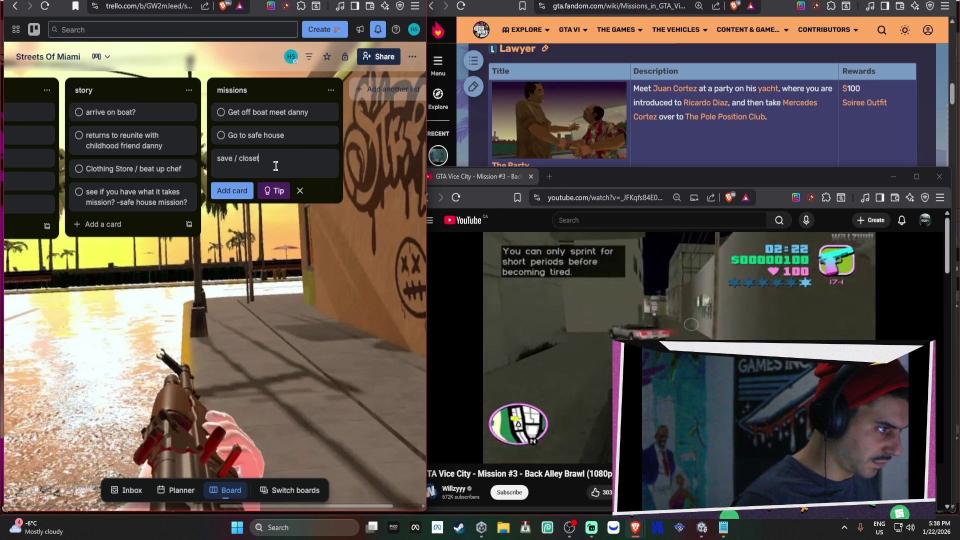
# Save the 'save / closet' card to the missions list
pyautogui.press('Return')
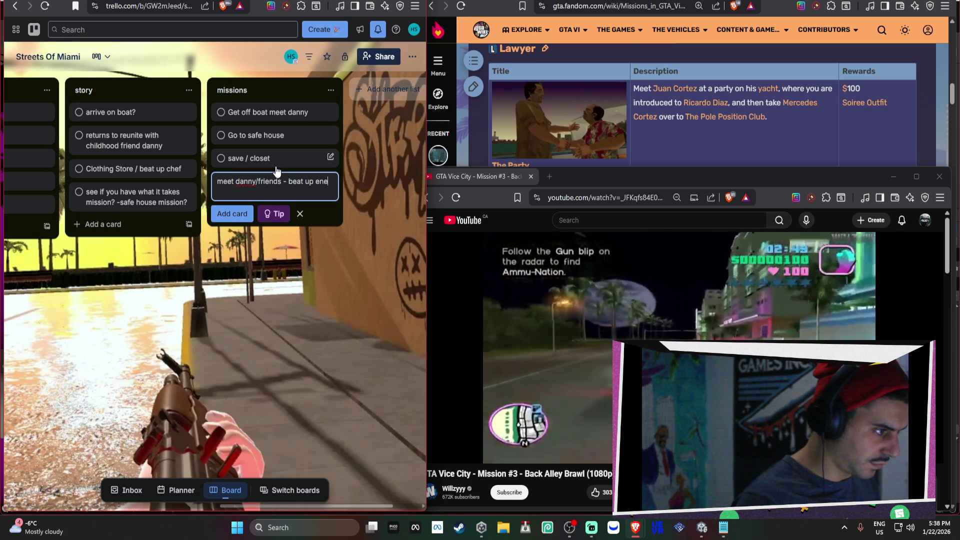
pyautogui.write('my take pager or phone')
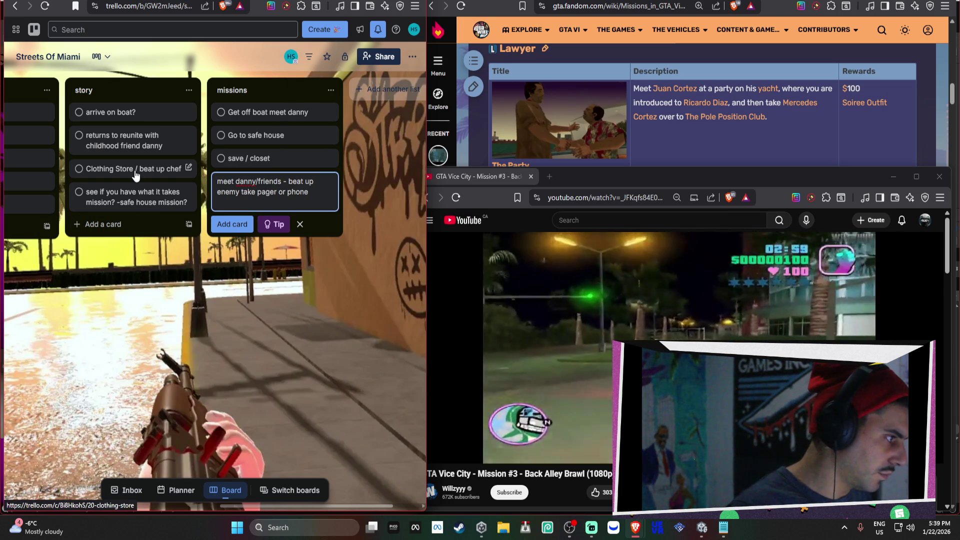
# Move the 'see if you have what it takes' card to second and save 'meet danny/friends - at store or appt'
pyautogui.moveTo(129, 206); pyautogui.dragTo(129, 143)
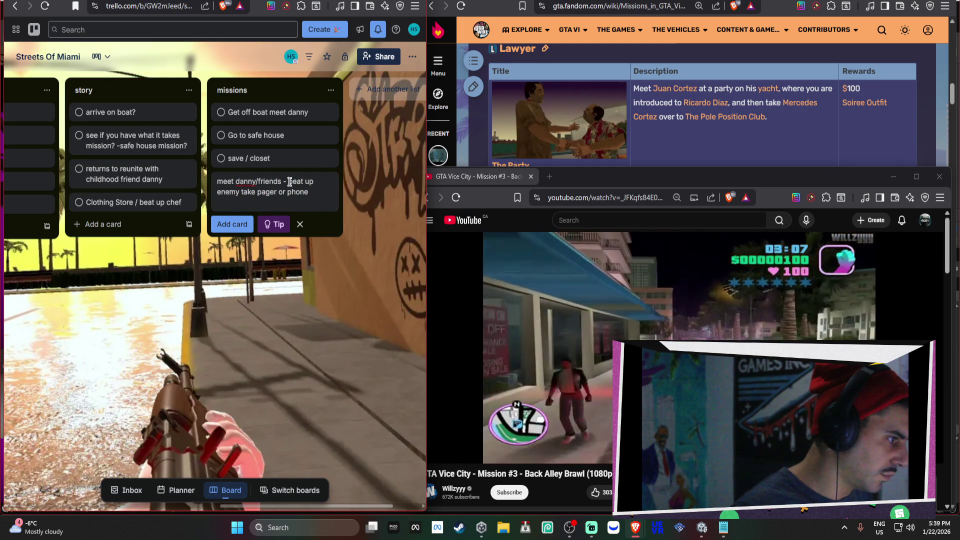
pyautogui.moveTo(288, 181); pyautogui.dragTo(303, 203)
pyautogui.hotkey('ctrl', 'c')
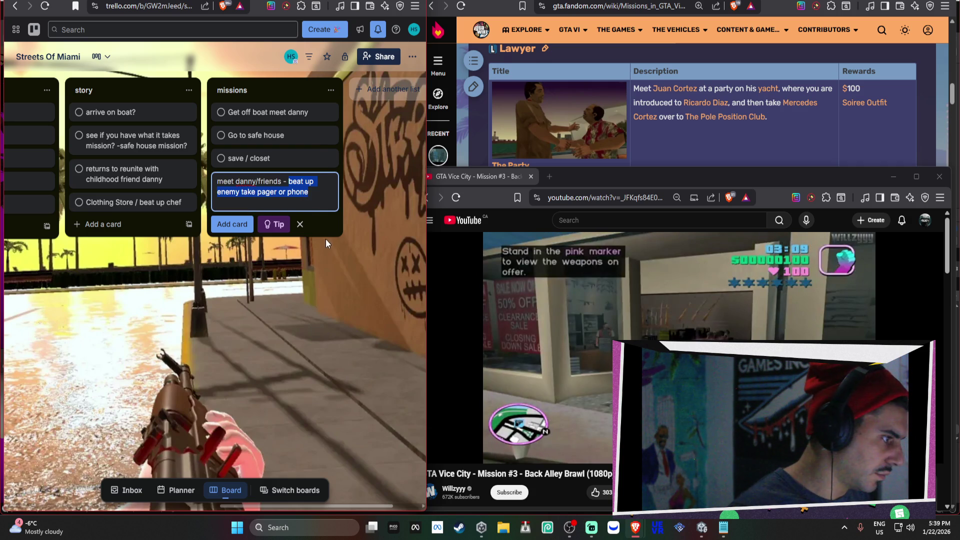
pyautogui.press('BackSpace')
pyautogui.write('at sto')
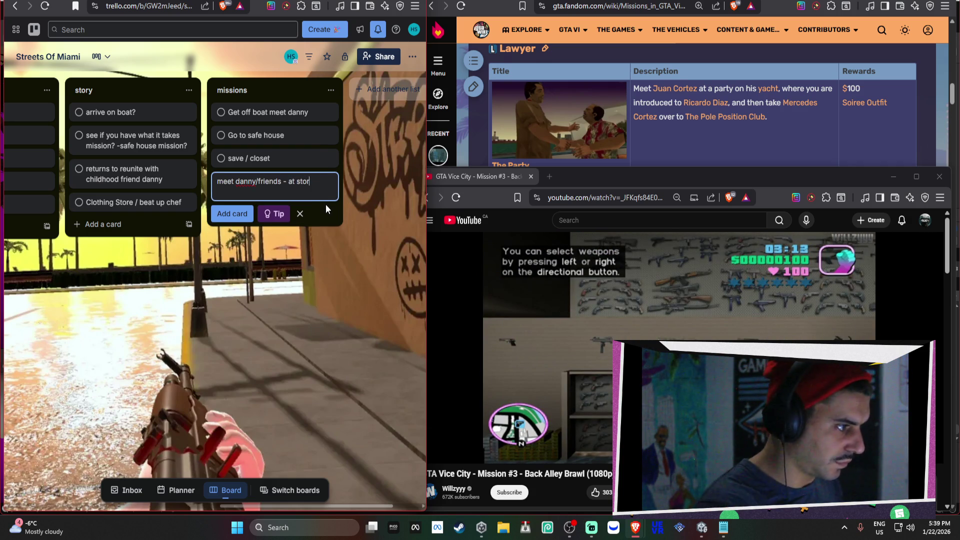
pyautogui.write('re or appt')
pyautogui.press('Return')
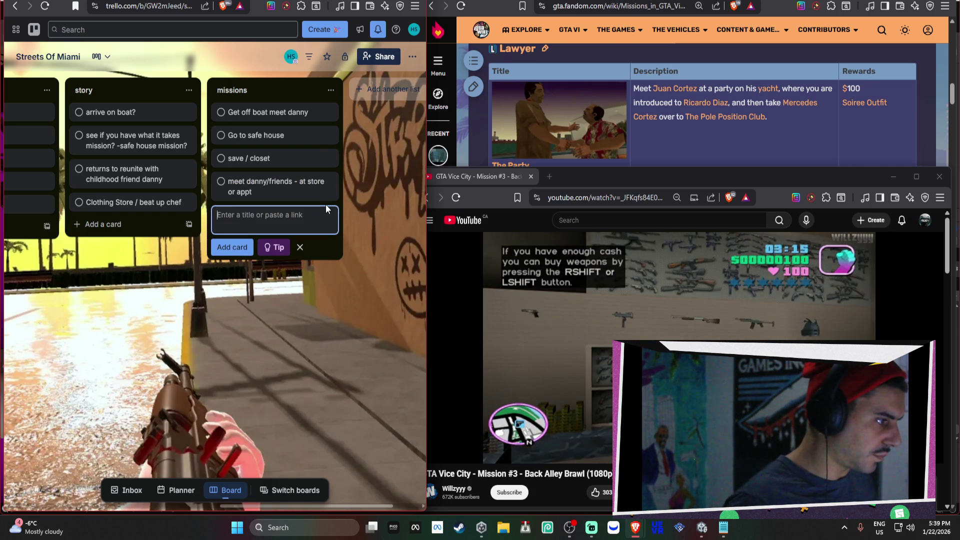
pyautogui.write('beat up enemy take pager or phone')
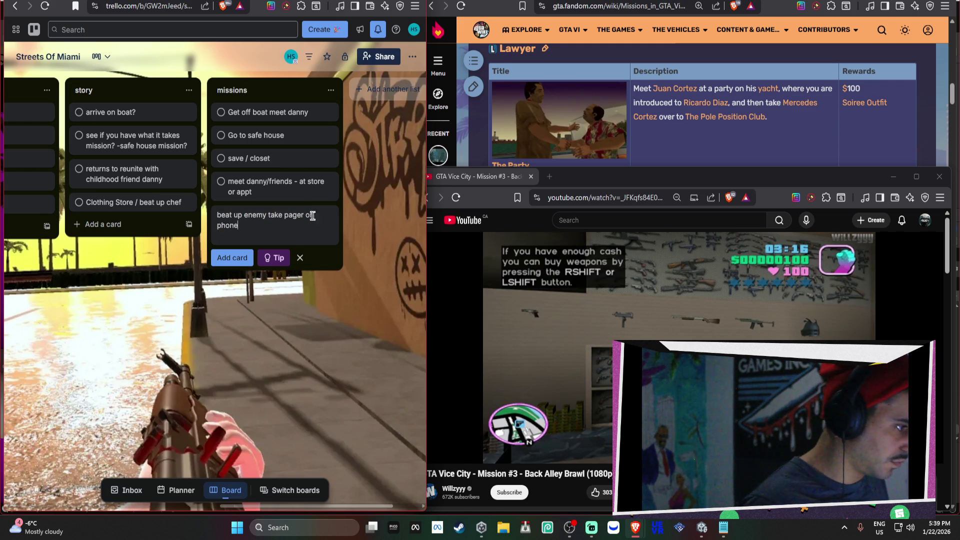
# Add 'go to clothing store' and pasted 'beat up enemy' cards to the missions list
pyautogui.moveTo(248, 226); pyautogui.dragTo(224, 213)
pyautogui.write('go to clothing store')
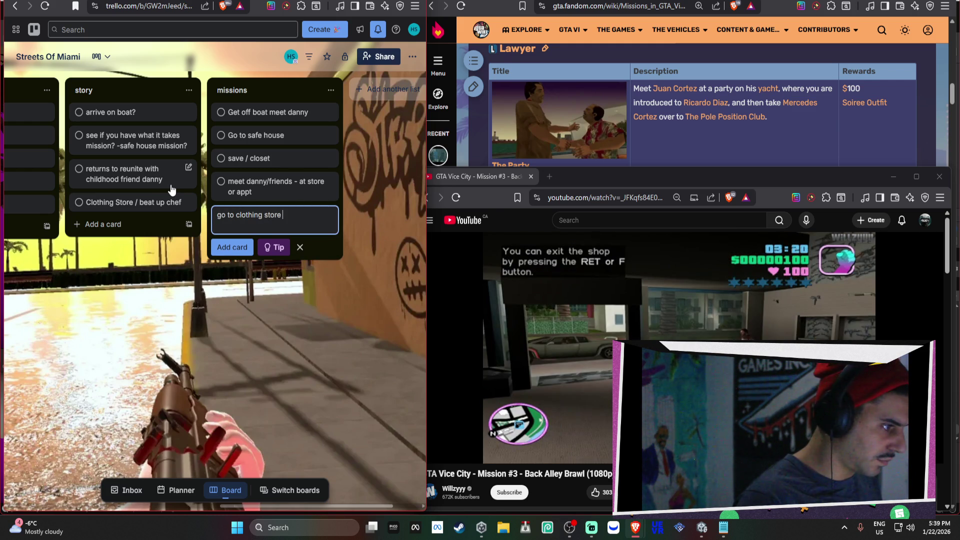
pyautogui.write('new dre')
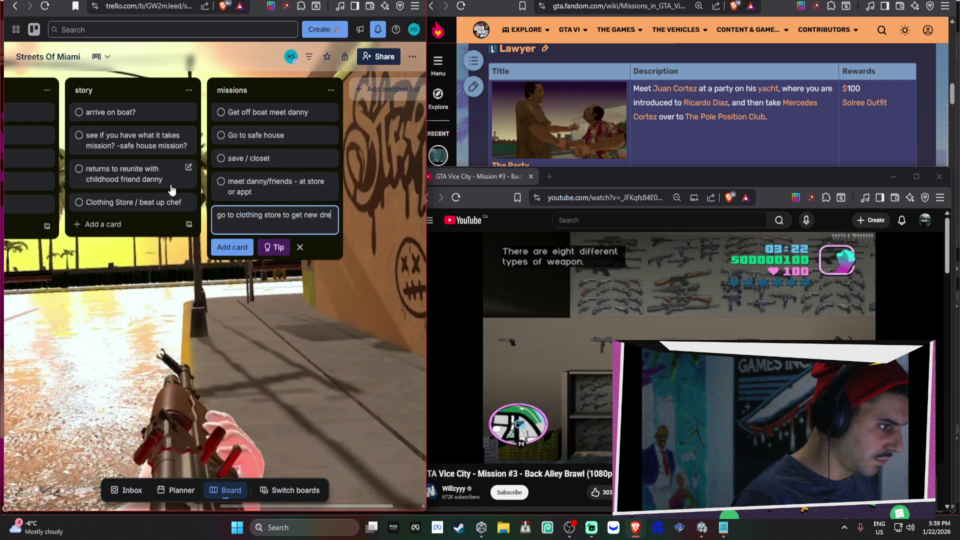
pyautogui.write('thing')
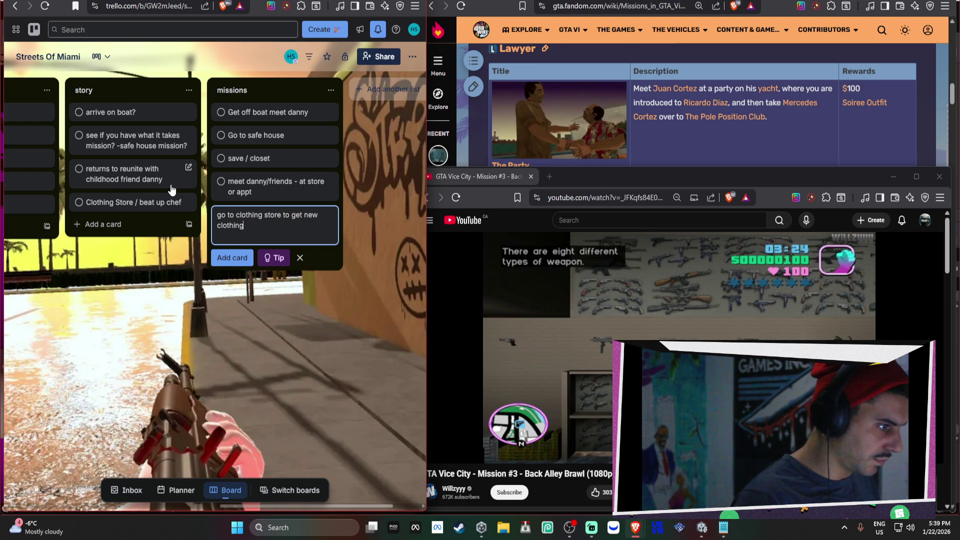
pyautogui.click(233, 260)
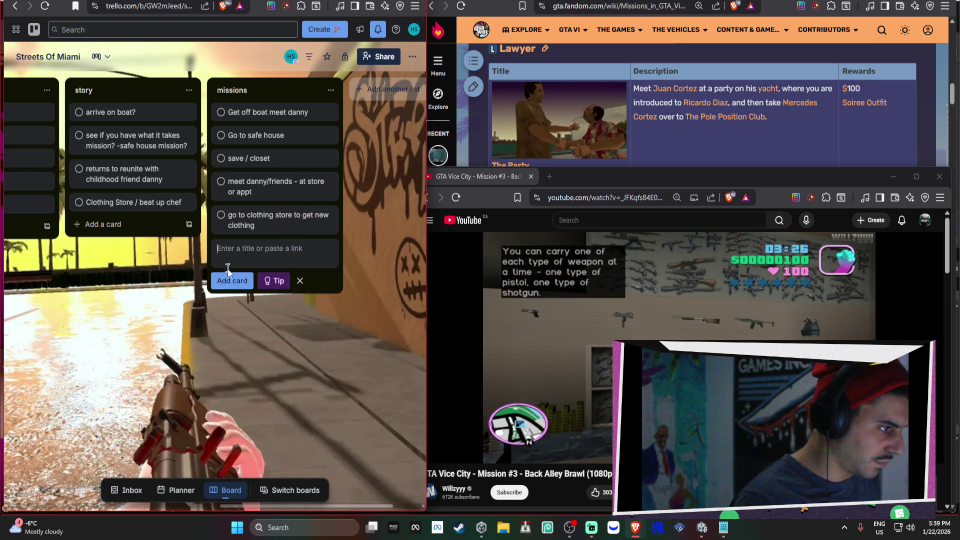
pyautogui.hotkey('ctrl', 'v')
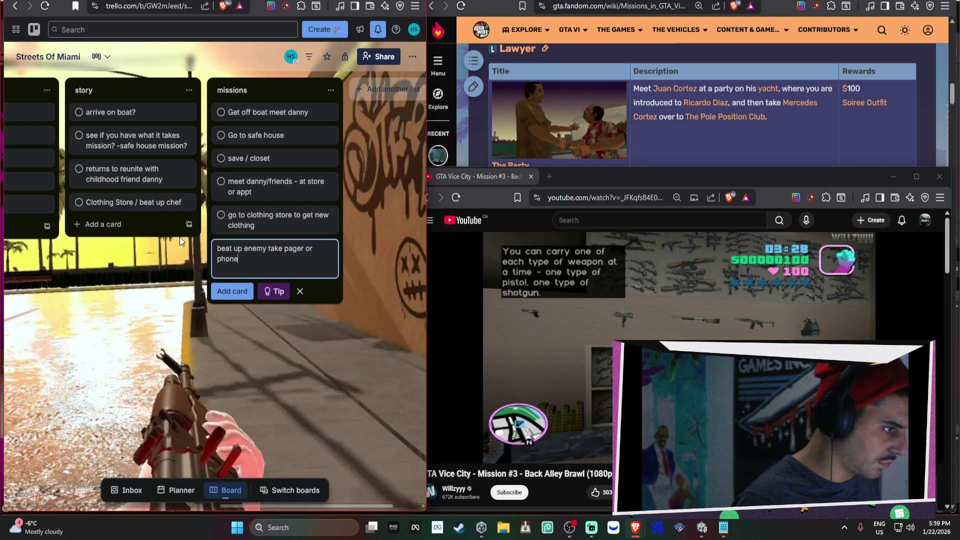
pyautogui.click(122, 224)
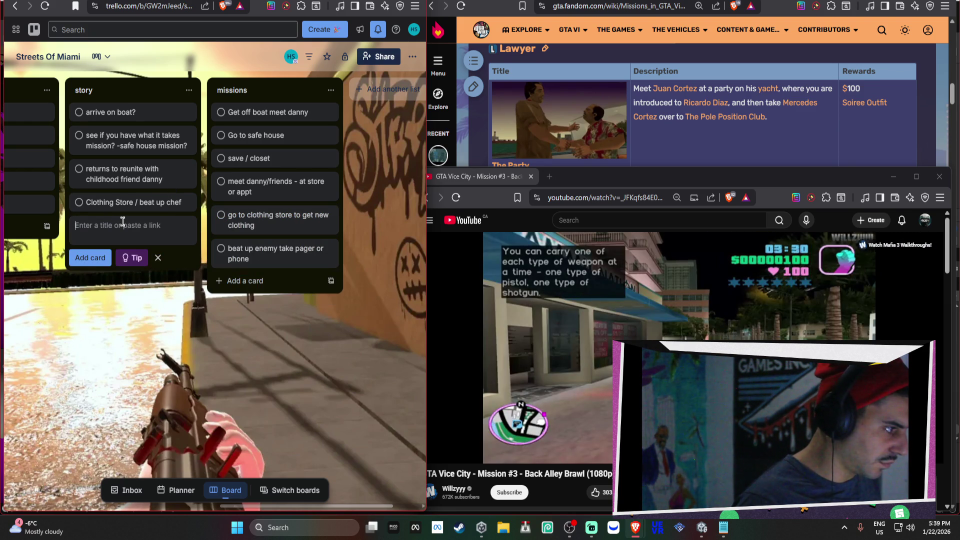
# Add a dashed divider card to the story list and check its title
pyautogui.click(123, 224)
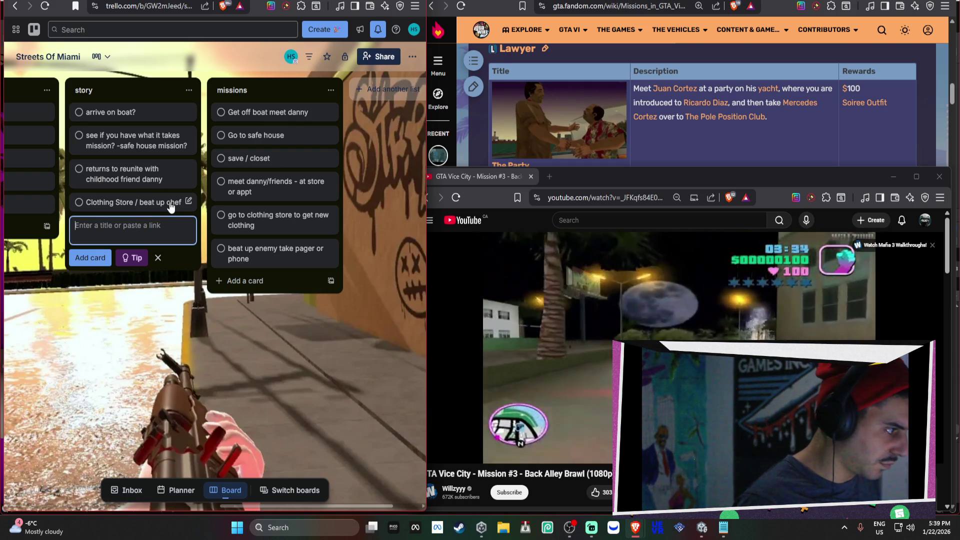
pyautogui.write('------------')
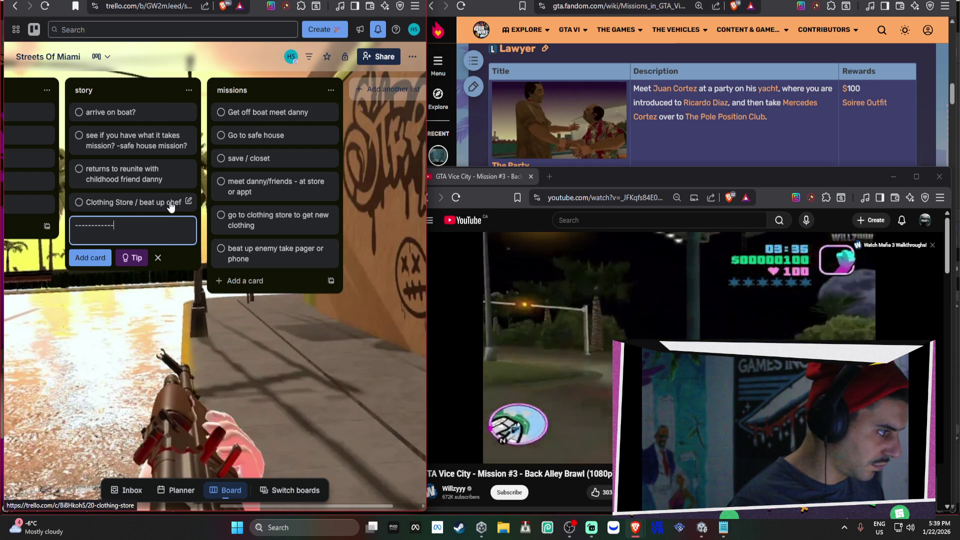
pyautogui.write('--------')
pyautogui.press('Return')
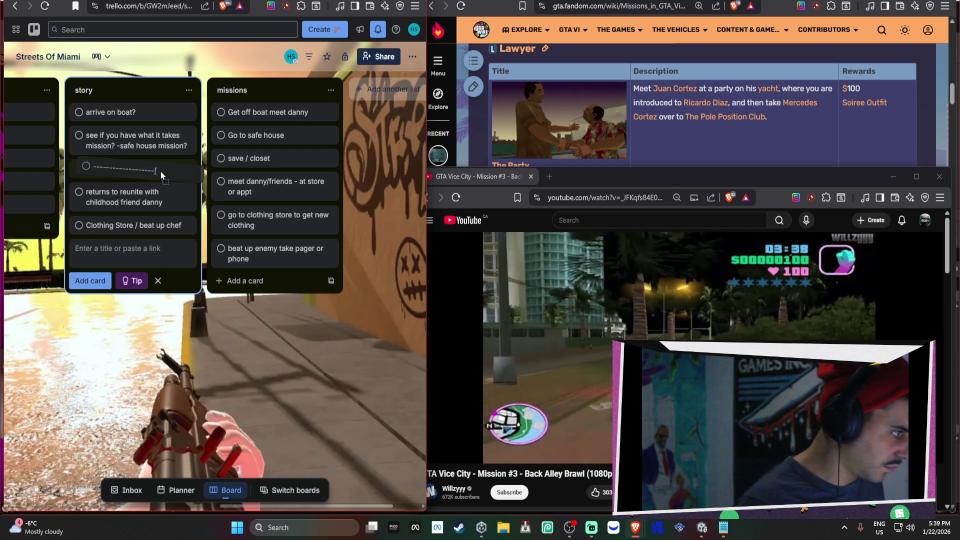
pyautogui.click(156, 216)
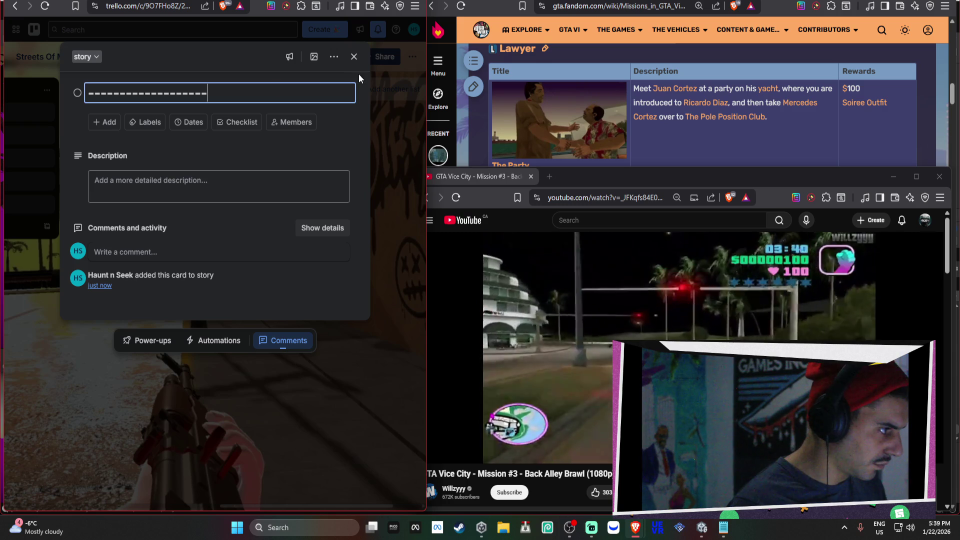
pyautogui.click(355, 57)
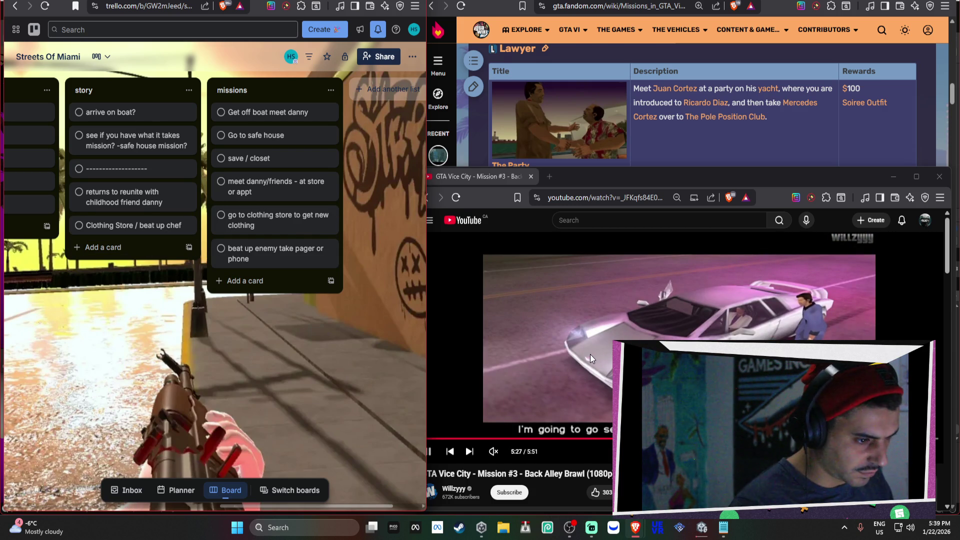
pyautogui.hscroll(10, 229, 419)
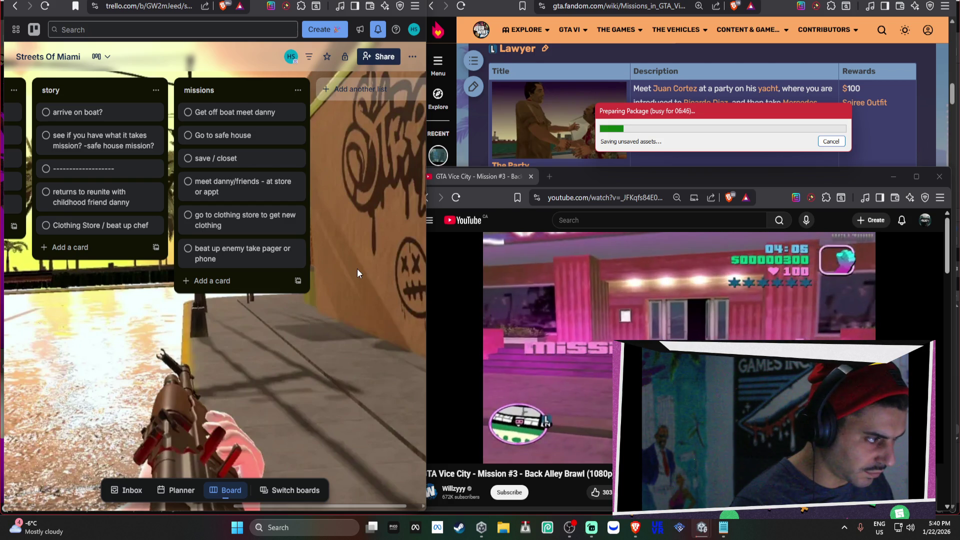
pyautogui.moveTo(357, 269); pyautogui.dragTo(387, 262)
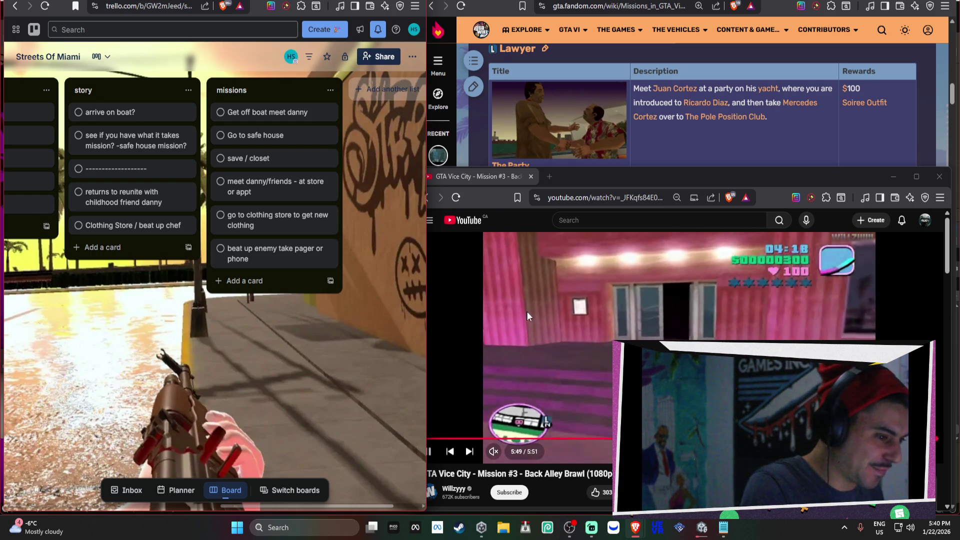
pyautogui.moveTo(566, 337)
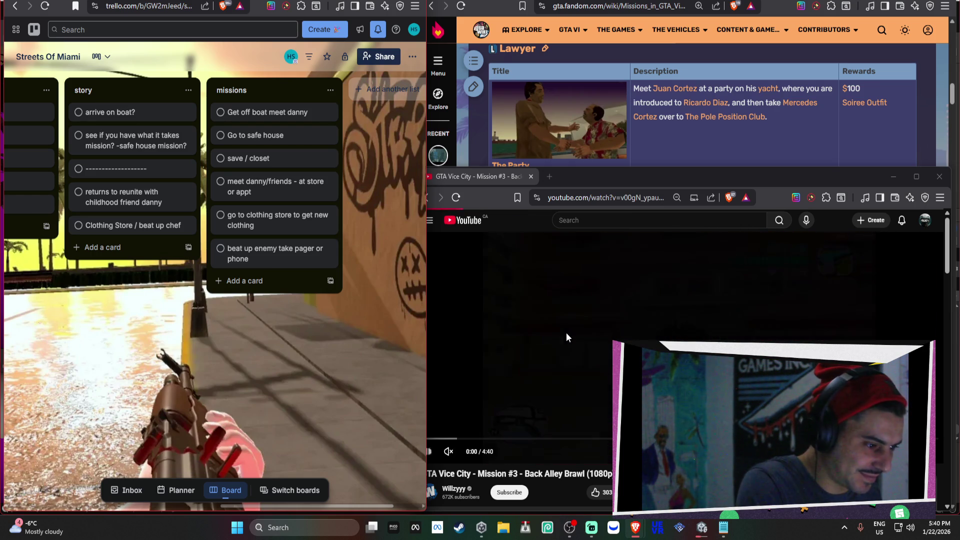
pyautogui.click(566, 330)
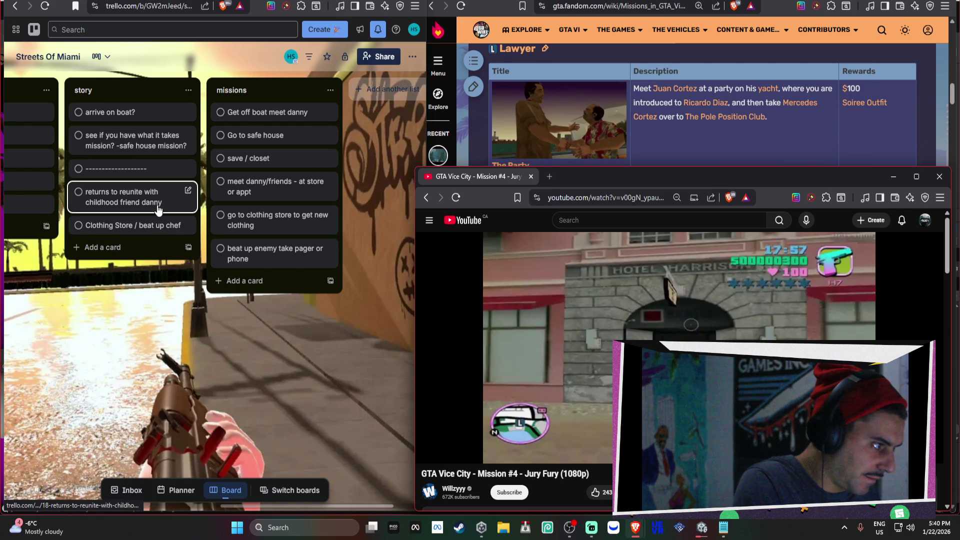
pyautogui.click(139, 245)
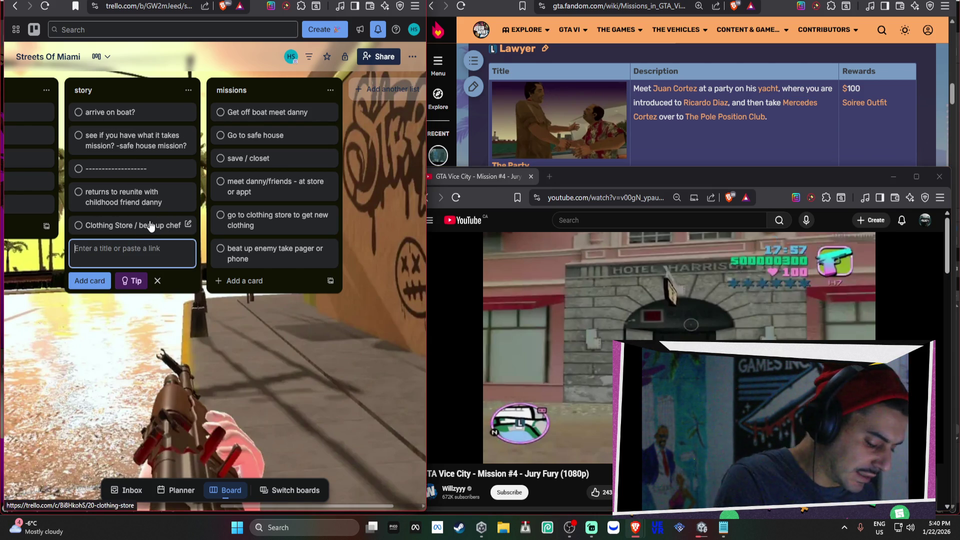
pyautogui.moveTo(270, 219)
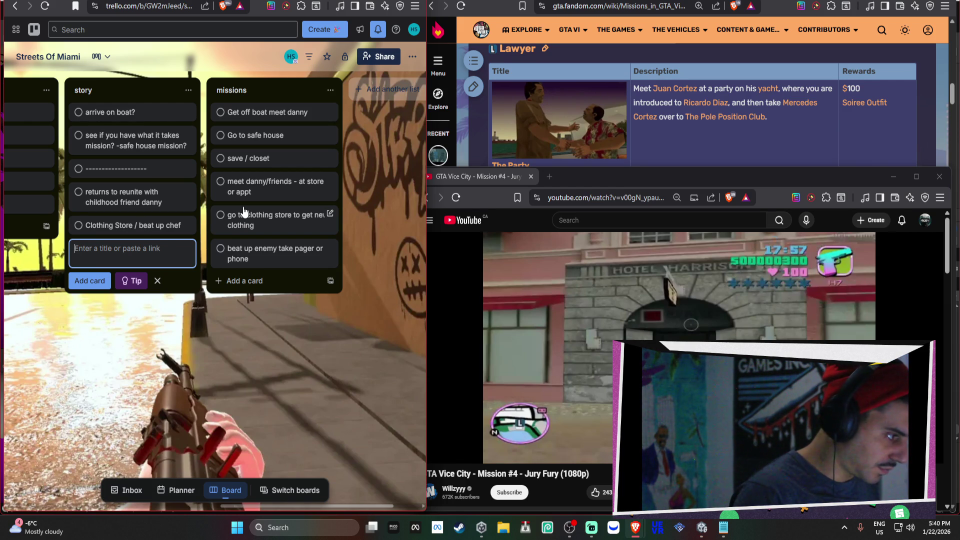
pyautogui.write('------------------------------')
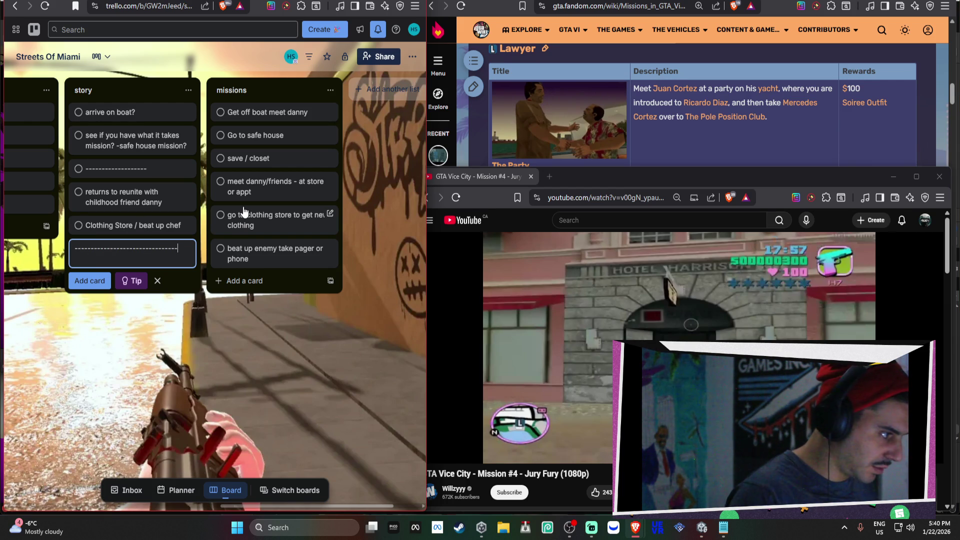
# Add a dashed card to the story list, check it, then remove it
pyautogui.press('Return')
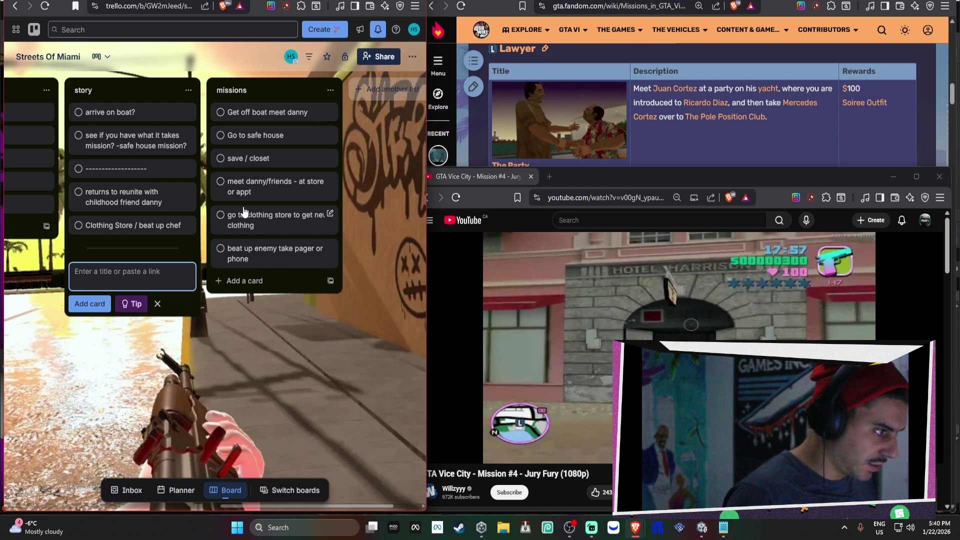
pyautogui.click(174, 171)
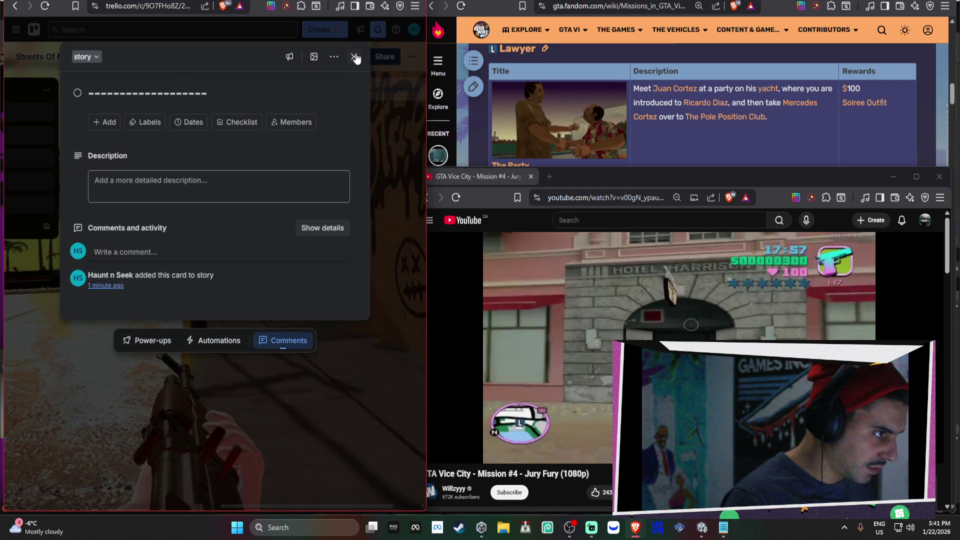
pyautogui.click(355, 57)
pyautogui.click(188, 169)
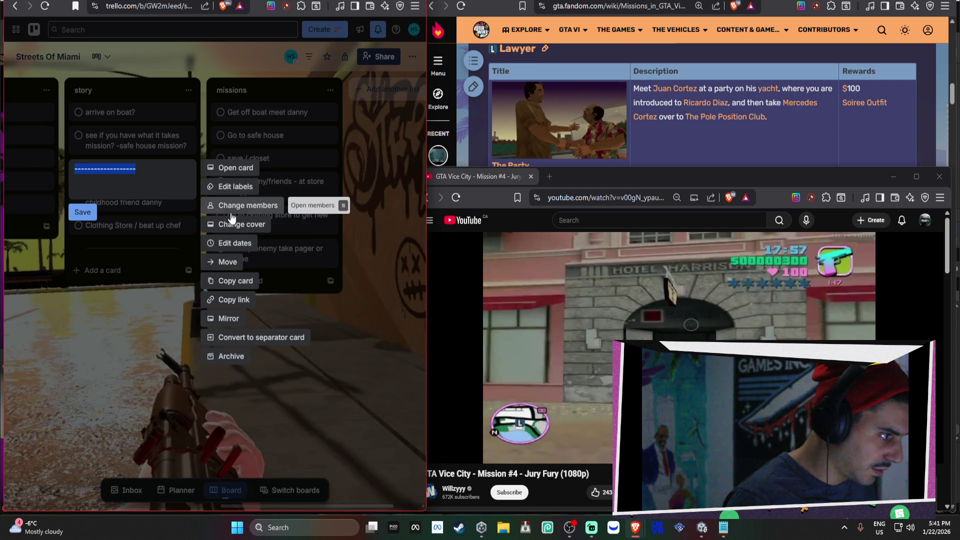
pyautogui.click(233, 356)
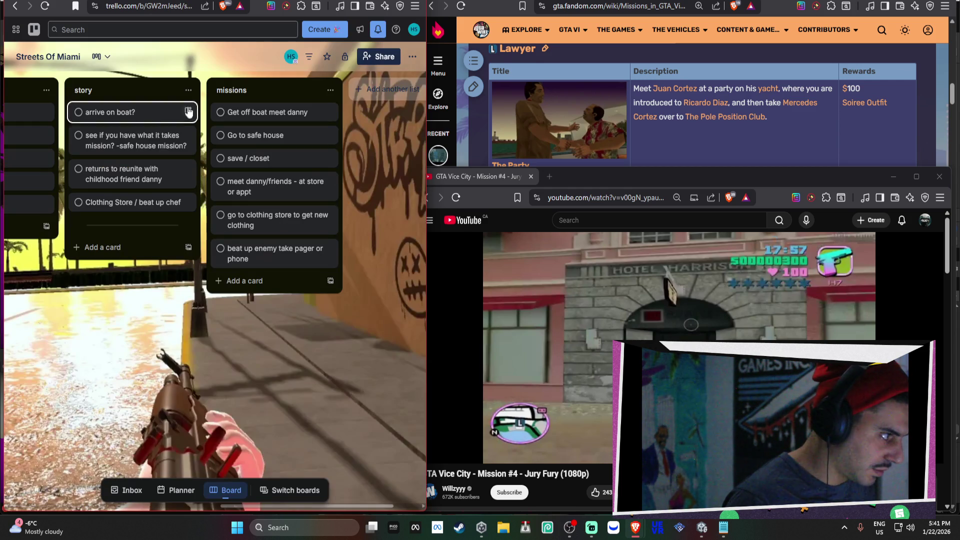
# Add a new dashes divider card and place it between the second and third story cards
pyautogui.click(150, 247)
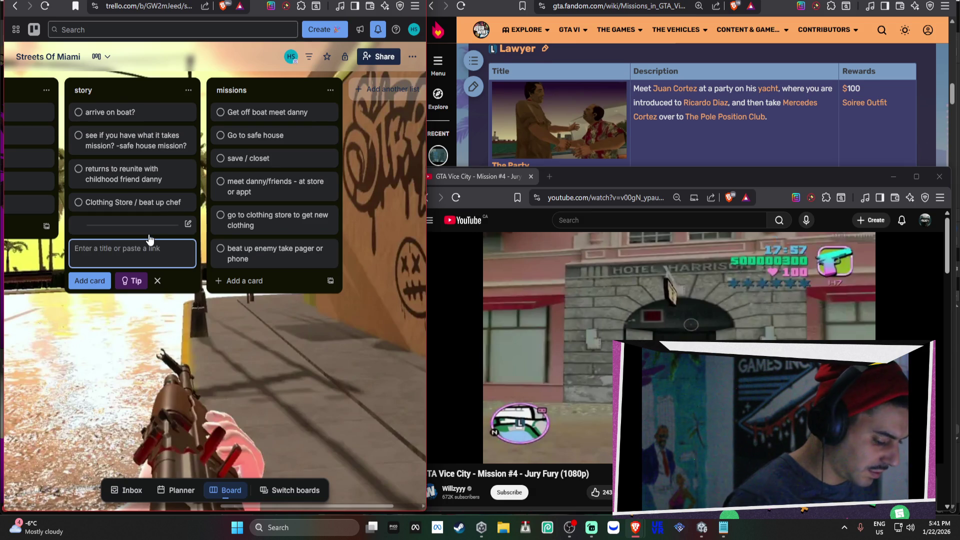
pyautogui.write('------------------------------')
pyautogui.press('Return')
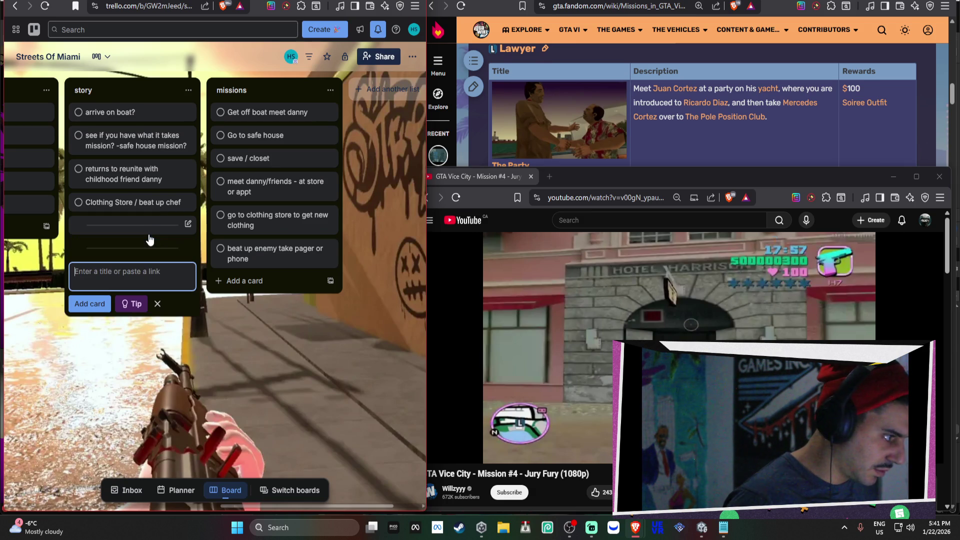
pyautogui.moveTo(149, 239); pyautogui.dragTo(152, 170)
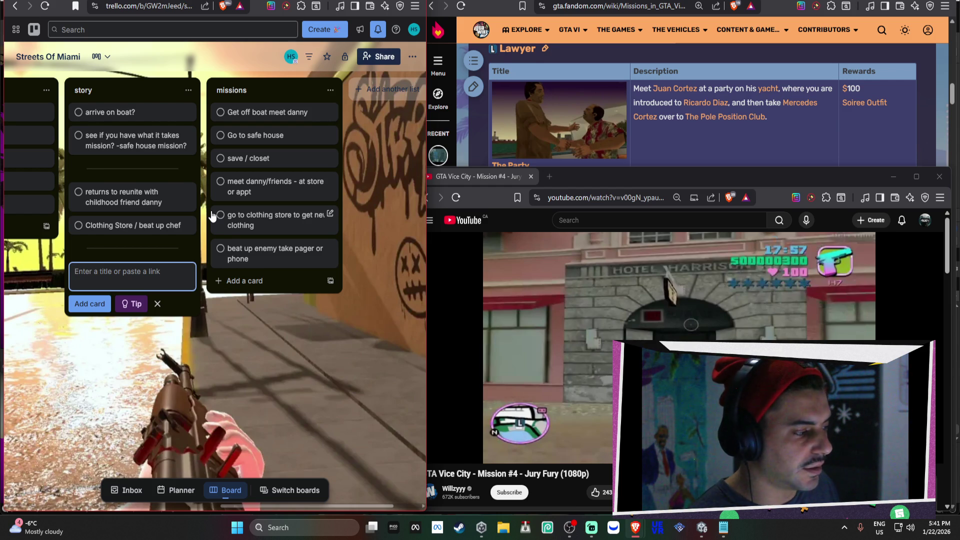
pyautogui.write('mee')
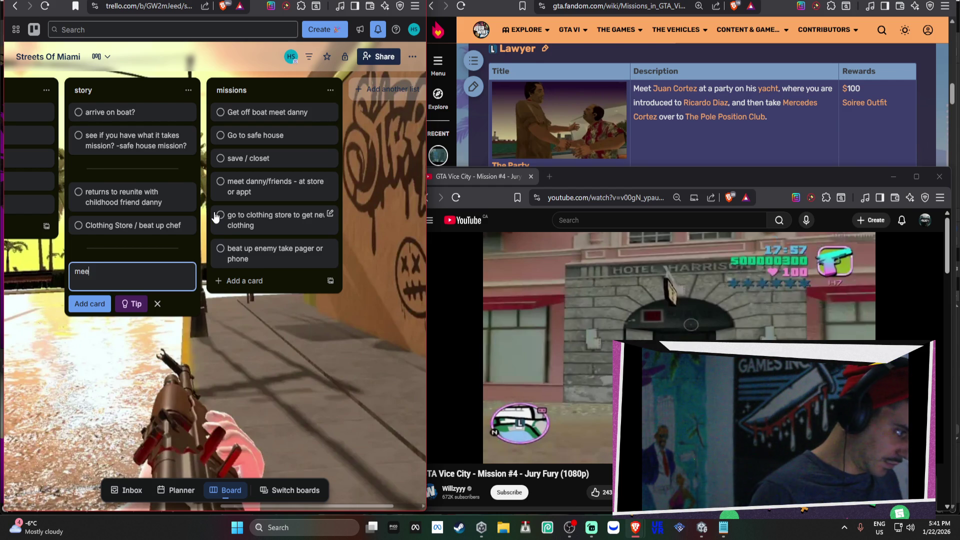
pyautogui.write('t he4n')
# Add the story card 'meet right hand man sosa character'
pyautogui.press('BackSpace')
pyautogui.press('BackSpace')
pyautogui.write('nchman')
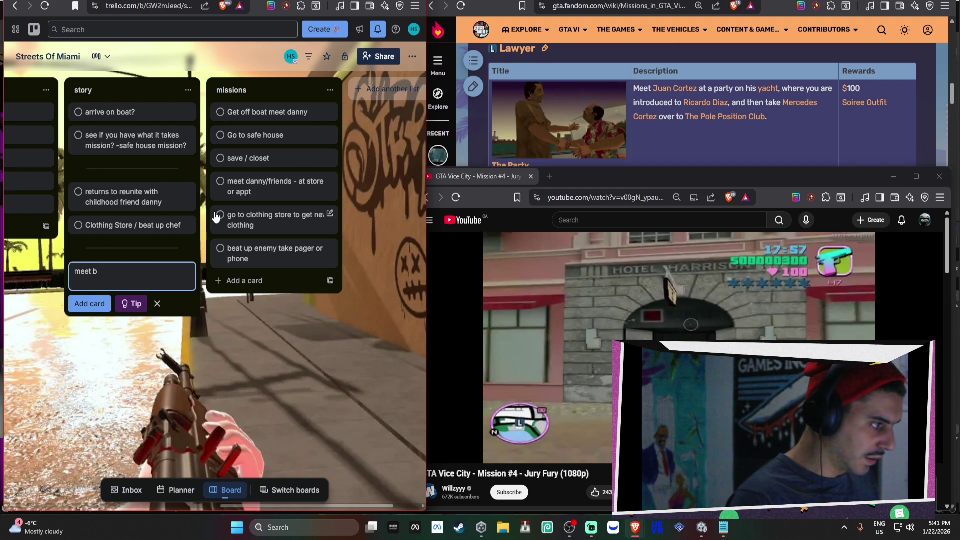
pyautogui.press('BackSpace')
pyautogui.write('right hand man sosa character')
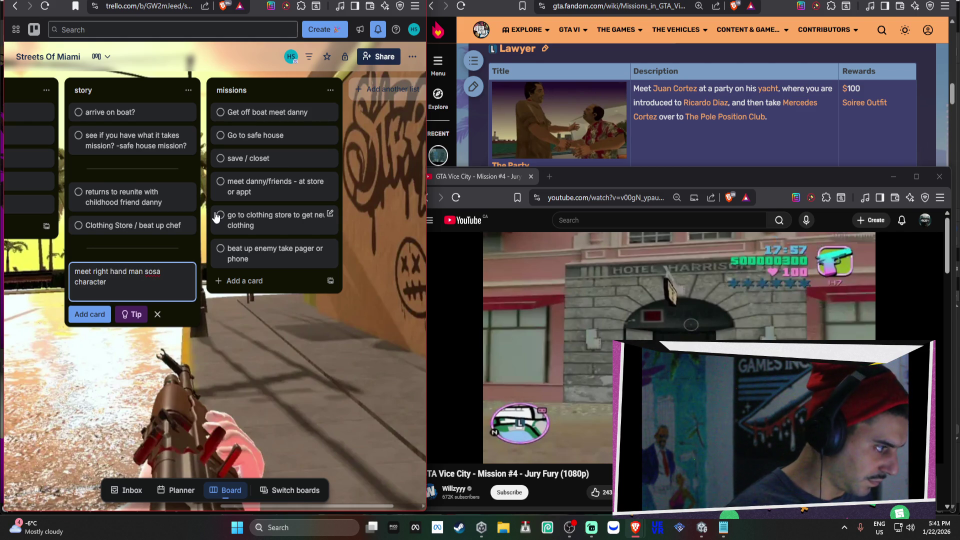
pyautogui.press('Return')
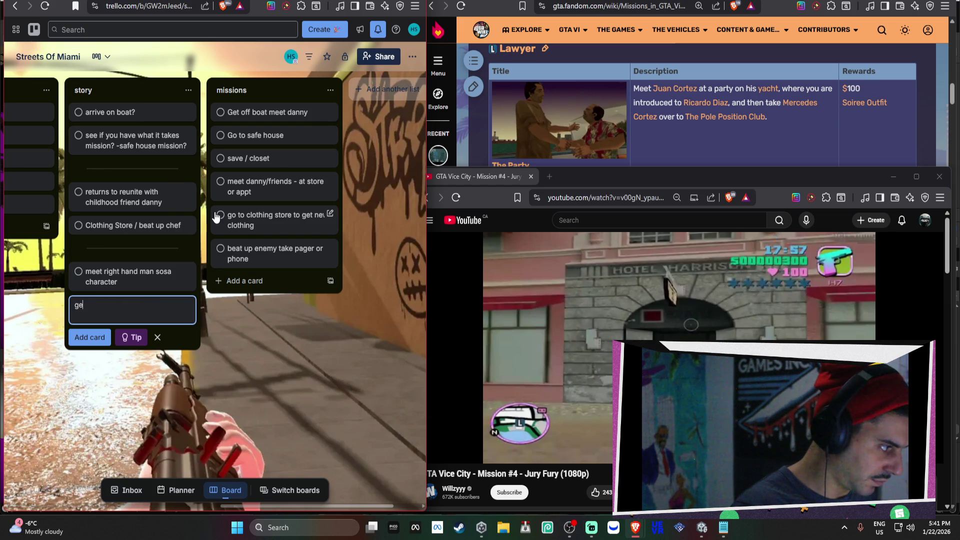
# Add the story card 'go to gun shop to get armed for drug deal' and begin a missions card
pyautogui.press('BackSpace')
pyautogui.press('BackSpace')
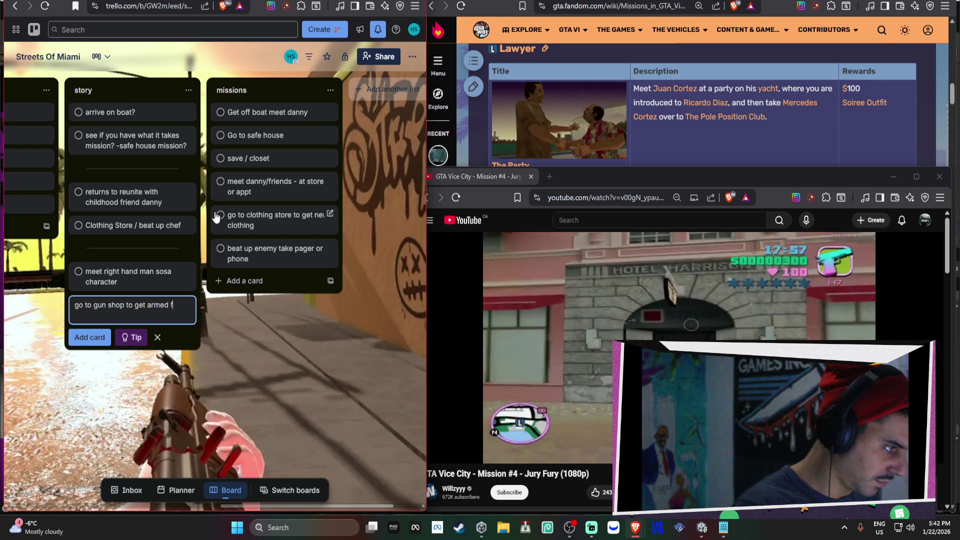
pyautogui.write('drug deal')
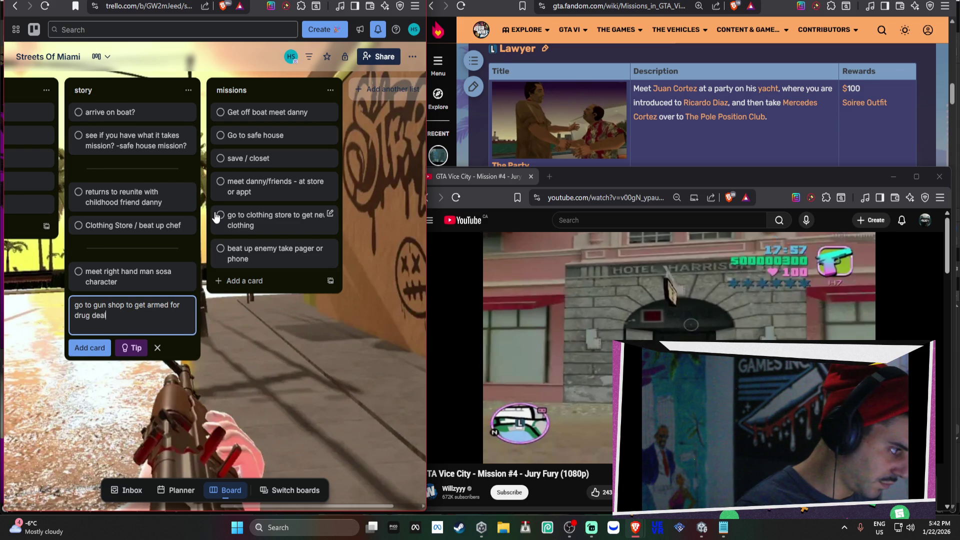
pyautogui.press('Return')
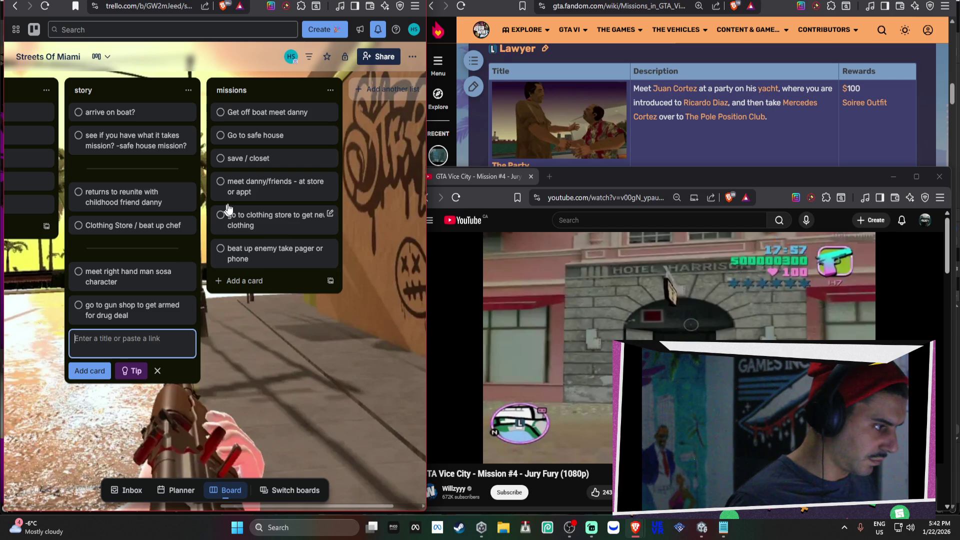
pyautogui.click(267, 279)
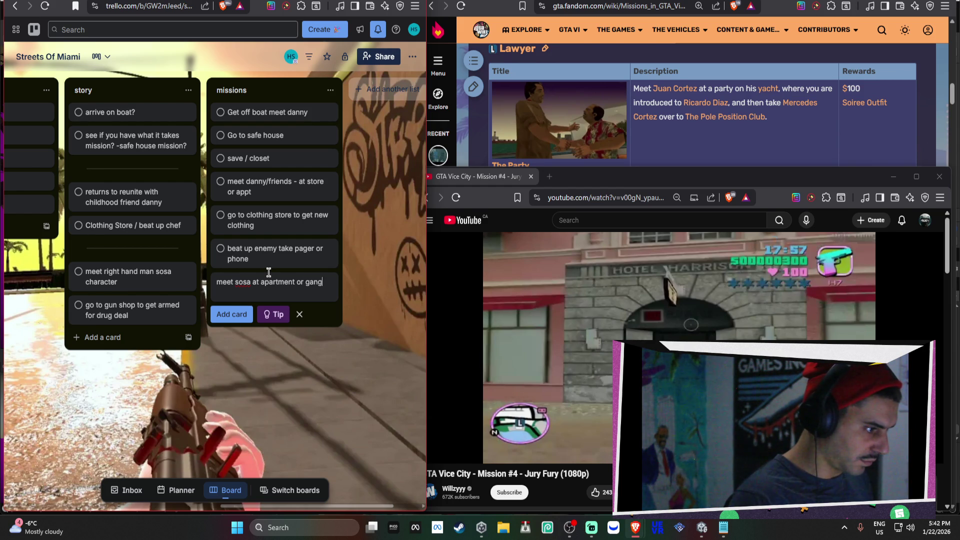
pyautogui.write('hideou')
pyautogui.write('t')
# Add missions cards 'meet sosa at apartment or gang hideout' and 'travel to gun shop'
pyautogui.press('Return')
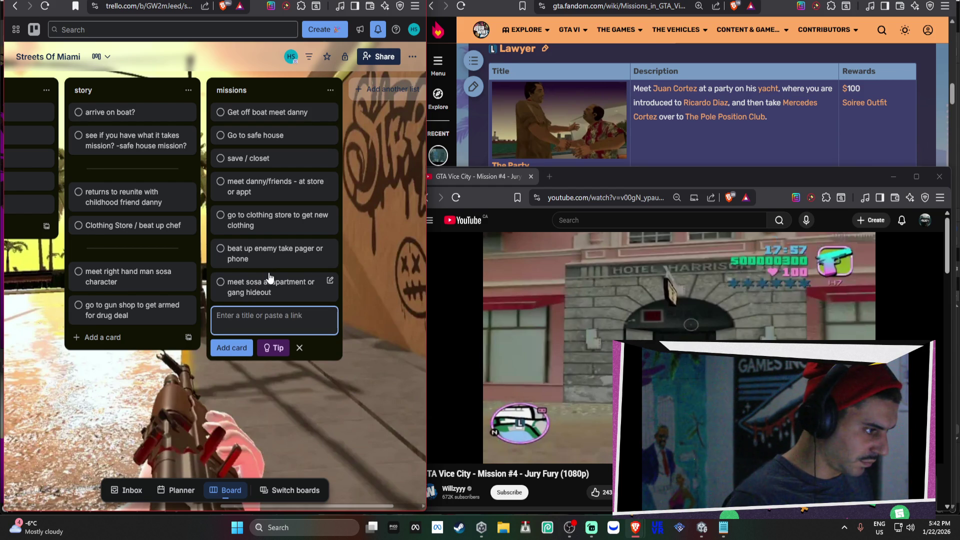
pyautogui.click(264, 292)
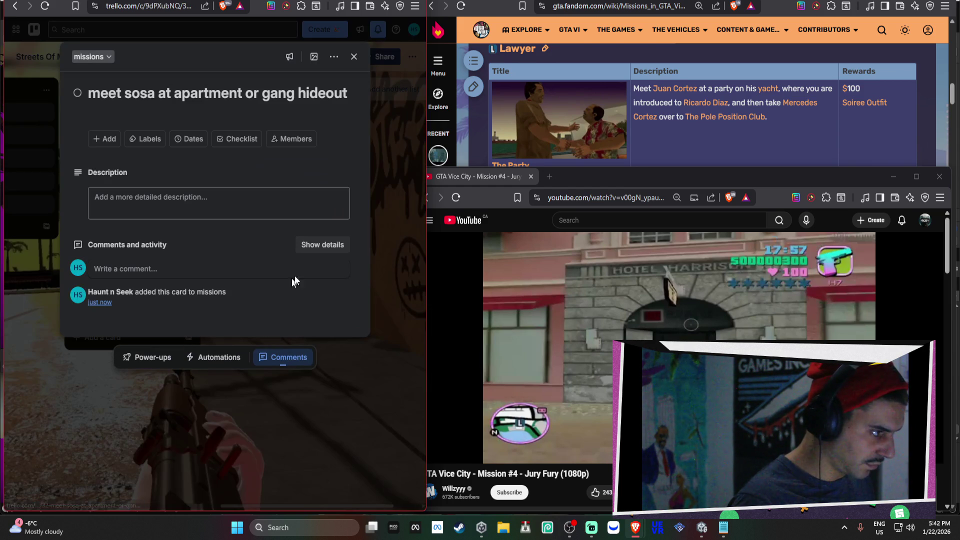
pyautogui.click(354, 56)
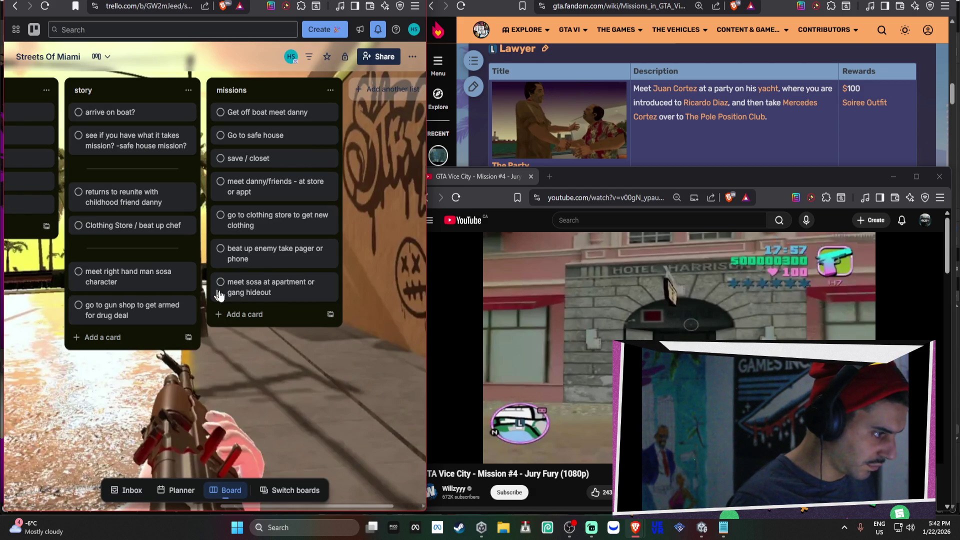
pyautogui.click(247, 313)
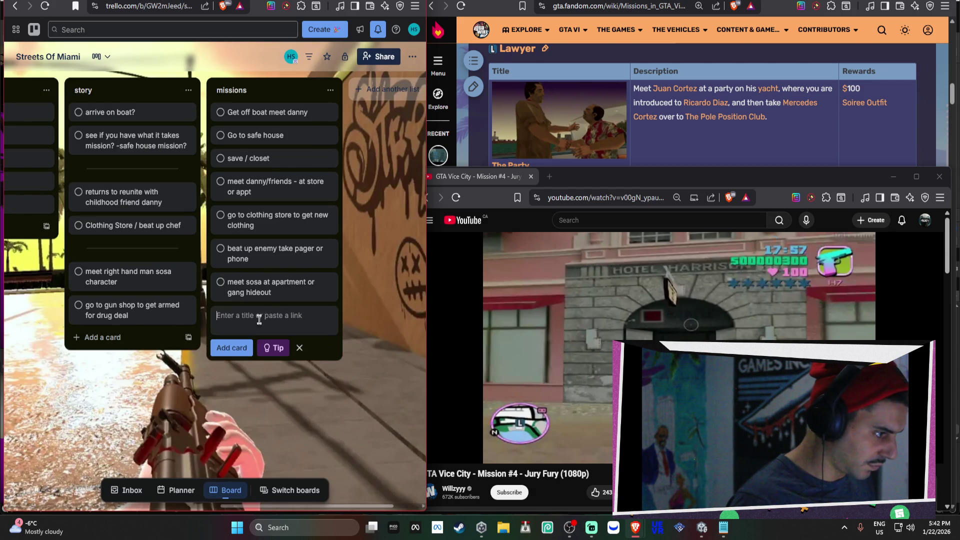
pyautogui.write('vel to gun s')
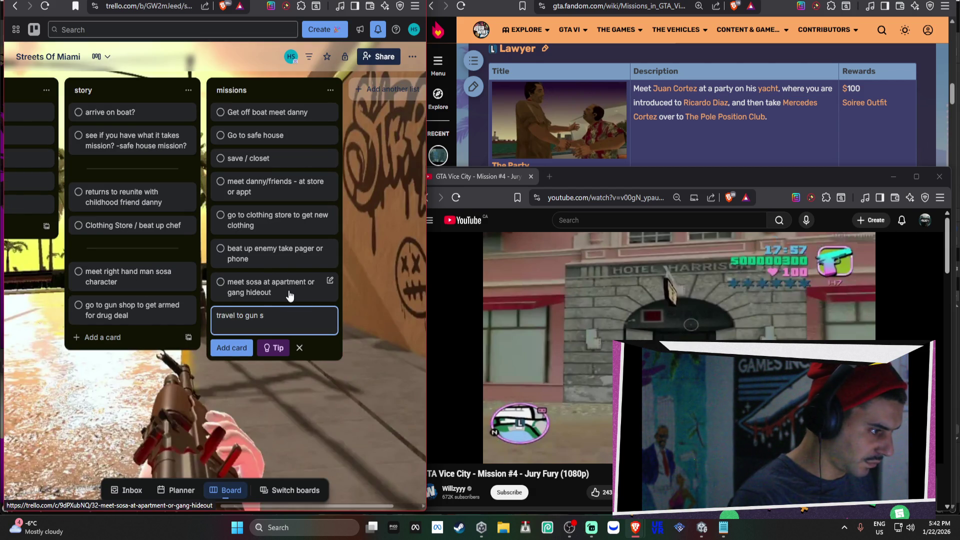
pyautogui.write('p')
pyautogui.press('Return')
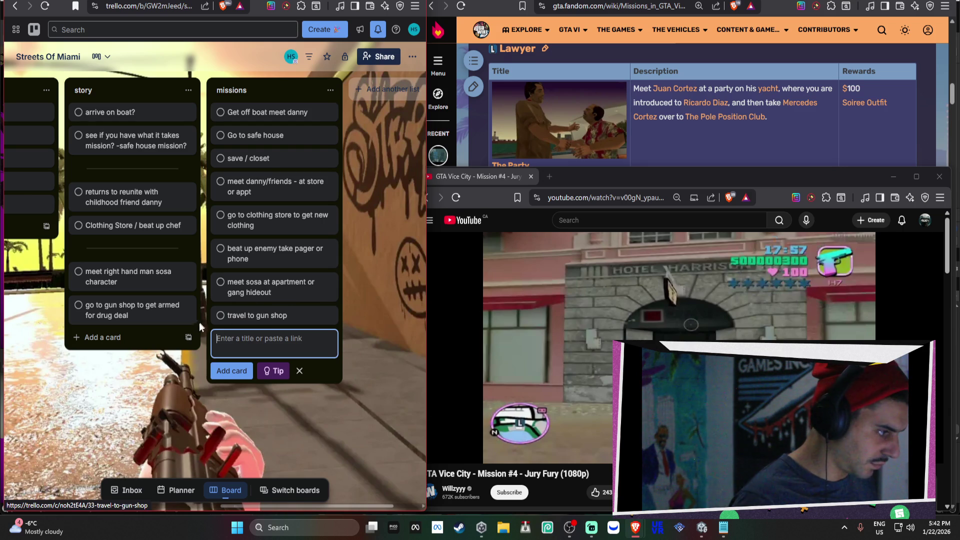
# Extend the gun shop card title to 'travel to gun shop/buy gun & ammo', then return to Unity
pyautogui.click(315, 315)
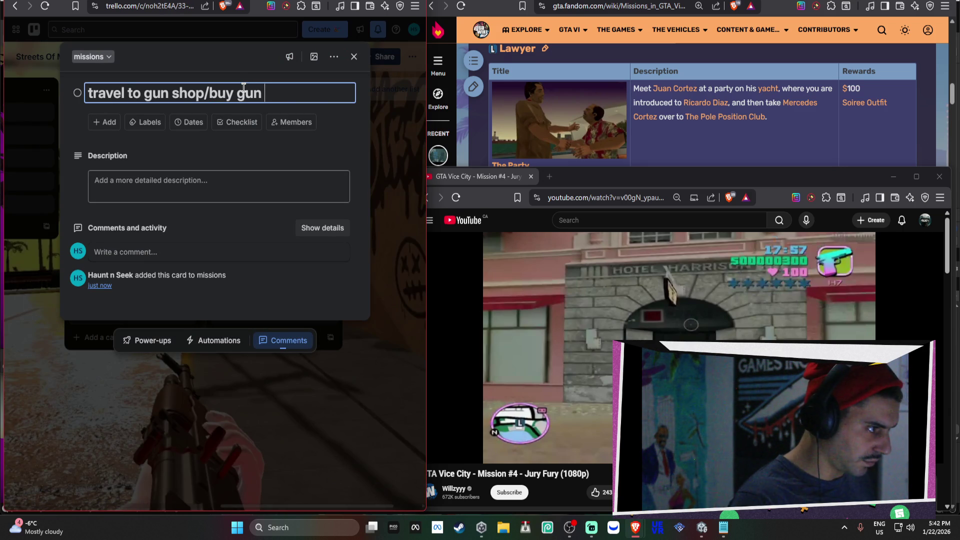
pyautogui.press('BackSpace')
pyautogui.write('mo')
pyautogui.press('Return')
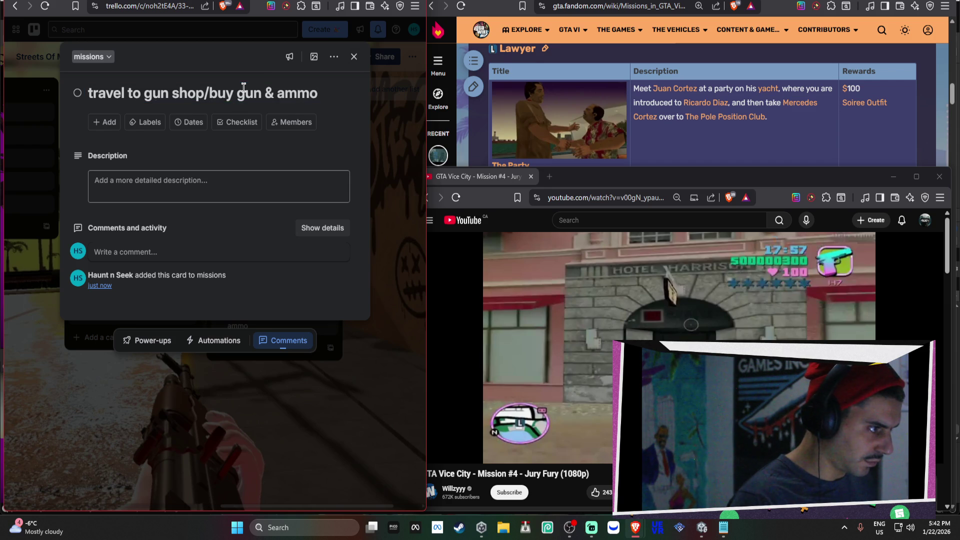
pyautogui.click(355, 57)
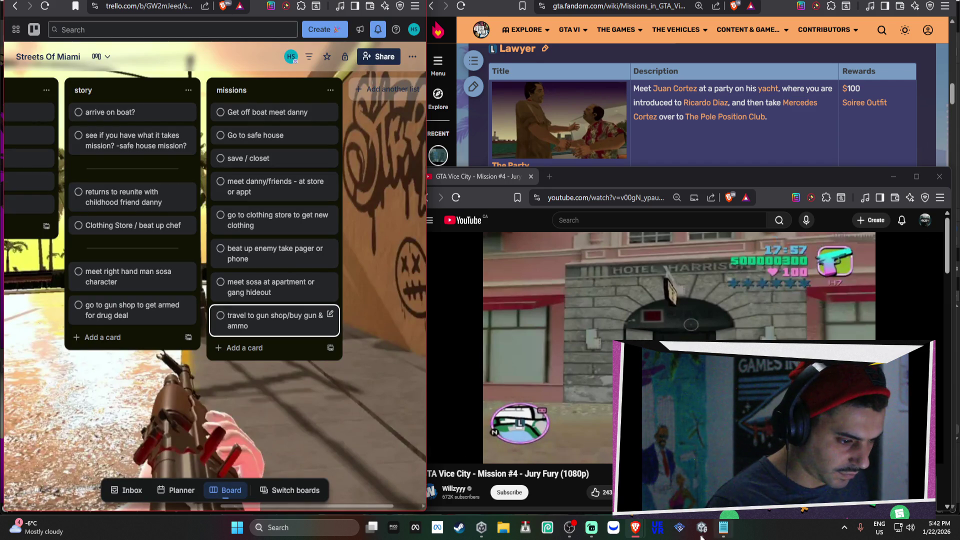
pyautogui.hotkey('alt', 'Tab')
pyautogui.scroll(-3, 561, 261)
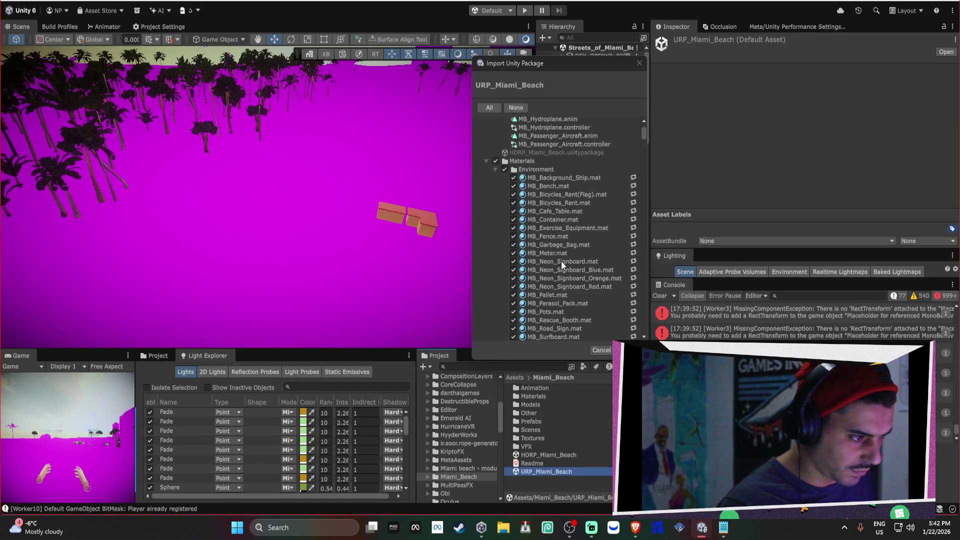
pyautogui.scroll(3, 560, 261)
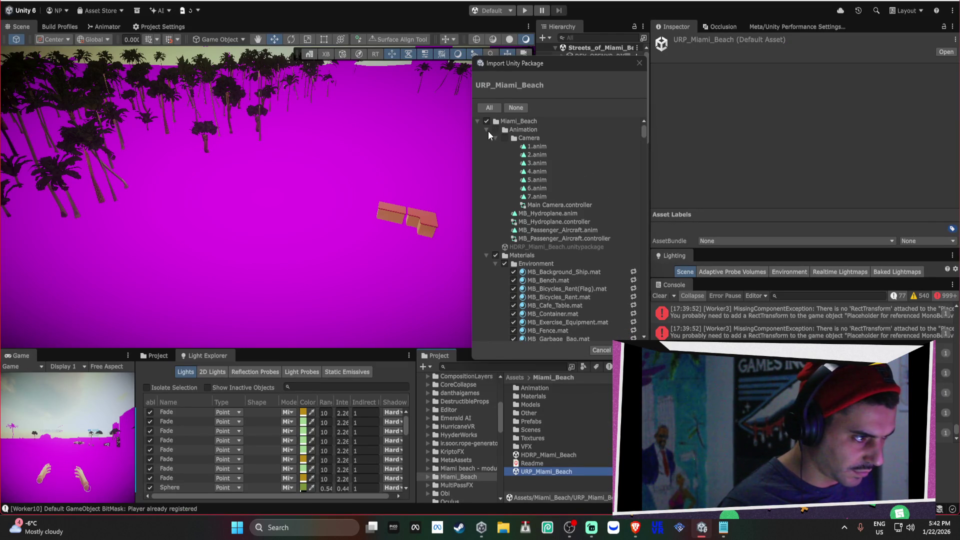
# Collapse the Animation, Materials, Models, Other and Prefabs folders in the package contents
pyautogui.click(485, 130)
pyautogui.click(486, 147)
pyautogui.click(486, 155)
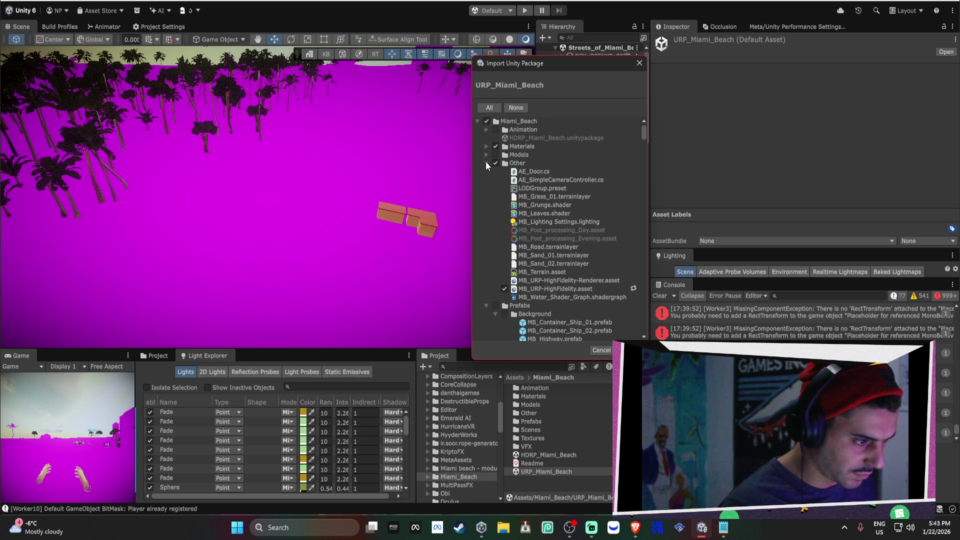
pyautogui.click(486, 164)
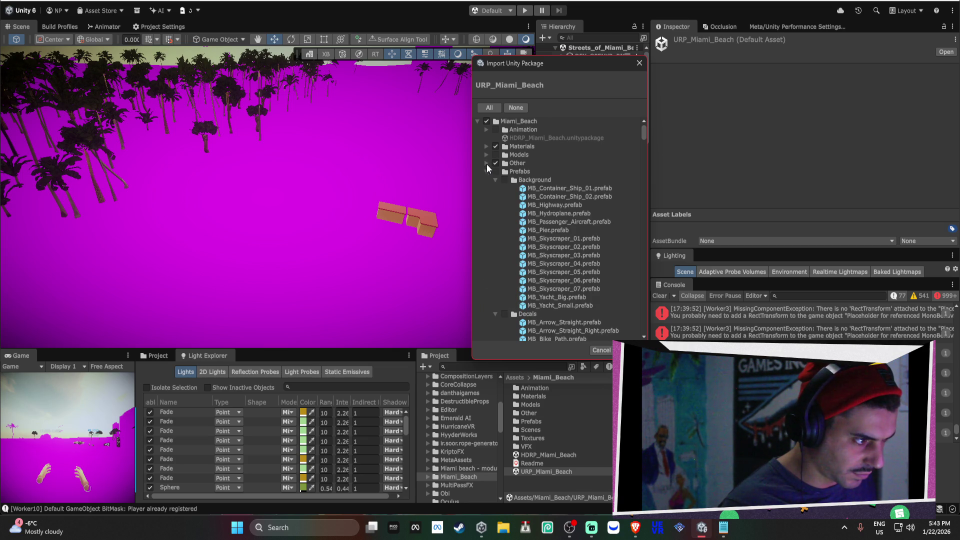
pyautogui.click(486, 172)
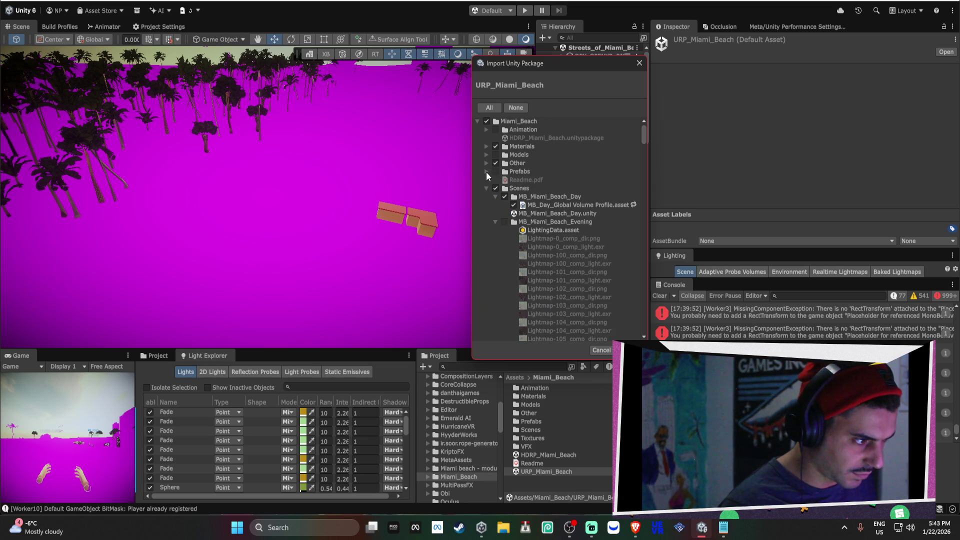
# Exclude the Scenes folder and import the URP_Miami_Beach package
pyautogui.click(494, 188)
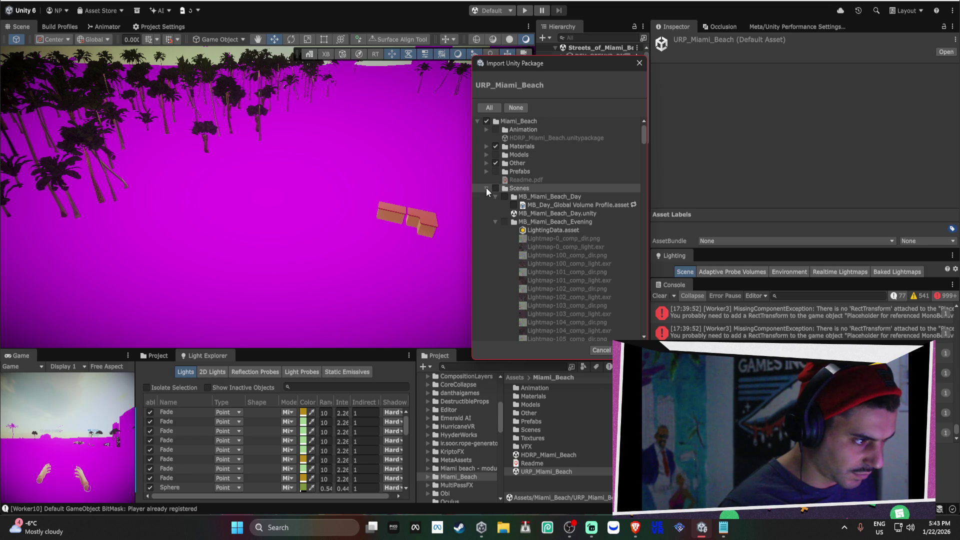
pyautogui.click(486, 188)
pyautogui.click(486, 197)
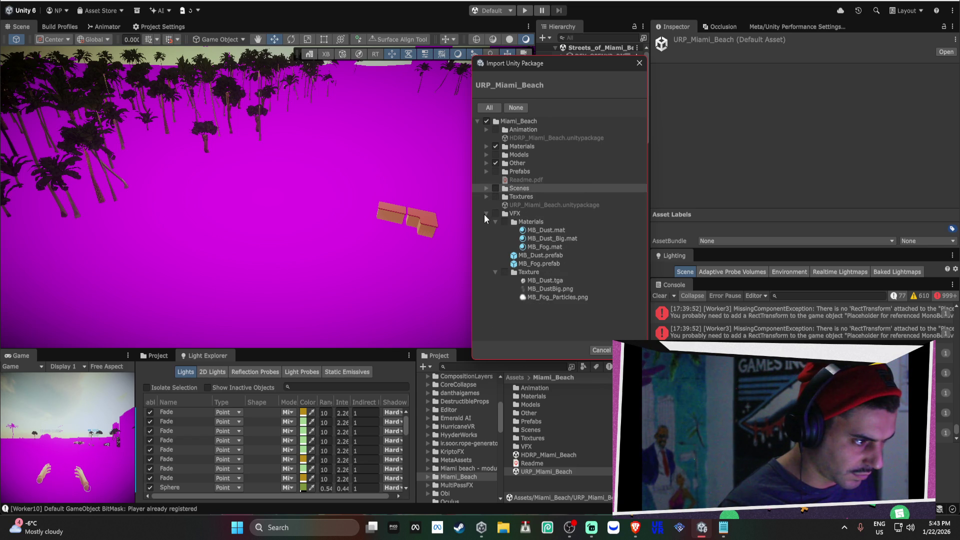
pyautogui.click(486, 214)
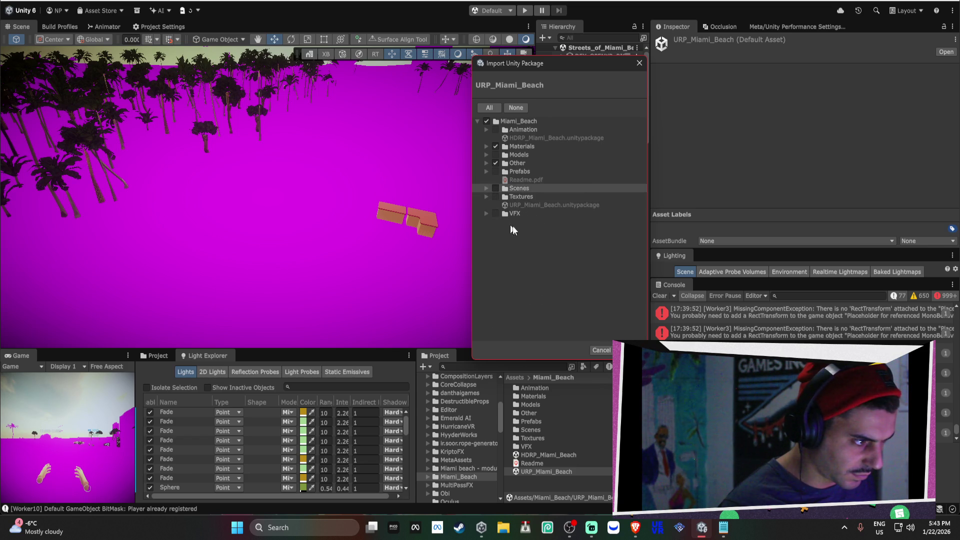
pyautogui.click(634, 350)
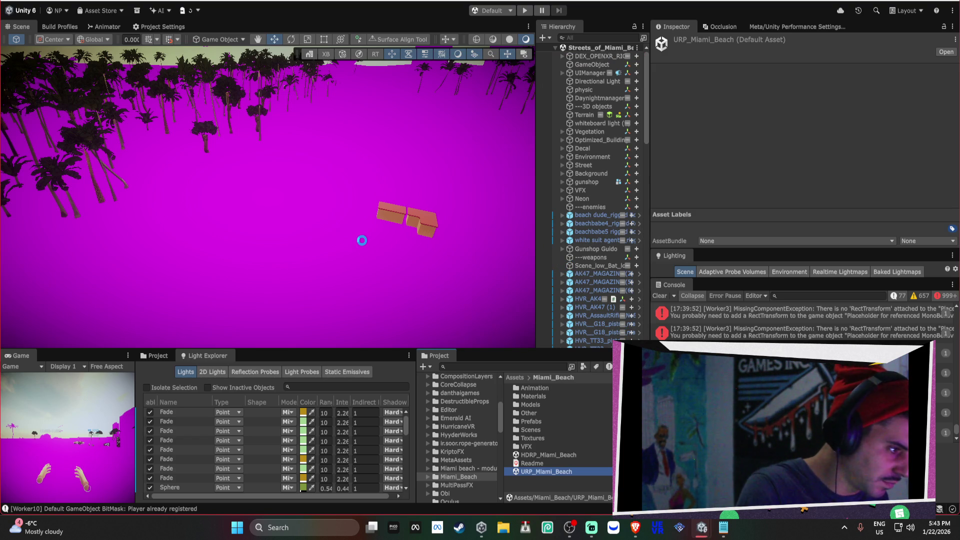
pyautogui.click(638, 465)
pyautogui.moveTo(636, 527)
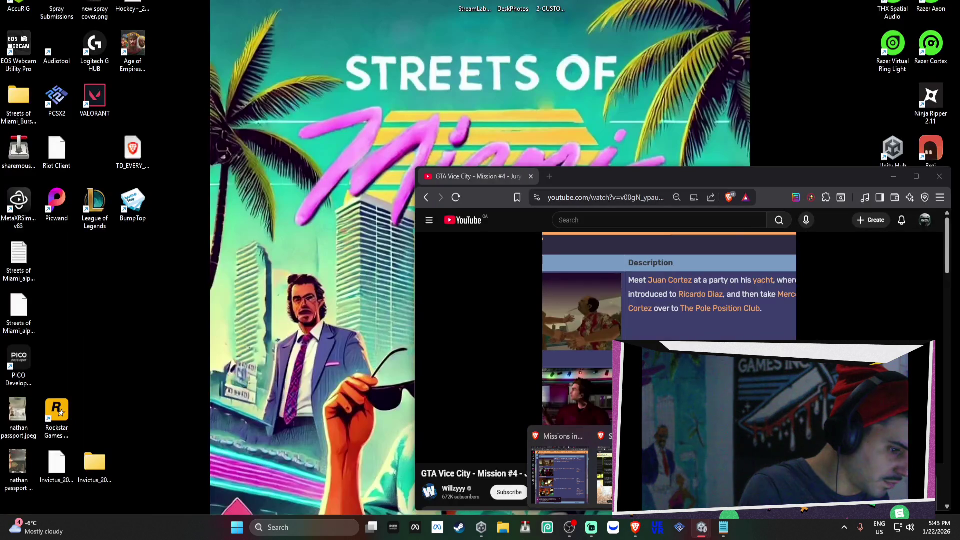
pyautogui.click(637, 465)
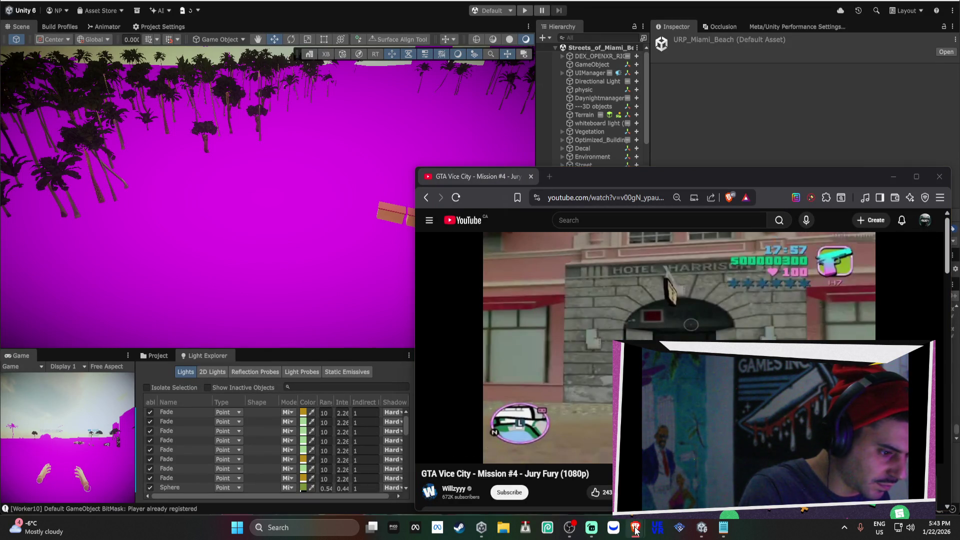
pyautogui.moveTo(561, 468)
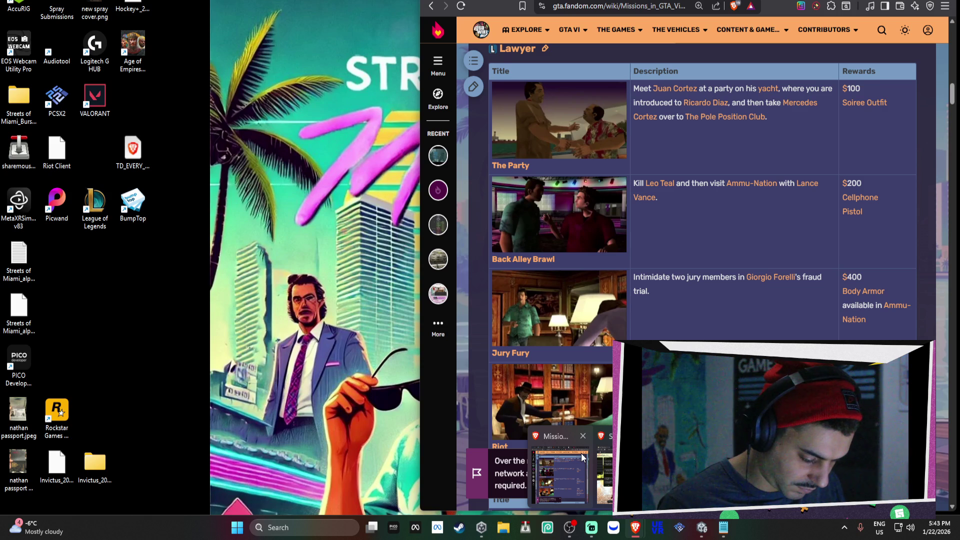
pyautogui.hotkey('alt', 'Tab')
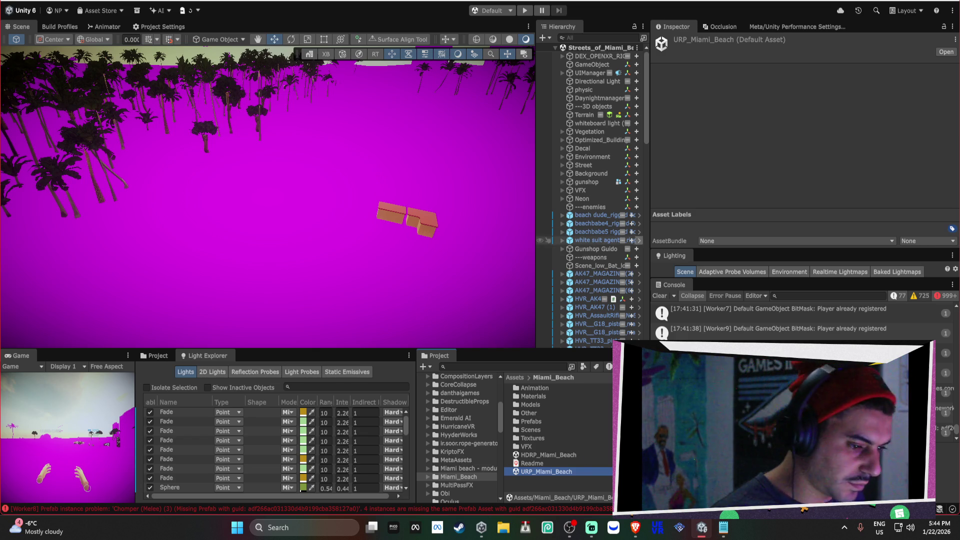
# Check the asset search index build progress, look around the level, then bring up Windows search
pyautogui.click(863, 509)
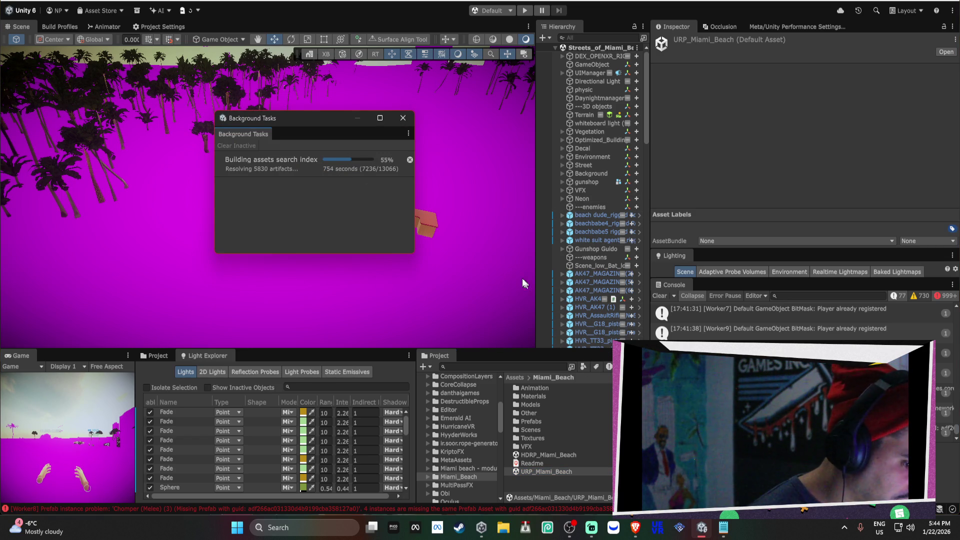
pyautogui.moveTo(441, 196)
pyautogui.mouseDown()
pyautogui.moveTo(278, 154)
pyautogui.moveTo(187, 169)
pyautogui.moveTo(98, 156)
pyautogui.moveTo(166, 141)
pyautogui.moveTo(573, 128)
pyautogui.mouseUp()
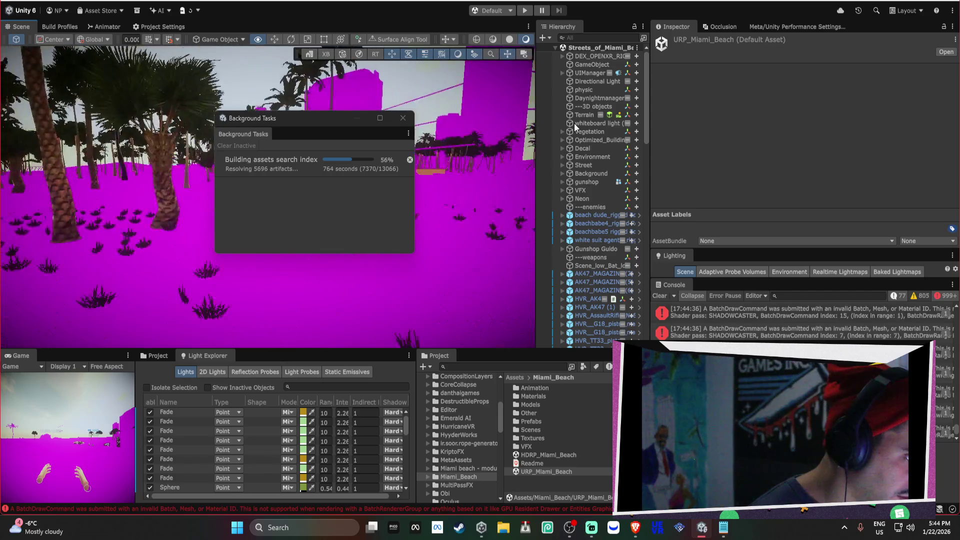
pyautogui.moveTo(572, 128)
pyautogui.mouseDown()
pyautogui.moveTo(808, 130)
pyautogui.moveTo(751, 213)
pyautogui.moveTo(436, 203)
pyautogui.moveTo(54, 156)
pyautogui.moveTo(694, 171)
pyautogui.moveTo(833, 209)
pyautogui.mouseUp()
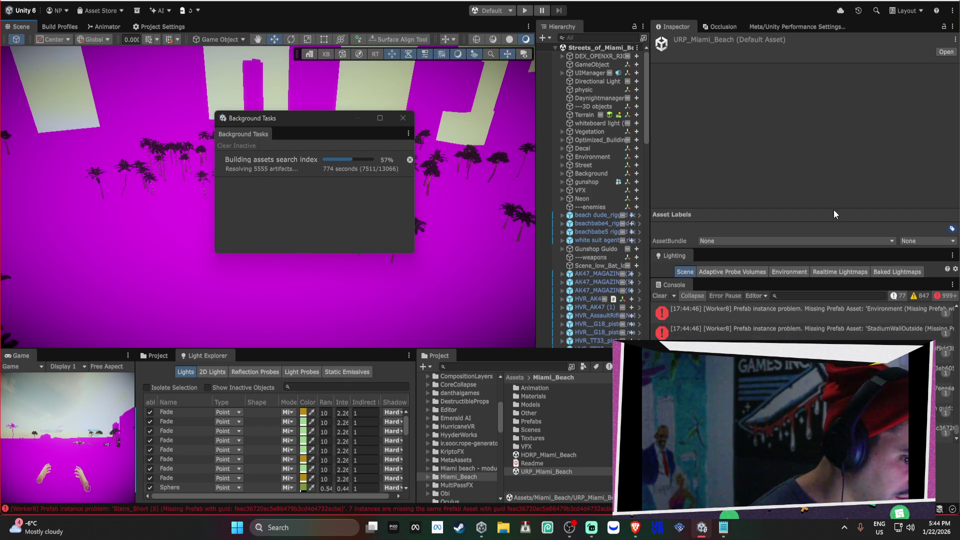
pyautogui.scroll(1, 802, 319)
pyautogui.scroll(1, 802, 319)
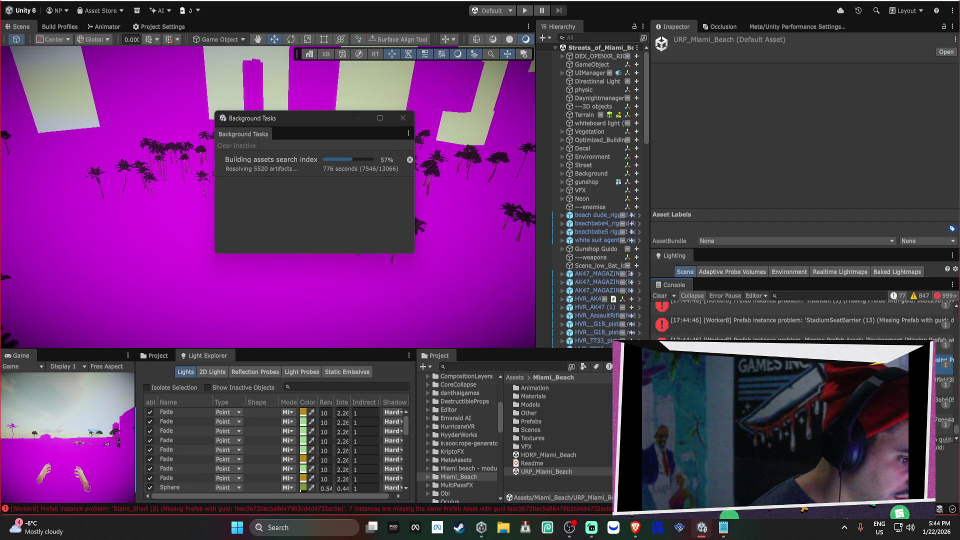
pyautogui.scroll(1, 802, 319)
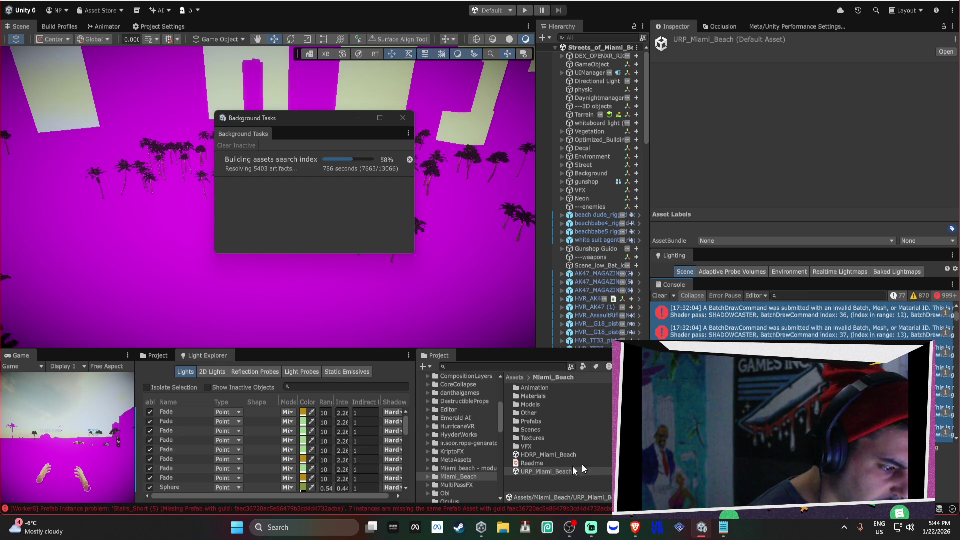
pyautogui.click(304, 523)
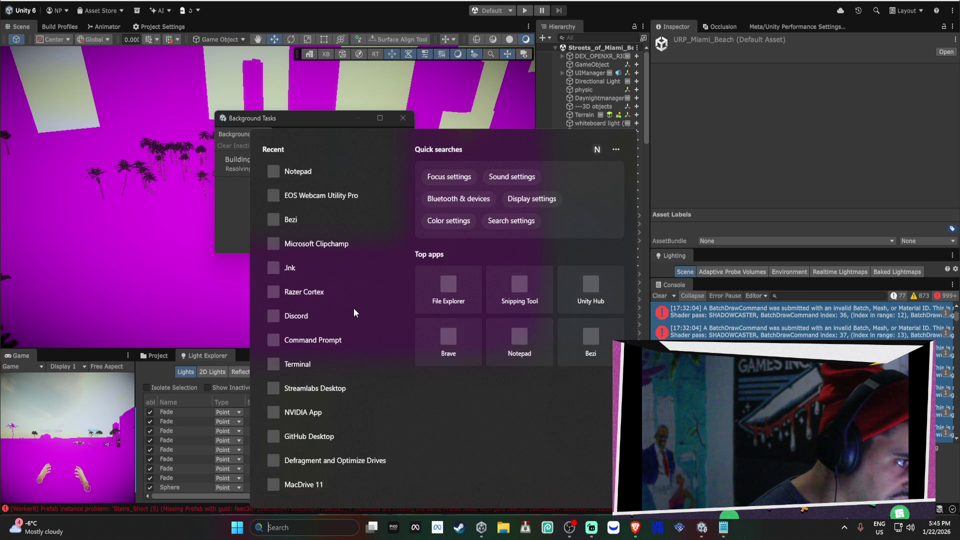
# Launch Bezi and open the projection rig emulation chat thread
pyautogui.click(312, 227)
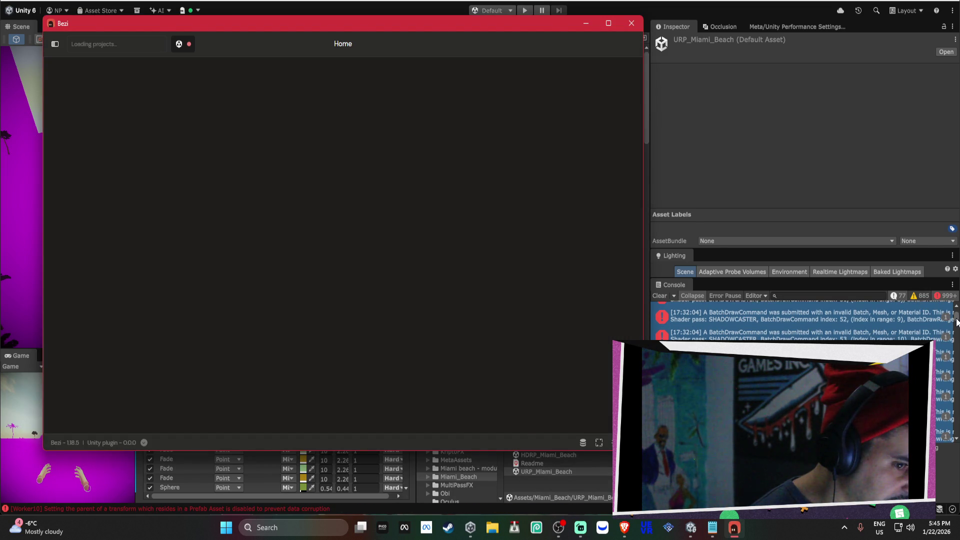
pyautogui.click(952, 322)
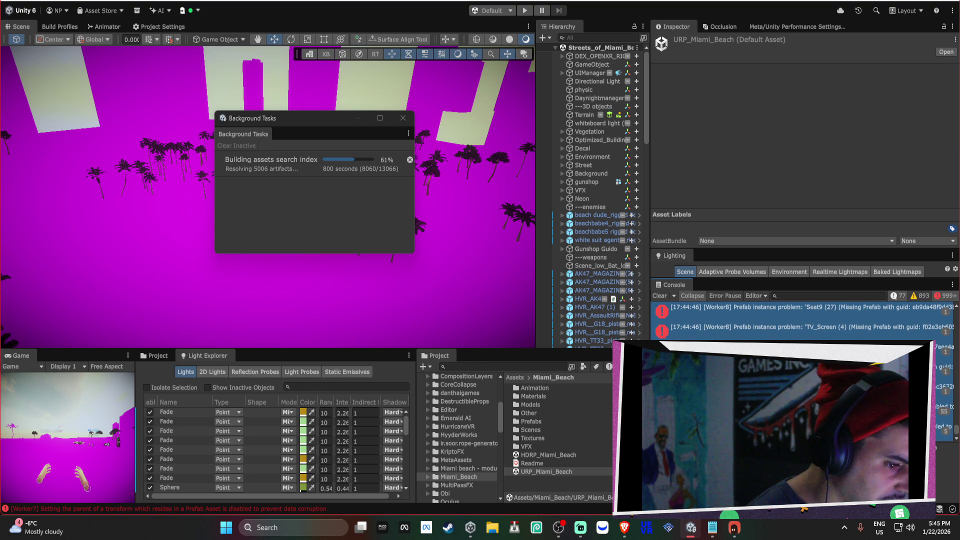
pyautogui.click(733, 527)
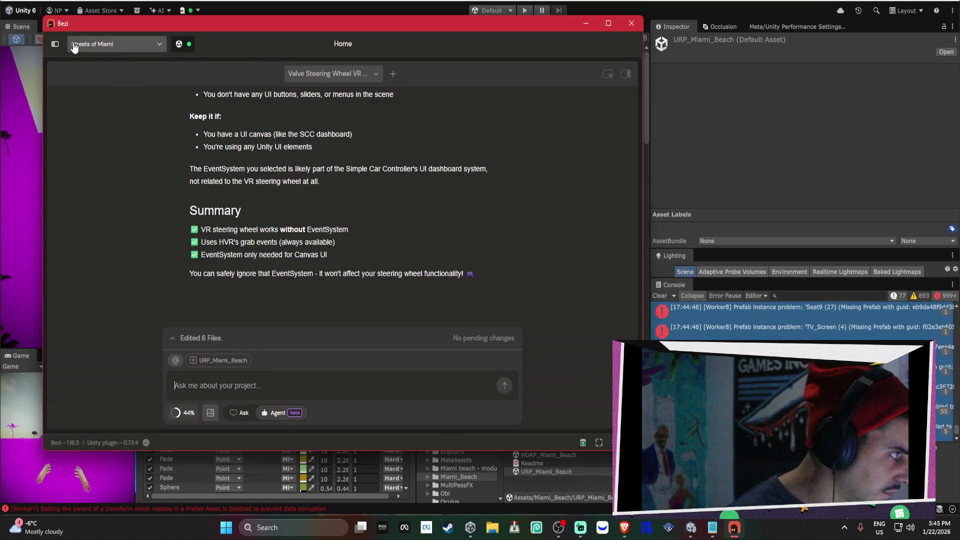
pyautogui.click(55, 43)
pyautogui.click(105, 154)
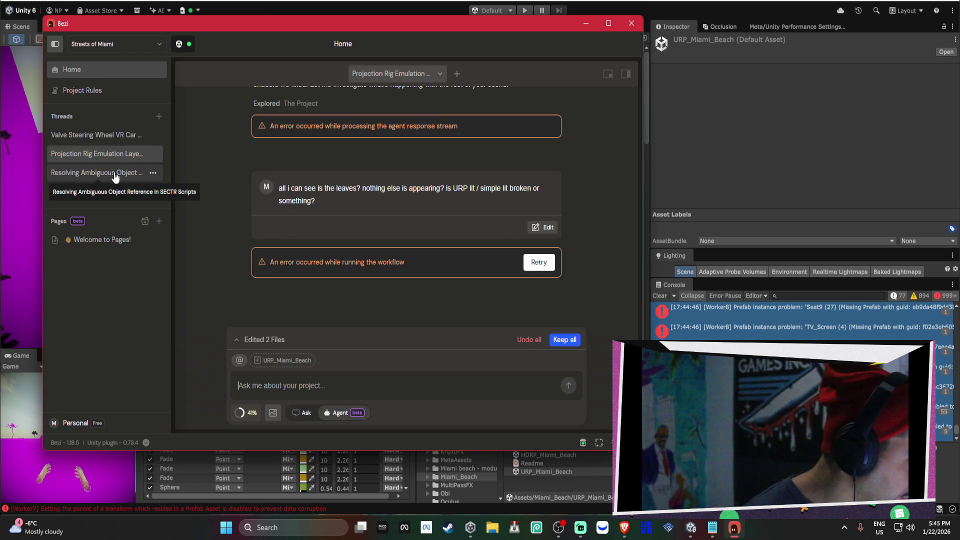
# Draft a message pasting the missing-prefab console errors with 'so many errors its insane'
pyautogui.click(333, 386)
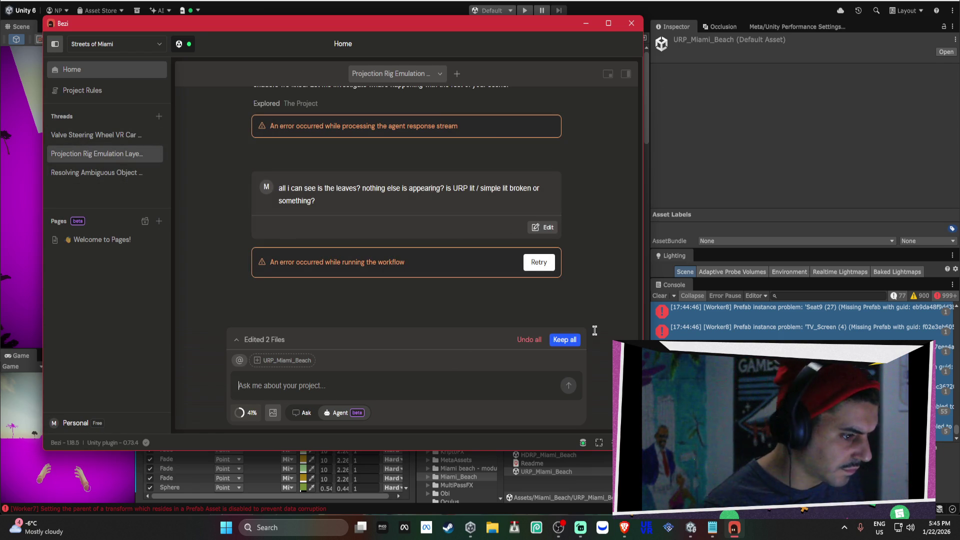
pyautogui.hotkey('ctrl', 'v')
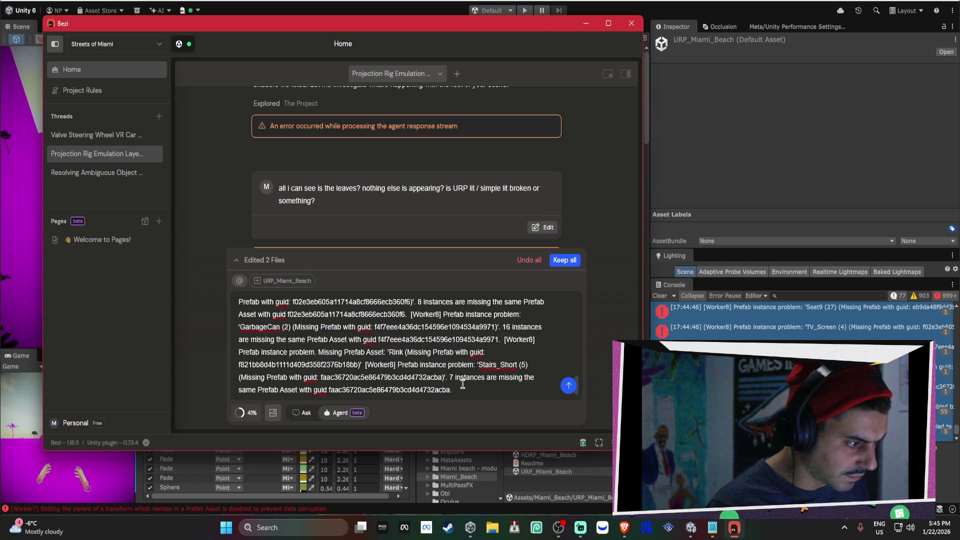
pyautogui.hotkey('shift', 'Return')
pyautogui.hotkey('shift', 'Return')
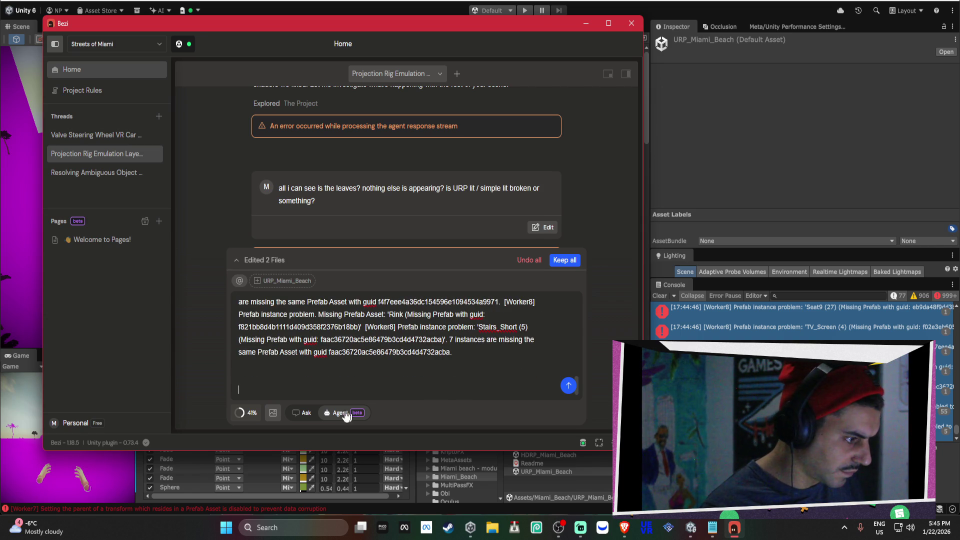
pyautogui.write('soi')
pyautogui.press('BackSpace')
pyautogui.write('many errors its insane')
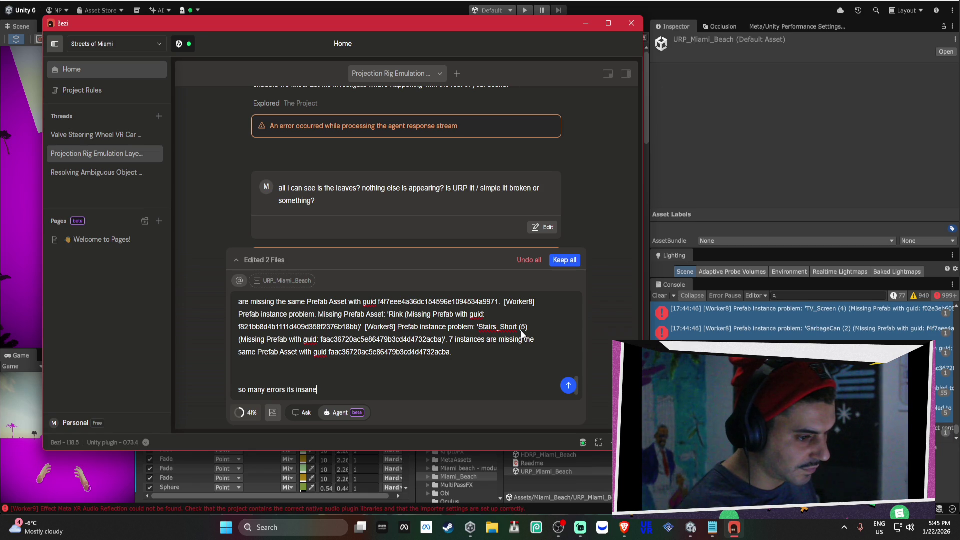
pyautogui.click(735, 529)
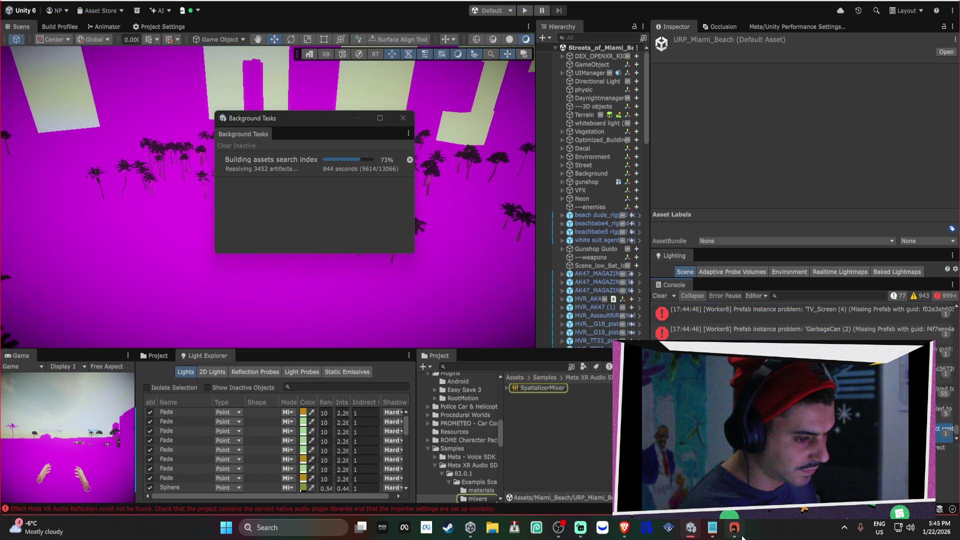
# Cycle through the Bezi, Unity, wiki and YouTube windows to reach the Trello board
pyautogui.click(735, 529)
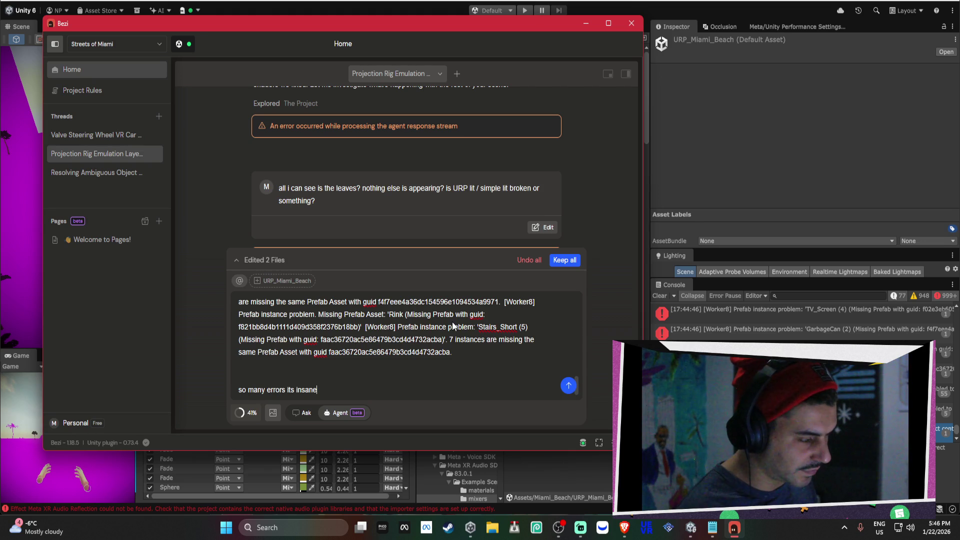
pyautogui.click(735, 173)
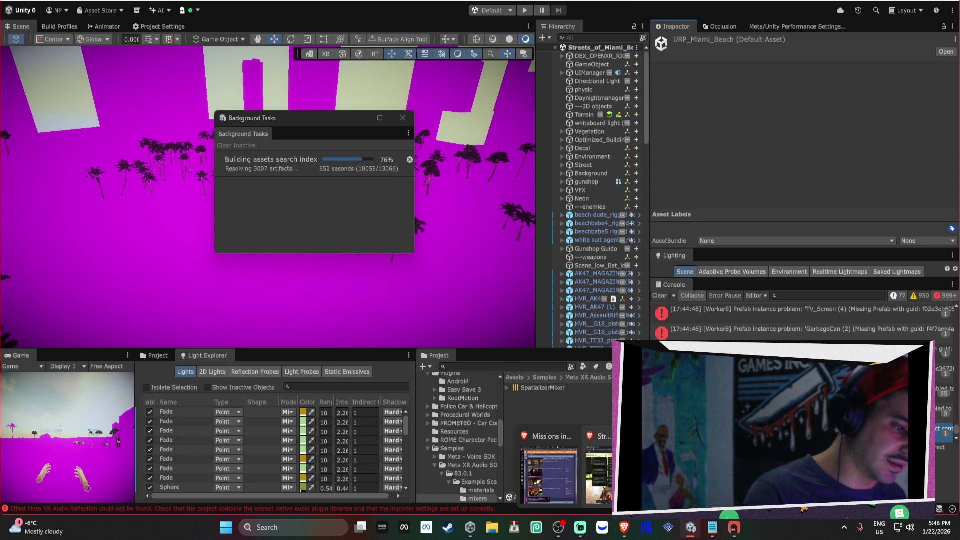
pyautogui.click(549, 469)
pyautogui.click(549, 469)
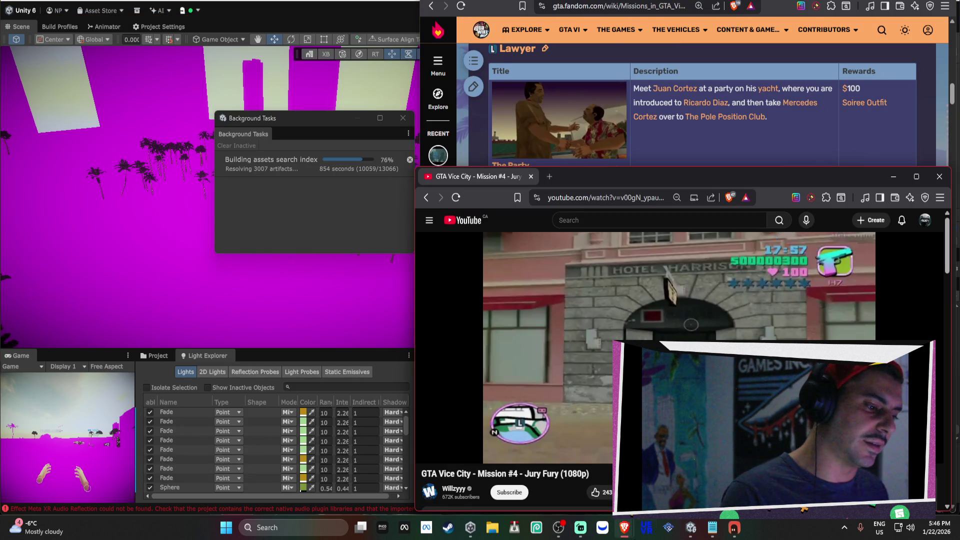
pyautogui.moveTo(624, 527)
pyautogui.click(570, 457)
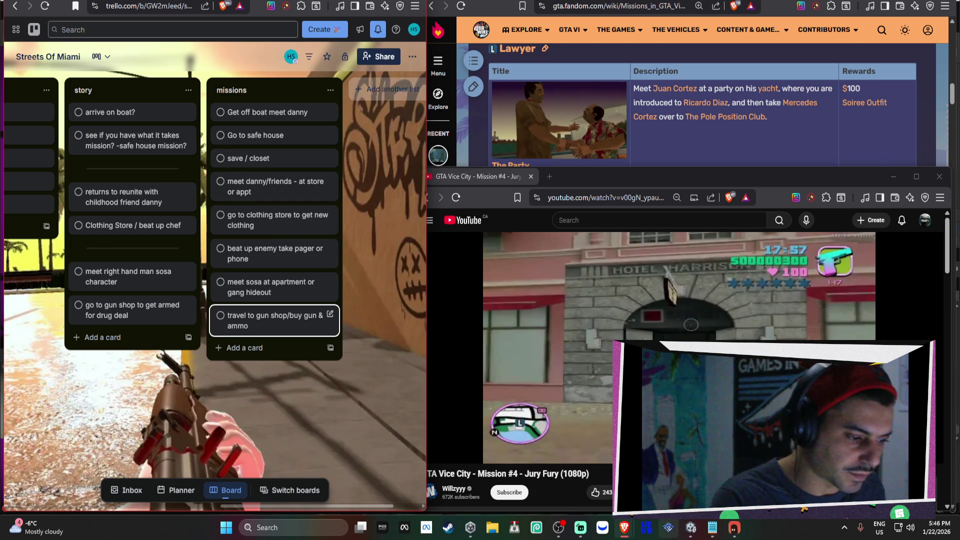
# Return the wiki to the Vice City missions page and bring the Streets Of Miami Trello board forward
pyautogui.click(667, 528)
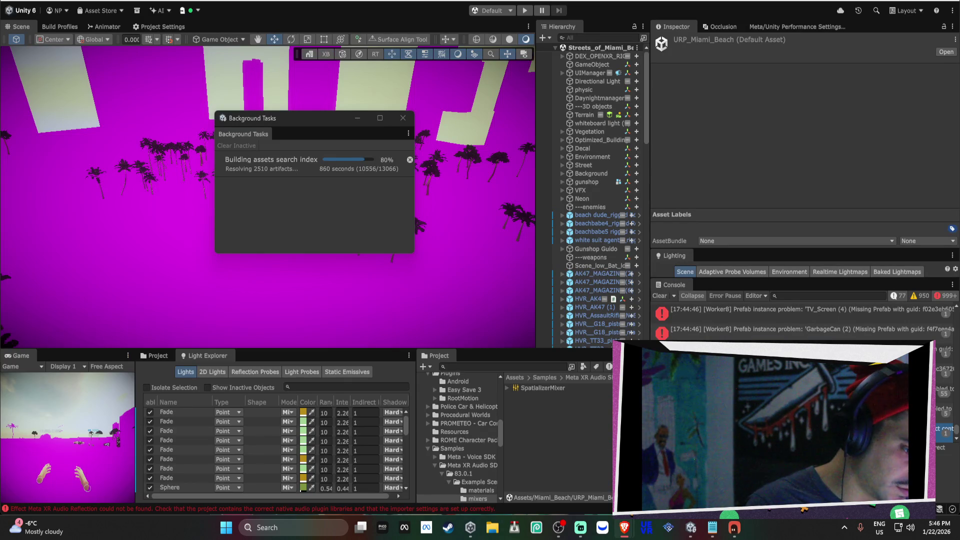
pyautogui.click(734, 528)
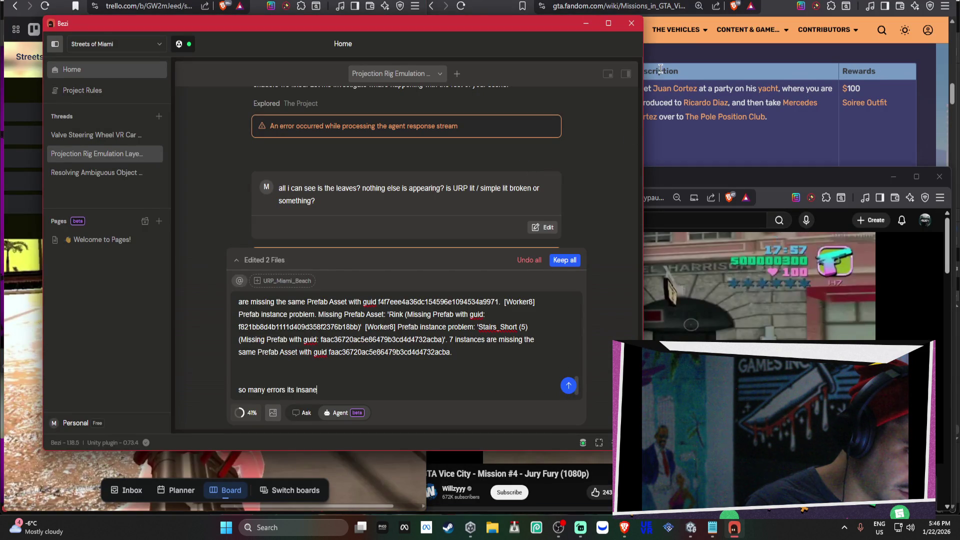
pyautogui.click(757, 90)
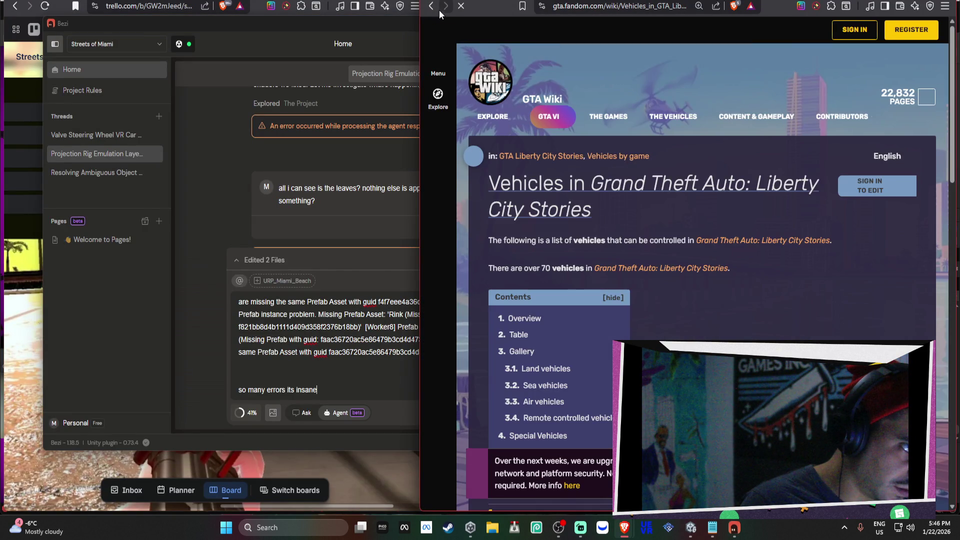
pyautogui.click(432, 7)
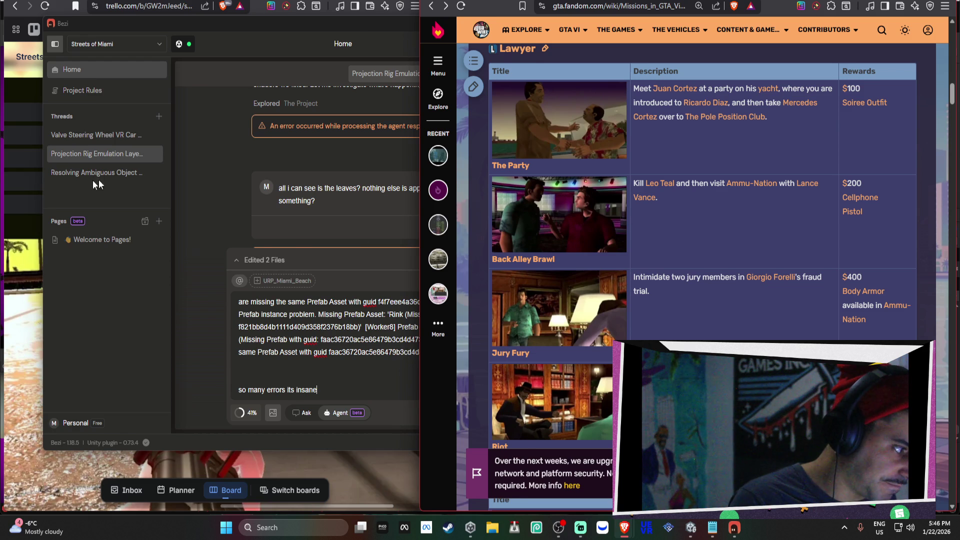
pyautogui.click(23, 220)
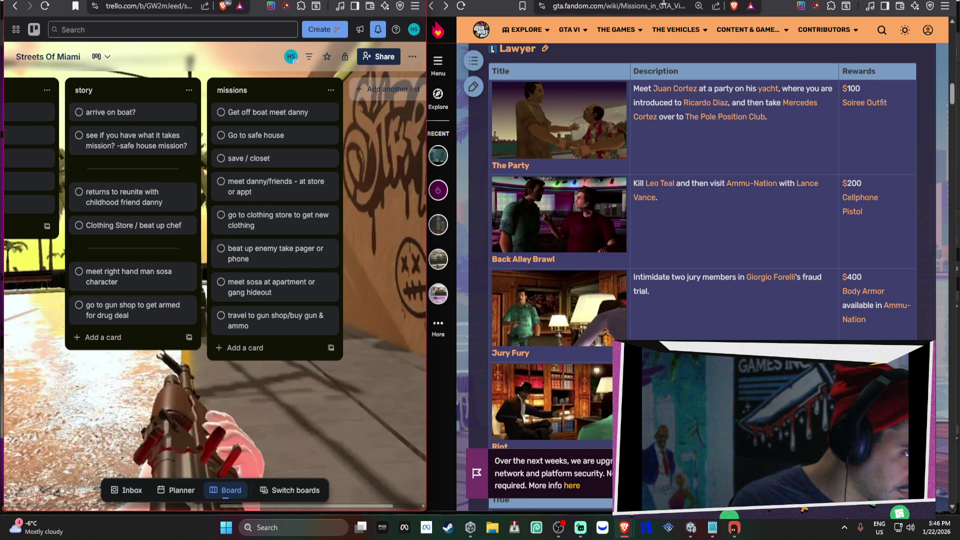
# Pause the Space Laces track, start the 'WTF - Chicken' video, and return to Trello
pyautogui.hotkey('ctrl', 'Tab')
pyautogui.click(755, 256)
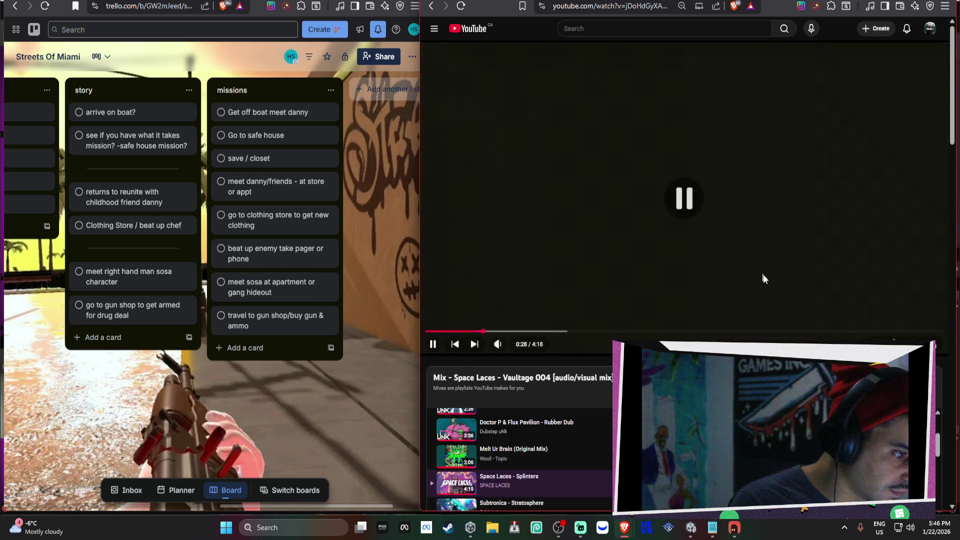
pyautogui.scroll(-2, 765, 280)
pyautogui.scroll(-2, 524, 390)
pyautogui.scroll(-2, 526, 390)
pyautogui.scroll(-2, 540, 421)
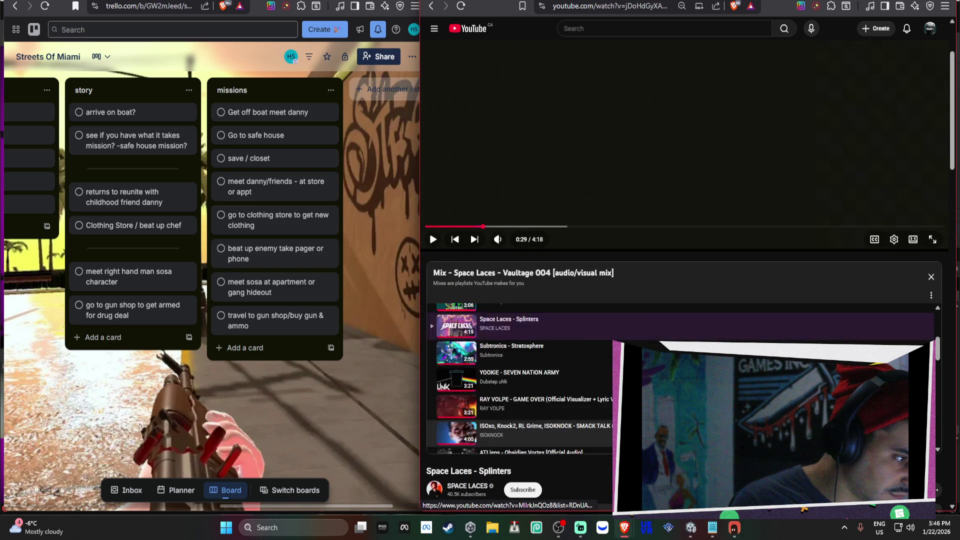
pyautogui.scroll(-3, 559, 469)
pyautogui.scroll(-2, 569, 460)
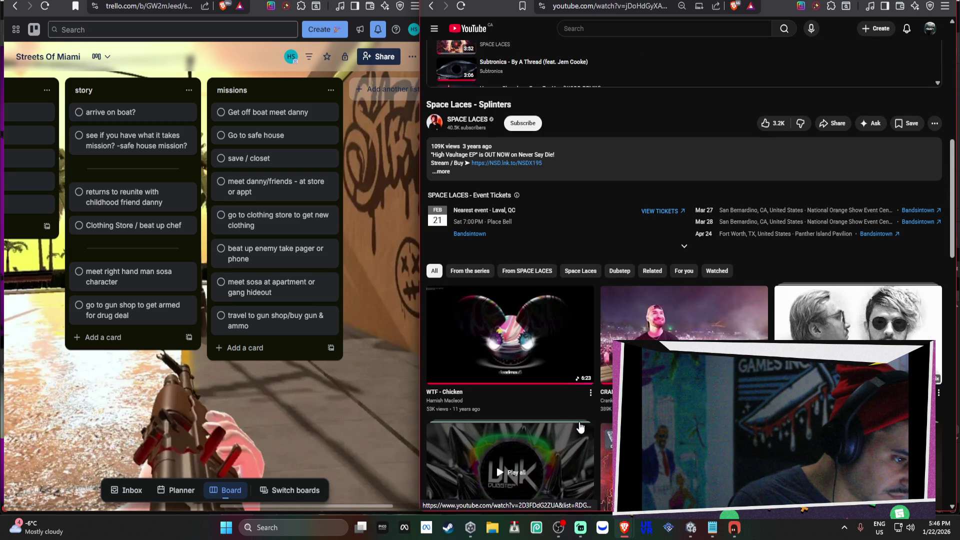
pyautogui.scroll(-2, 580, 426)
pyautogui.click(525, 360)
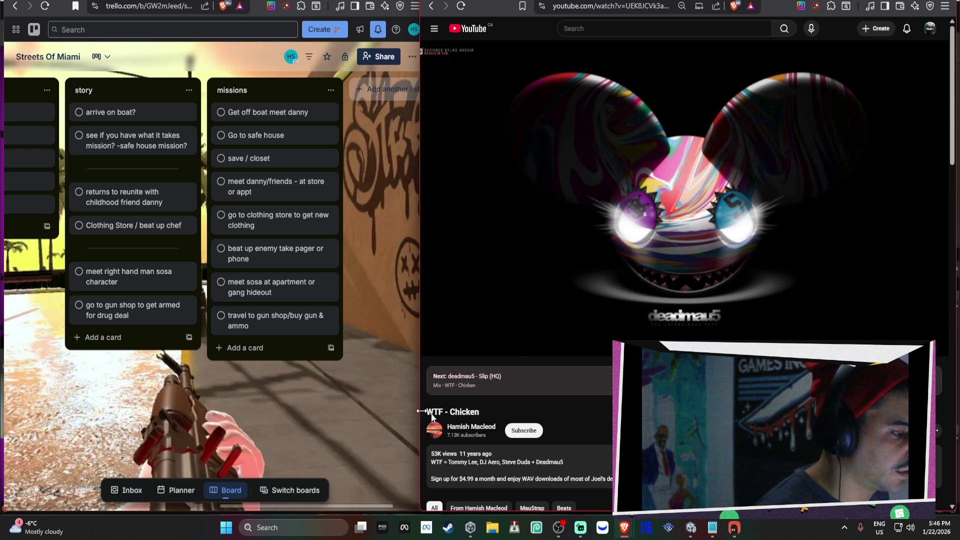
pyautogui.scroll(-3, 781, 153)
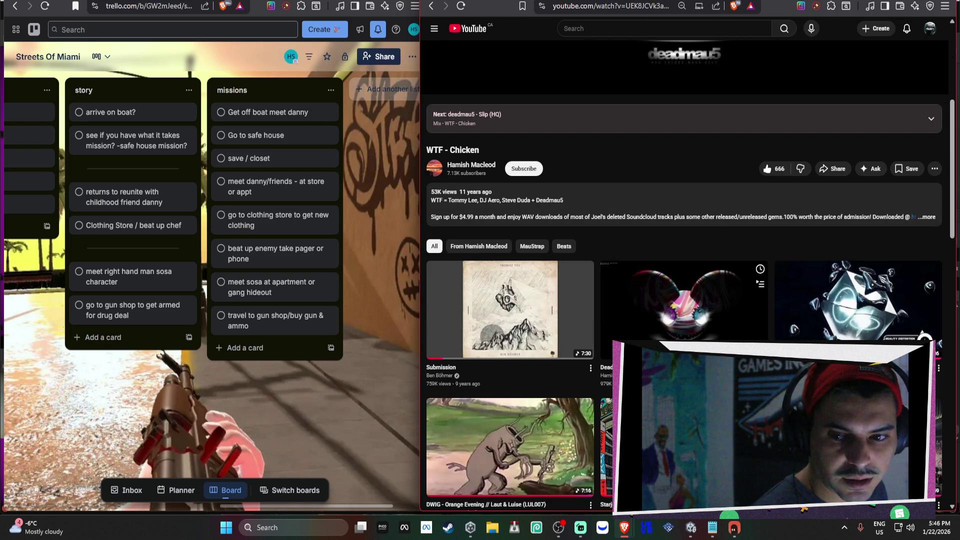
pyautogui.scroll(1, 538, 247)
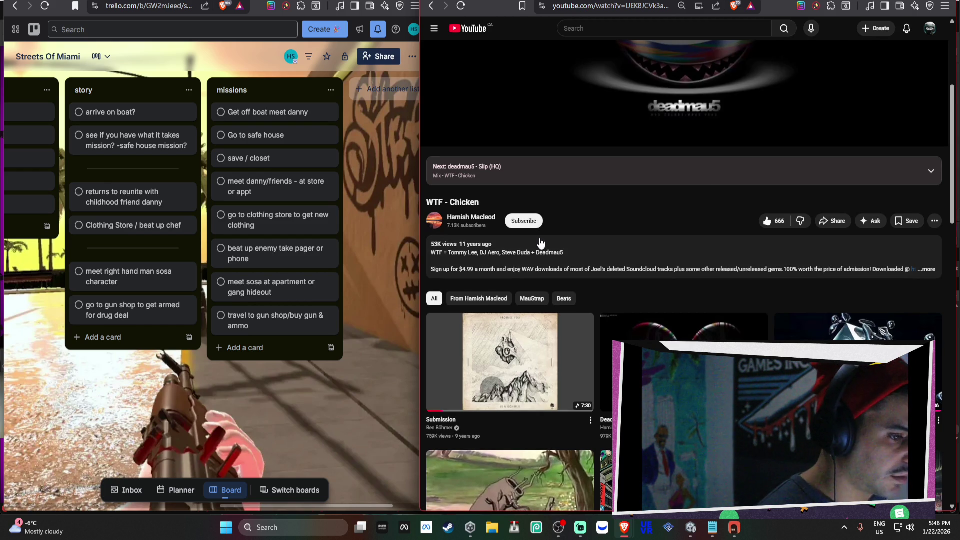
pyautogui.tripleClick(483, 217)
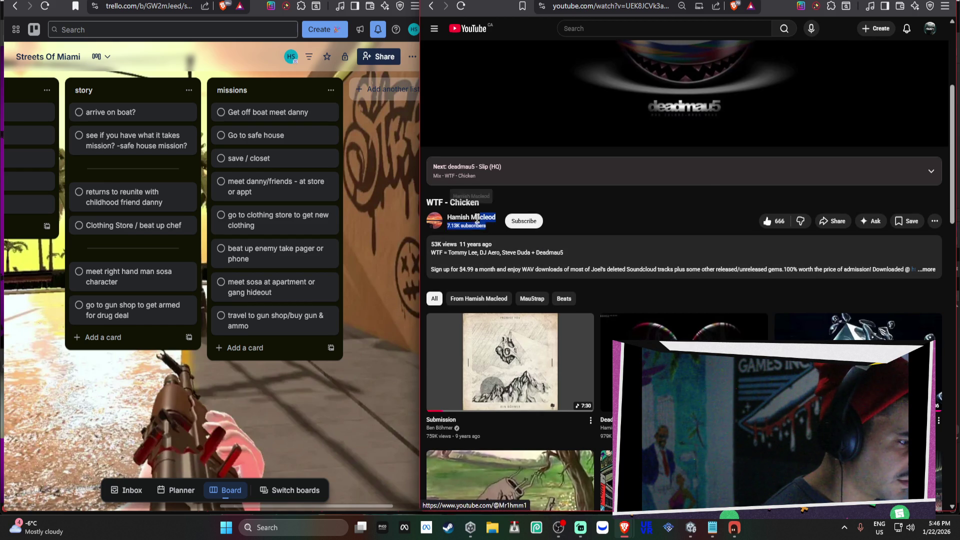
pyautogui.scroll(4, 631, 246)
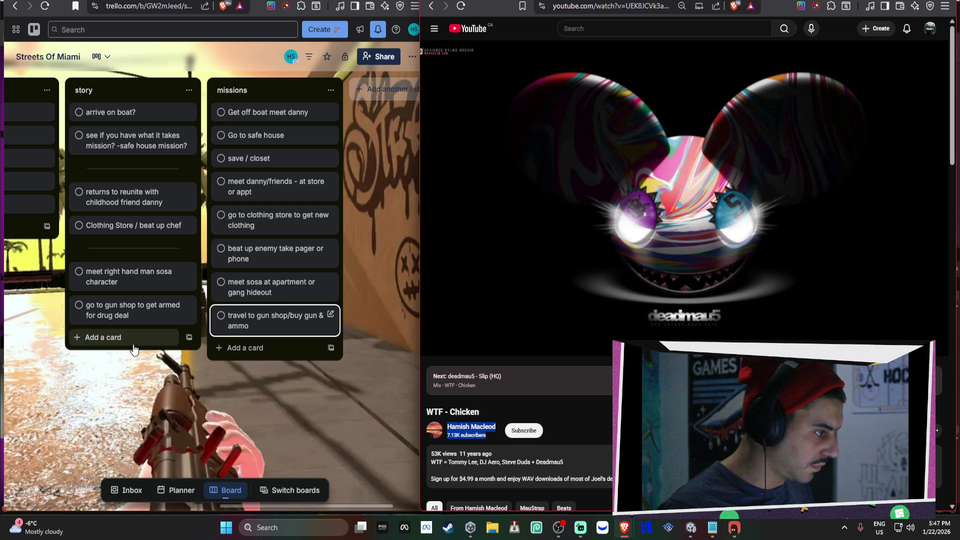
pyautogui.click(219, 370)
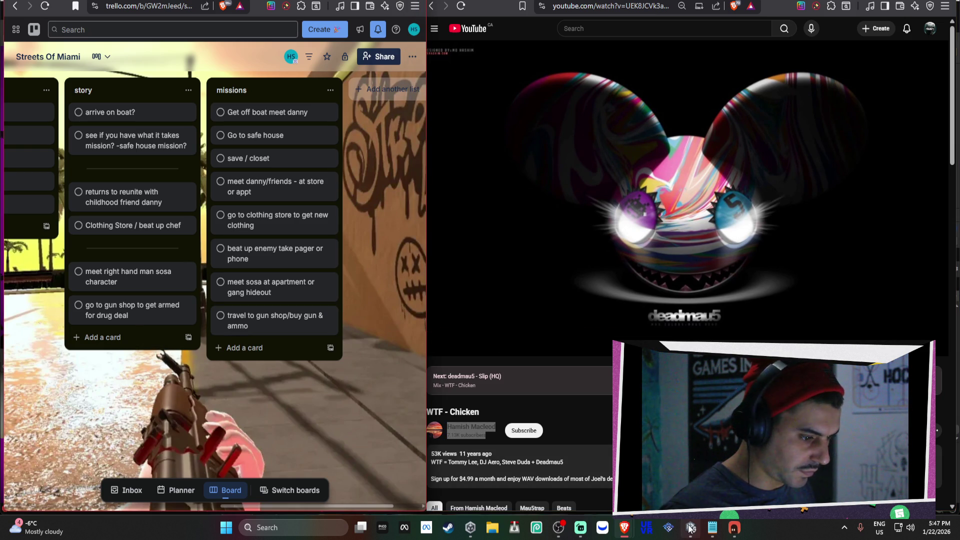
# Skip the Jury Fury mission video ahead to about 2:29, pause it, and begin a story card
pyautogui.click(735, 527)
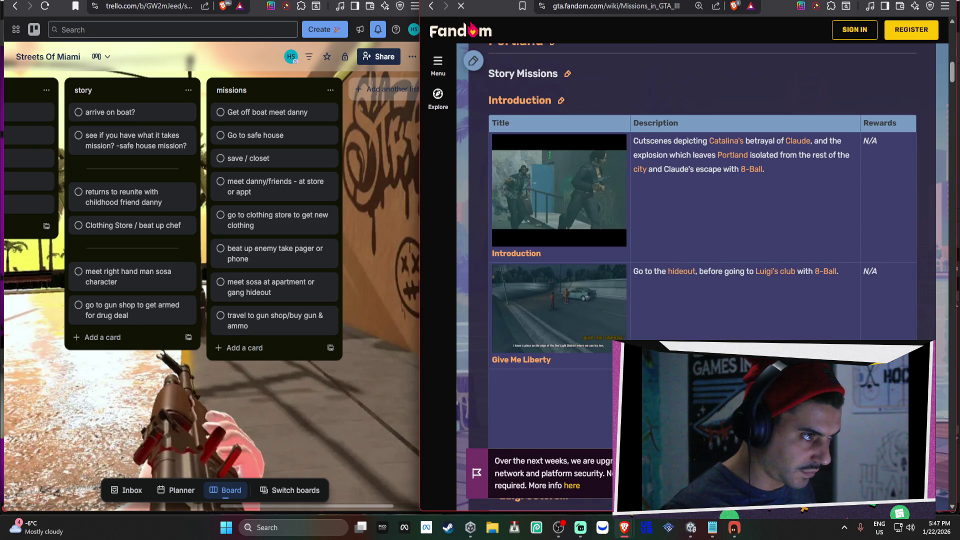
pyautogui.click(565, 469)
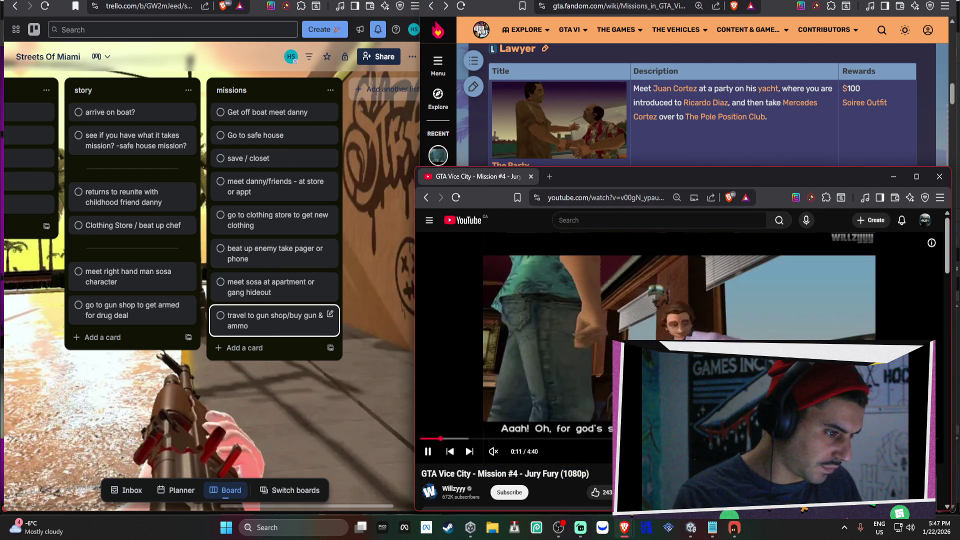
pyautogui.press('Right')
pyautogui.press('Right')
pyautogui.press('Right')
pyautogui.press('Right')
pyautogui.press('Right')
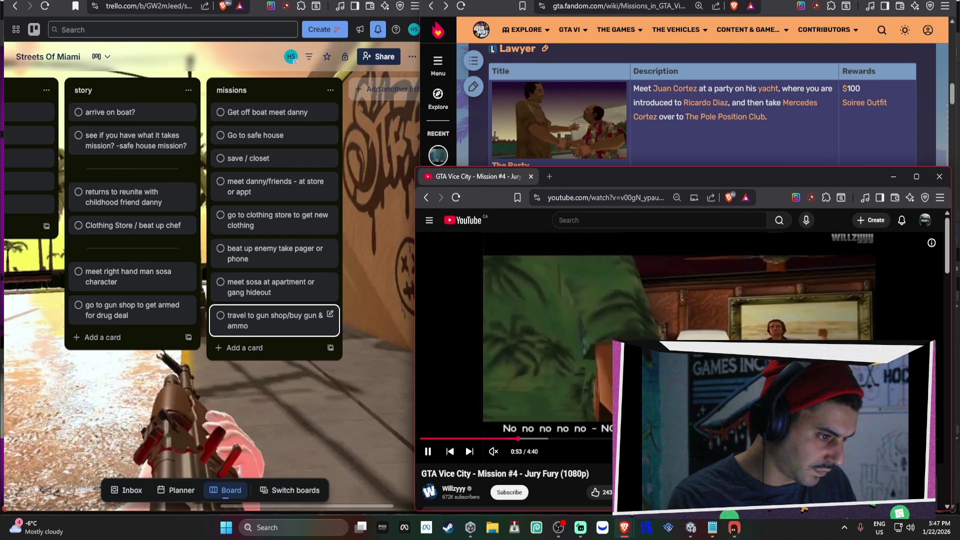
pyautogui.press('Right')
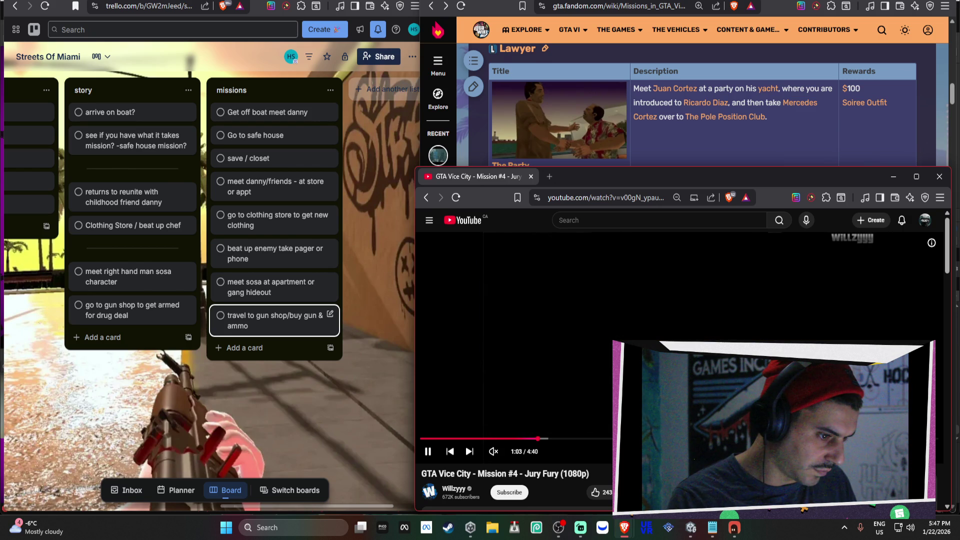
pyautogui.press('Right')
pyautogui.press('Right')
pyautogui.press('Right')
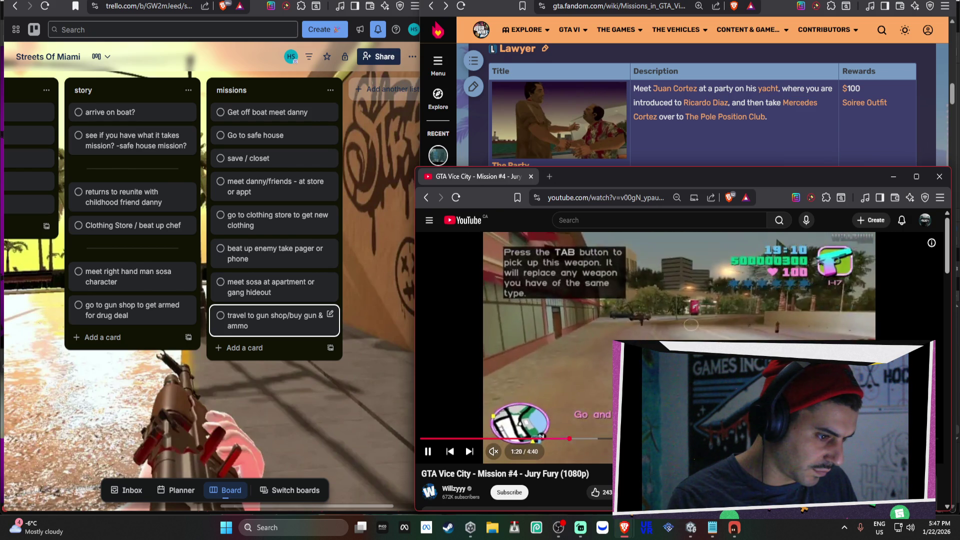
pyautogui.press('Right')
pyautogui.press('Right')
pyautogui.press('Right')
pyautogui.press('Right')
pyautogui.press('Right')
pyautogui.press('Right')
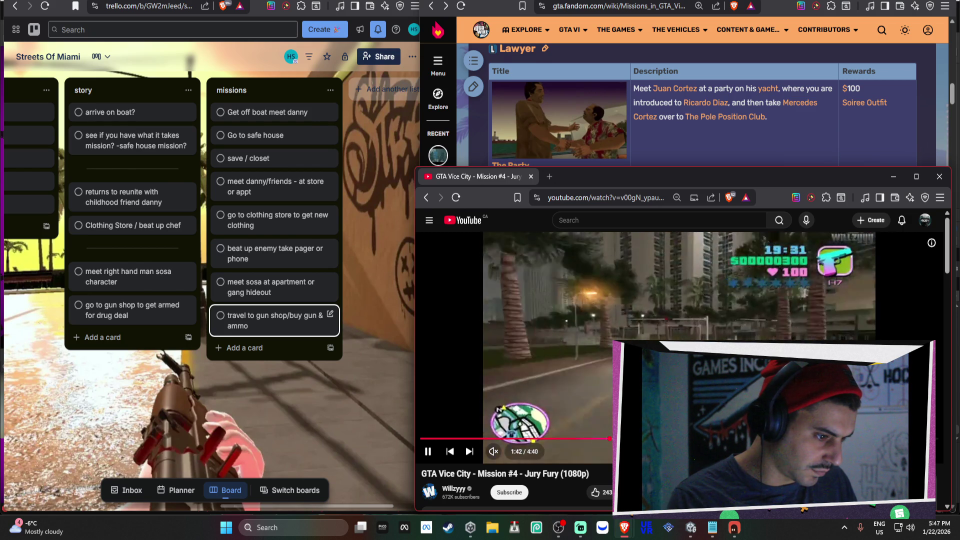
pyautogui.press('Right')
pyautogui.press('Right')
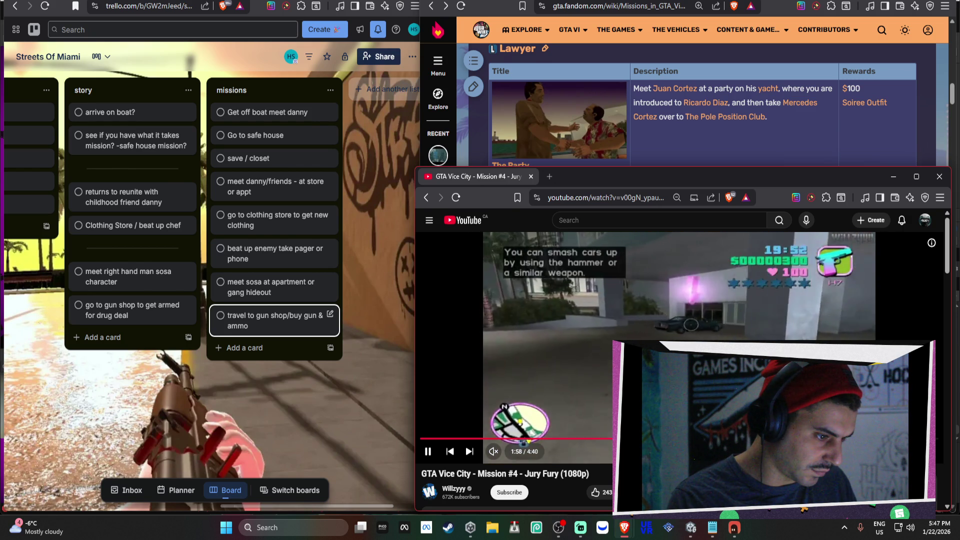
pyautogui.press('Right')
pyautogui.press('Right')
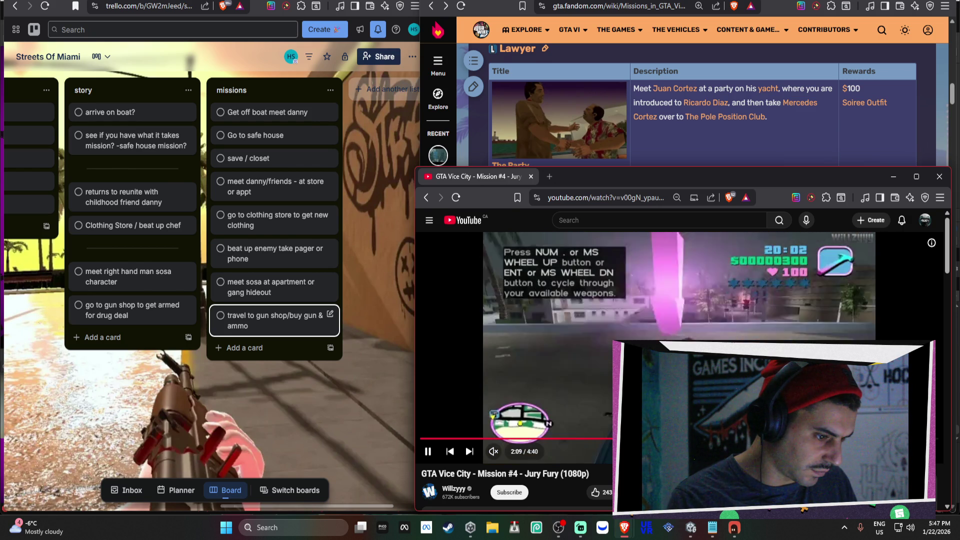
pyautogui.press('Right')
pyautogui.press('Right')
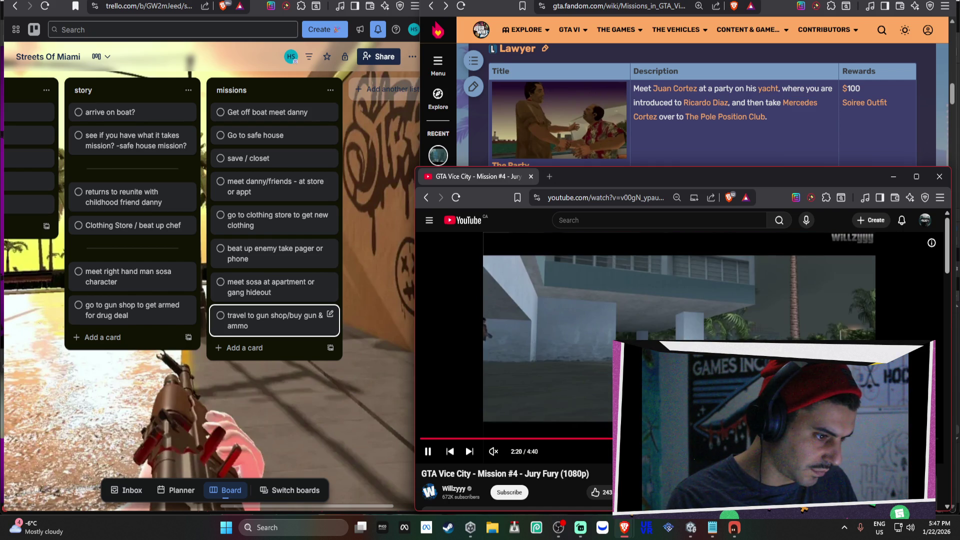
pyautogui.press('Right')
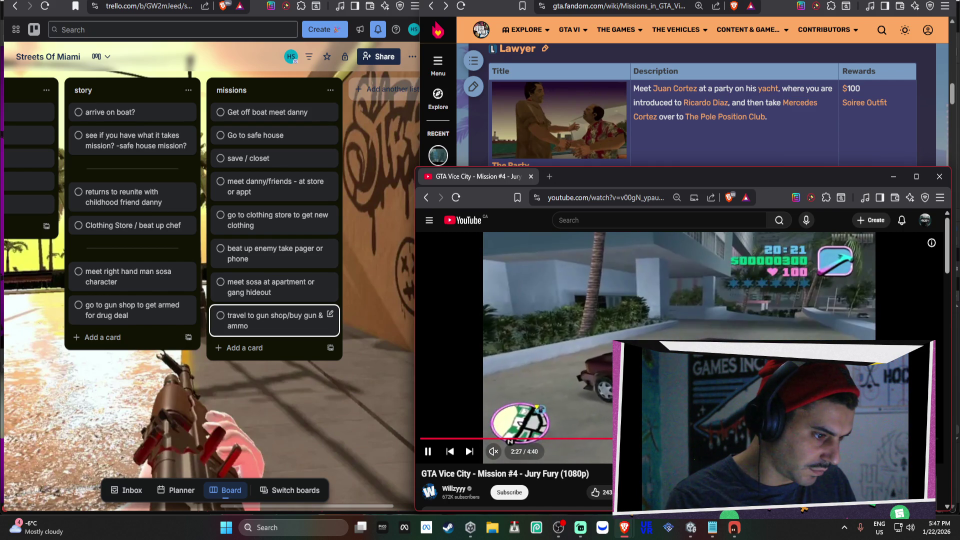
pyautogui.press('space')
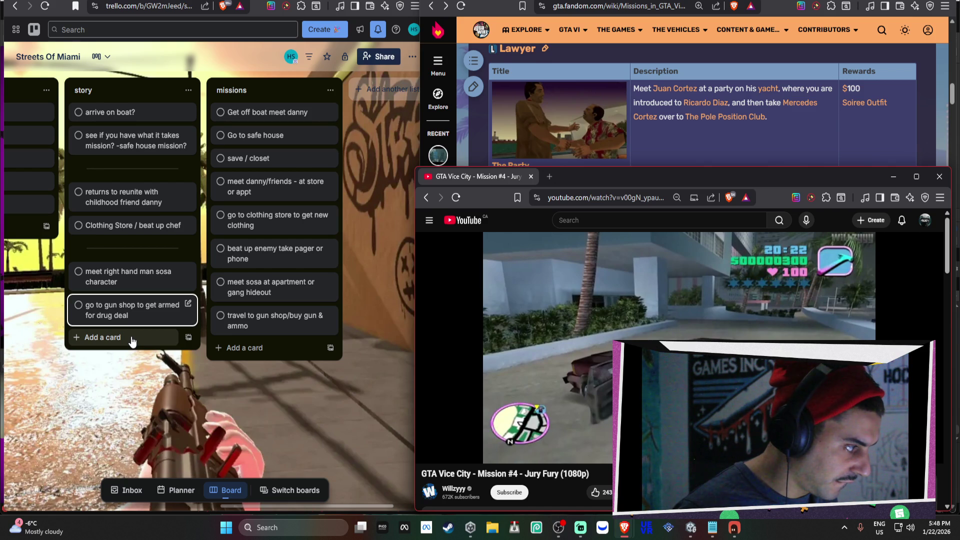
pyautogui.click(131, 339)
pyautogui.write('meet up at apartment for deal')
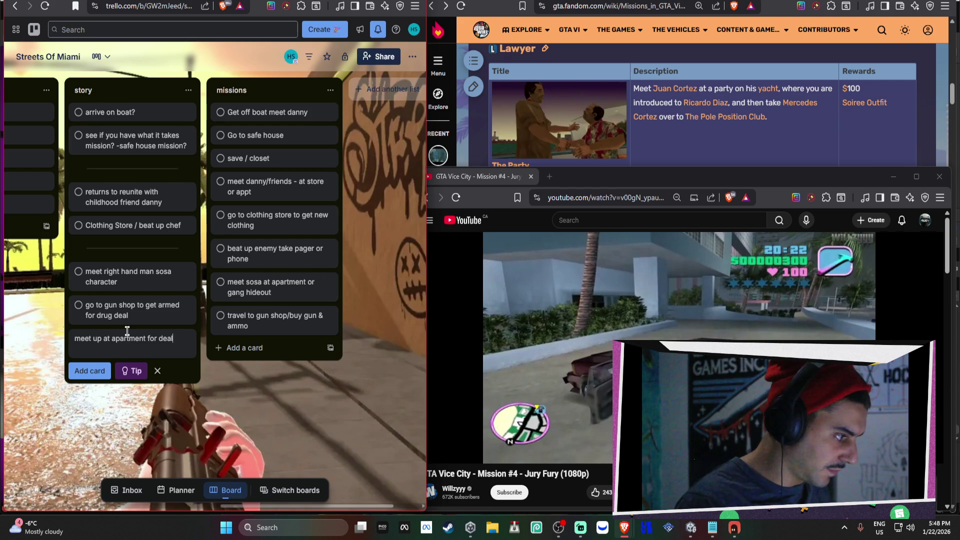
# Add story cards 'meet up at apartment for deal' and 'chino gets chopped up', then begin a missions card
pyautogui.click(173, 386)
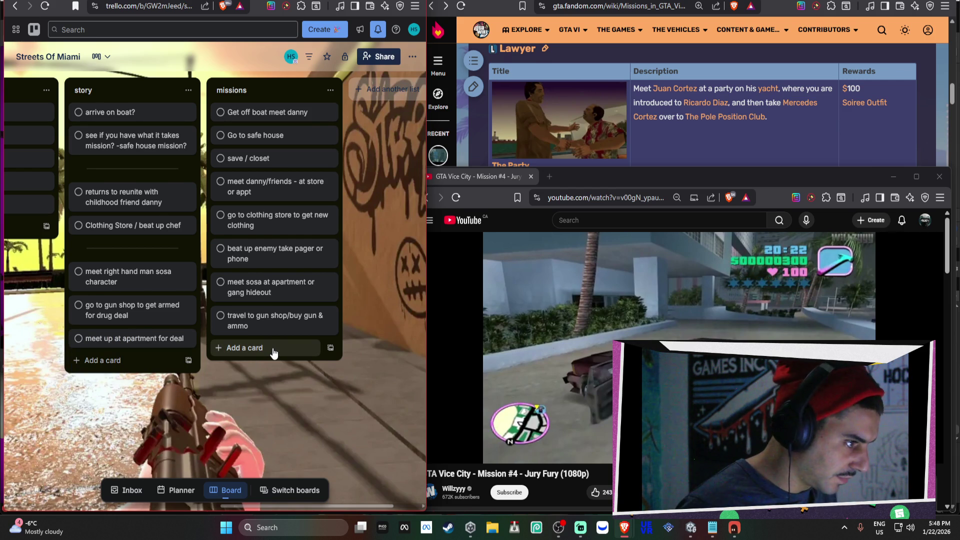
pyautogui.click(110, 365)
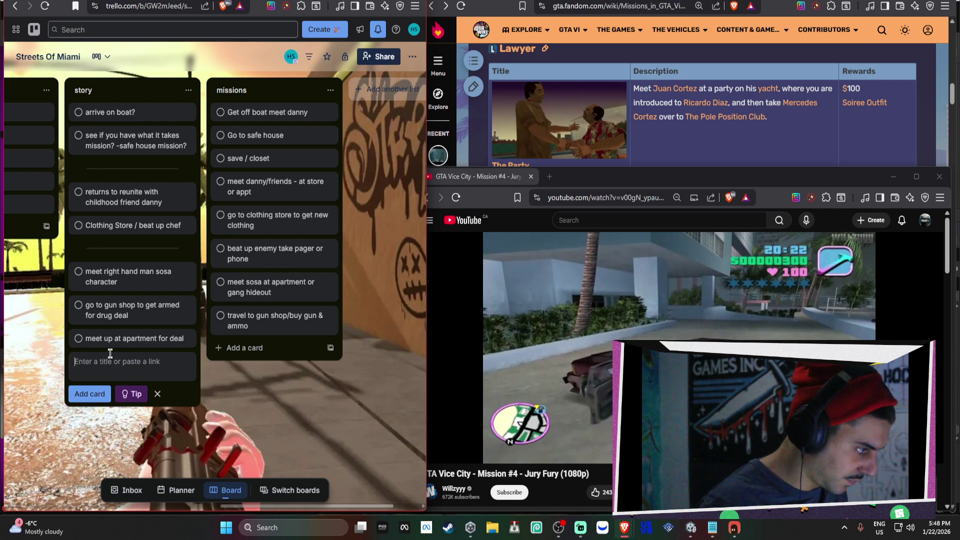
pyautogui.write('dam')
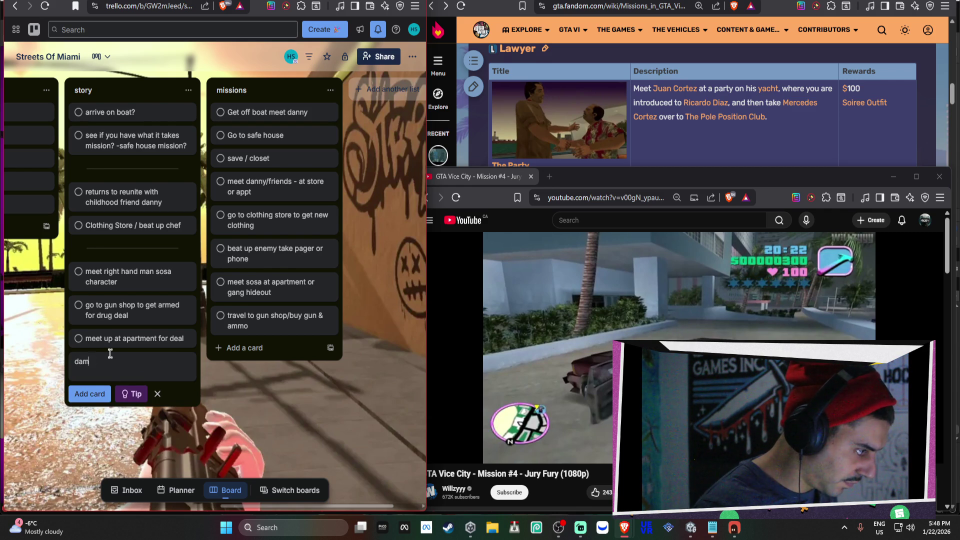
pyautogui.write('nny/')
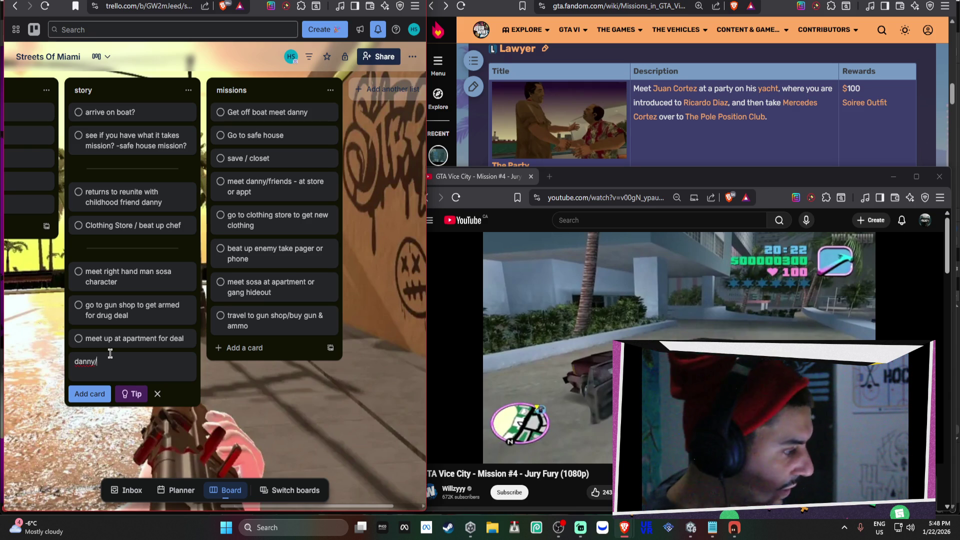
pyautogui.press('BackSpace')
pyautogui.press('BackSpace')
pyautogui.press('BackSpace')
pyautogui.press('BackSpace')
pyautogui.press('BackSpace')
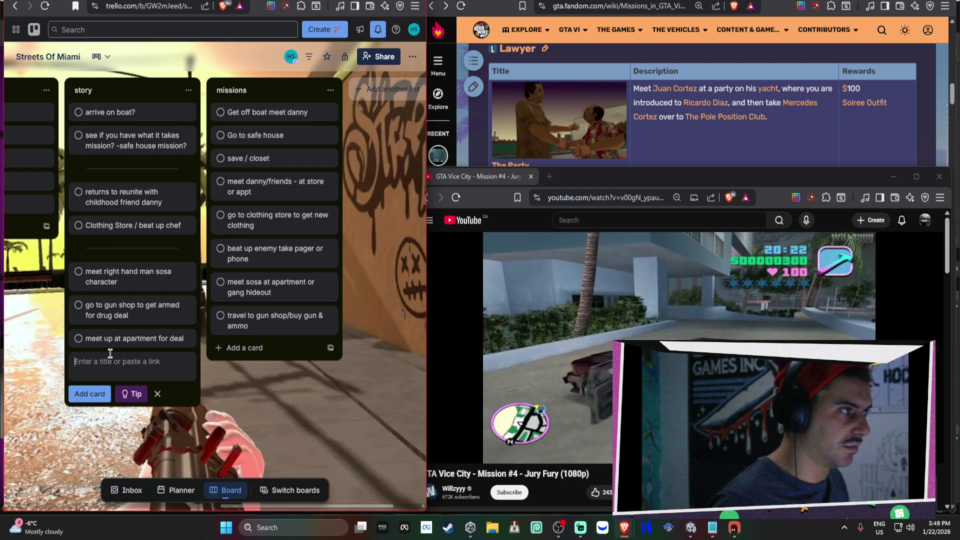
pyautogui.write('chino gets chopped up')
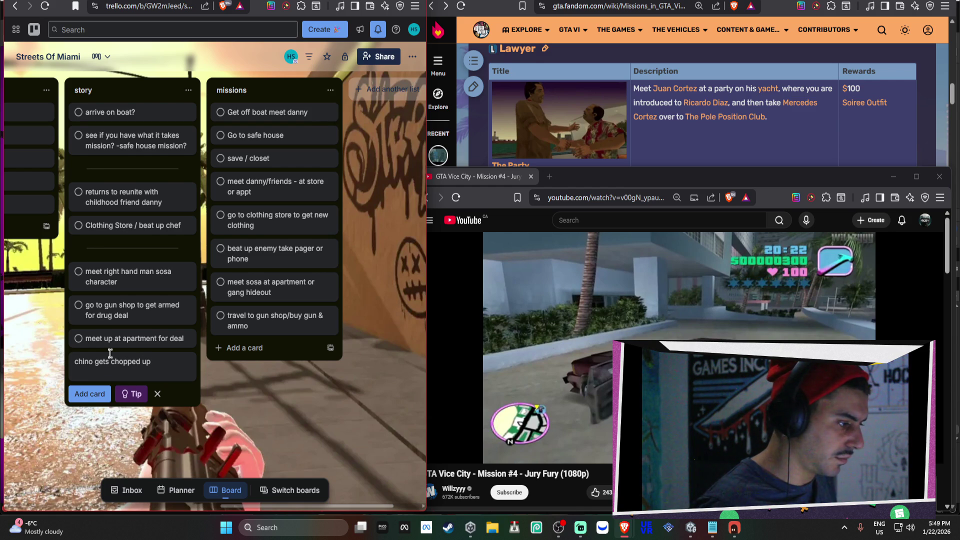
pyautogui.click(250, 348)
pyautogui.write('defend self from drug dealers')
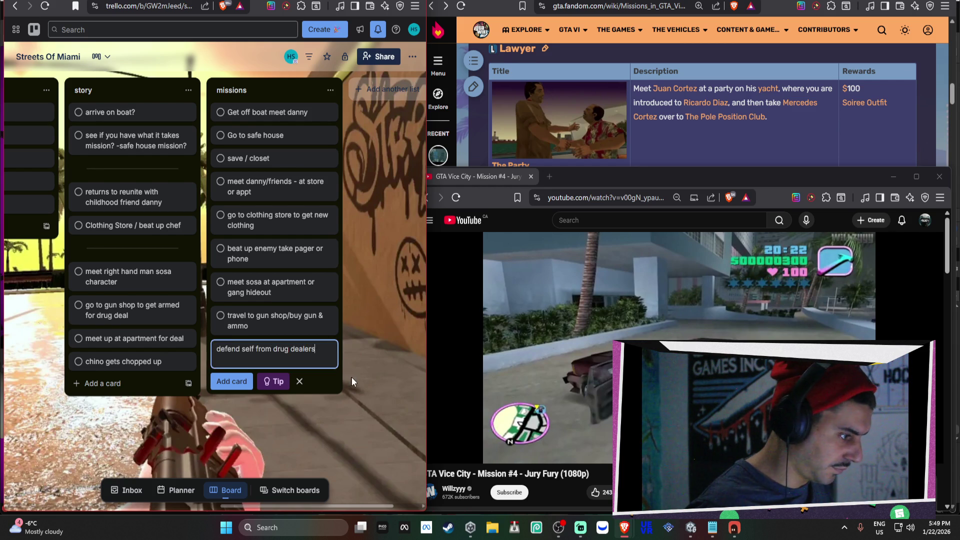
# Save the missions card 'defend self from drug dealers' and begin another story card
pyautogui.click(352, 376)
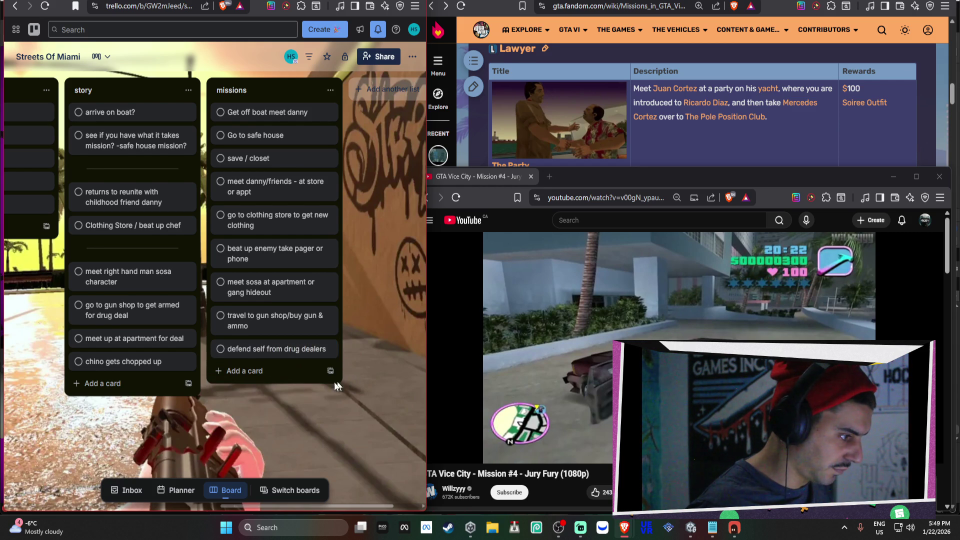
pyautogui.click(131, 391)
pyautogui.write('meet up with danny')
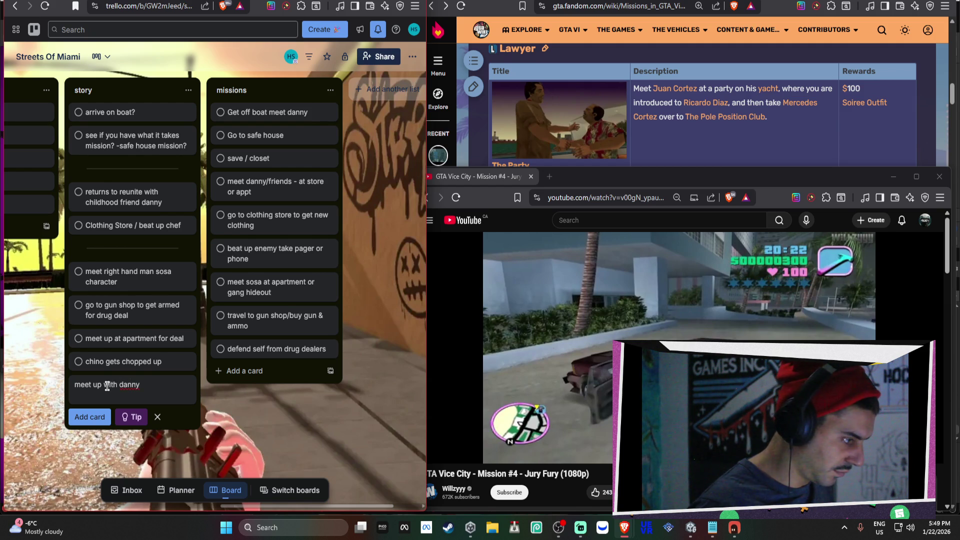
pyautogui.press('BackSpace')
pyautogui.press('BackSpace')
pyautogui.press('BackSpace')
pyautogui.write('r drugs back to location')
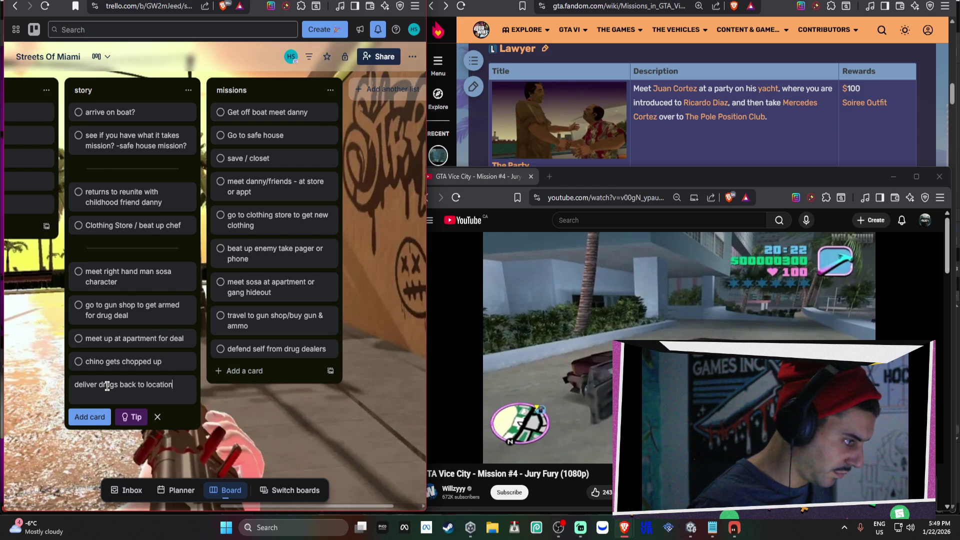
# Add story cards 'deliver drugs back to location' and 'meet up with boss', opening the latter's details
pyautogui.press('Return')
pyautogui.write('me')
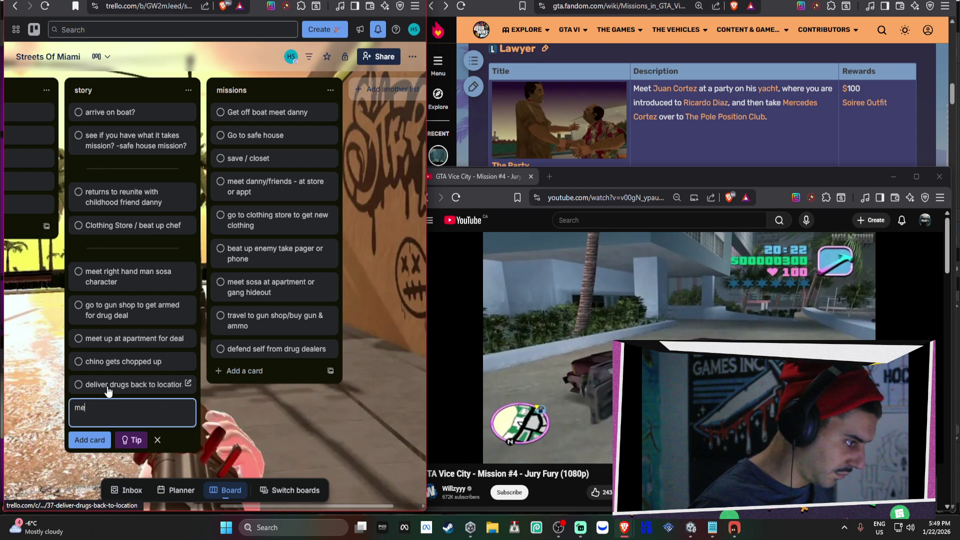
pyautogui.write('et up with boss')
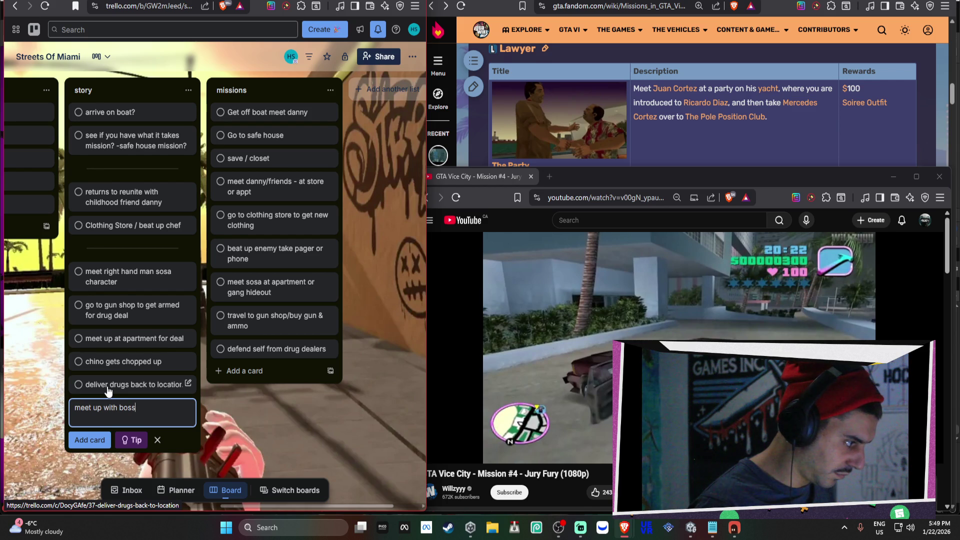
pyautogui.press('Return')
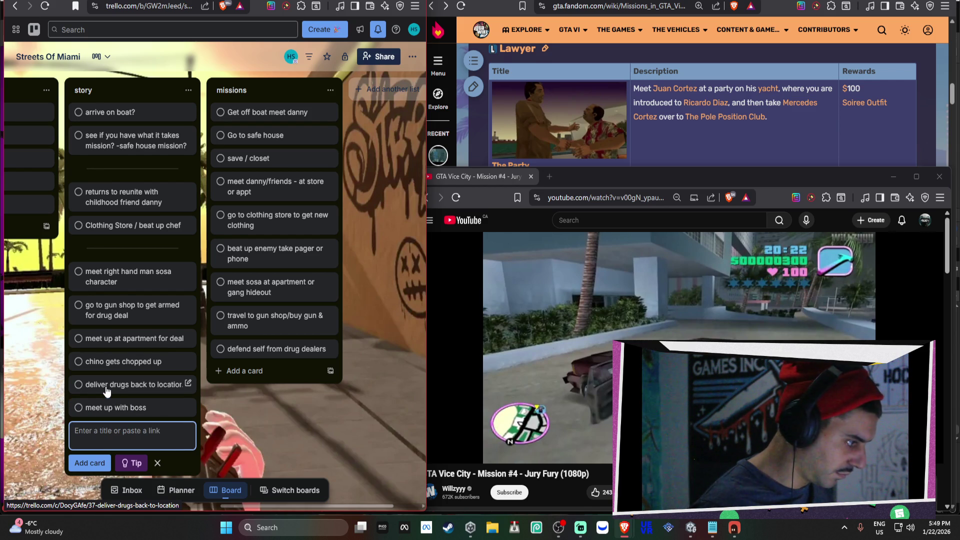
pyautogui.click(122, 407)
# Rename the boss card to 'meet up with new boss' and close its details
pyautogui.click(177, 95)
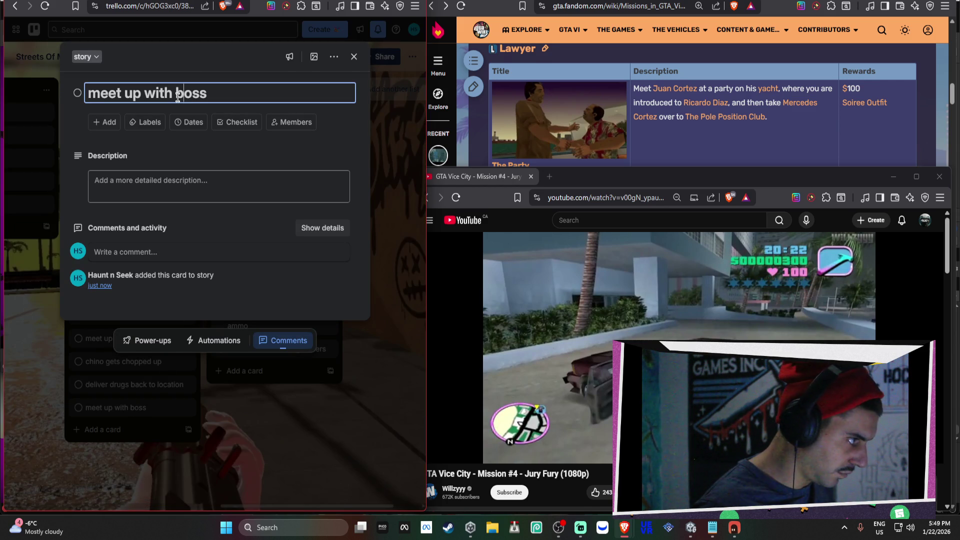
pyautogui.write('new')
pyautogui.press('Return')
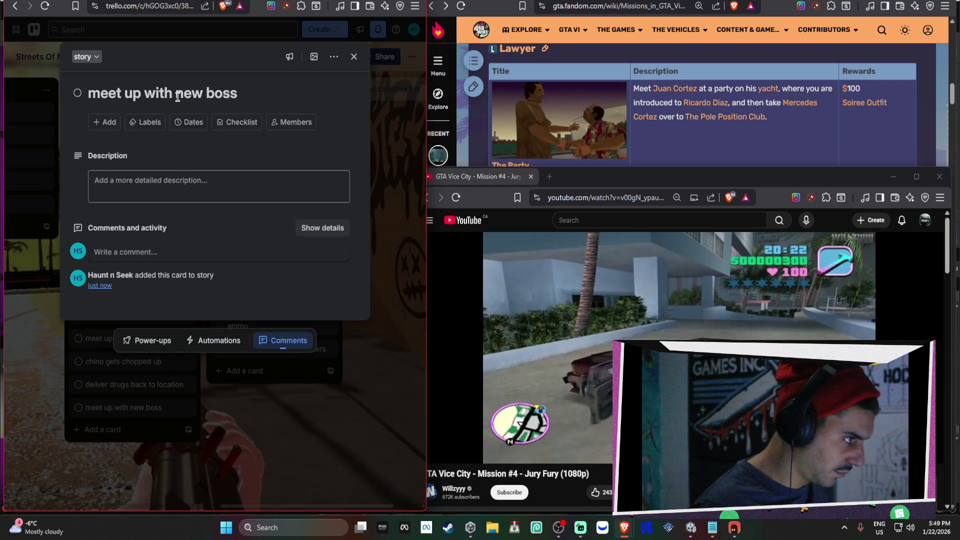
pyautogui.click(159, 450)
pyautogui.moveTo(142, 260)
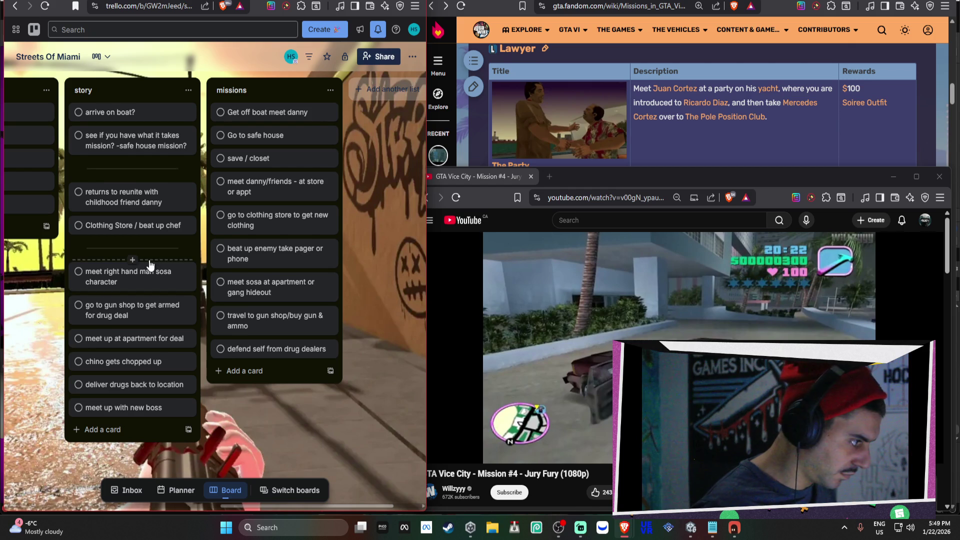
# Add a '------------------' divider and a chino-and-danny volleyball-or-pool card, both placed under Clothing Store
pyautogui.click(120, 429)
pyautogui.write('------------------')
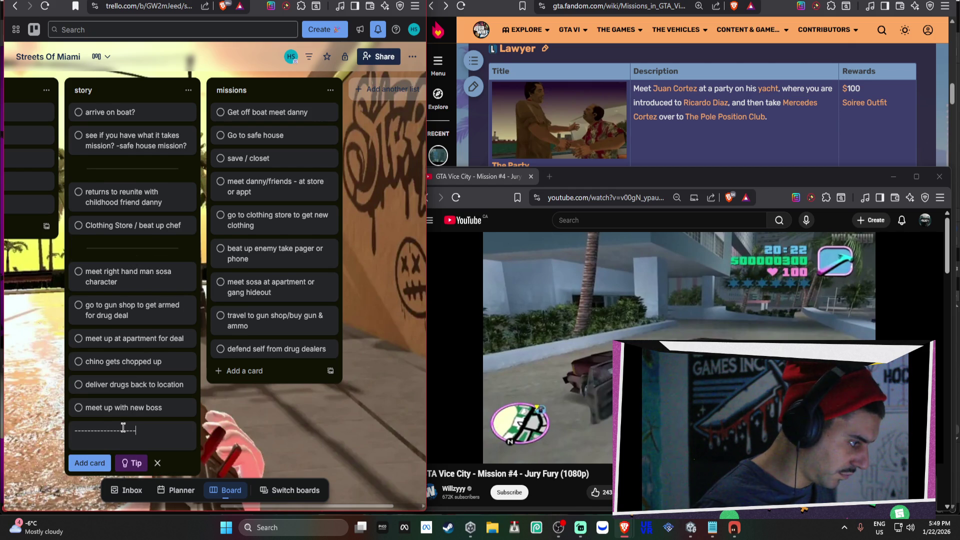
pyautogui.press('Return')
pyautogui.moveTo(123, 434)
pyautogui.mouseDown()
pyautogui.moveTo(137, 256)
pyautogui.moveTo(137, 268)
pyautogui.mouseUp()
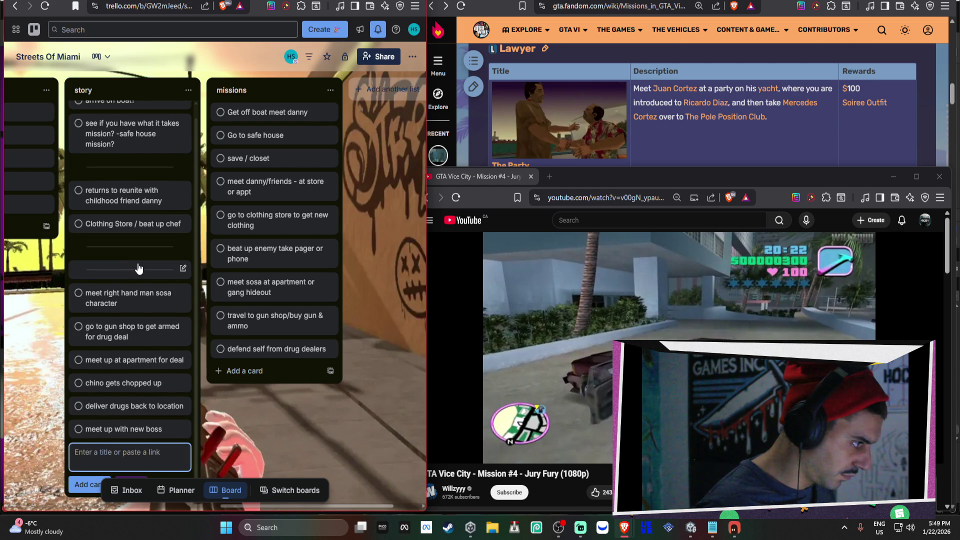
pyautogui.write('meet')
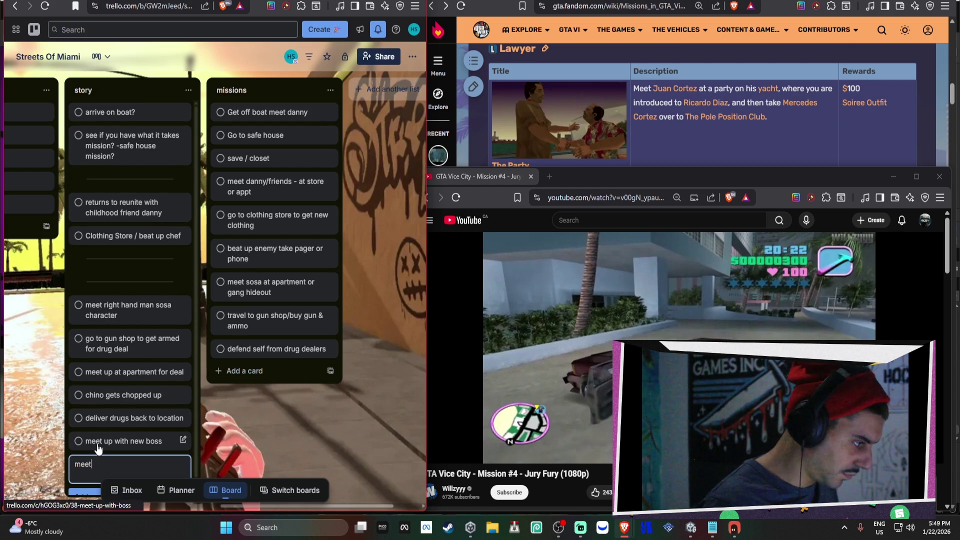
pyautogui.write(' up with chino and dannyt')
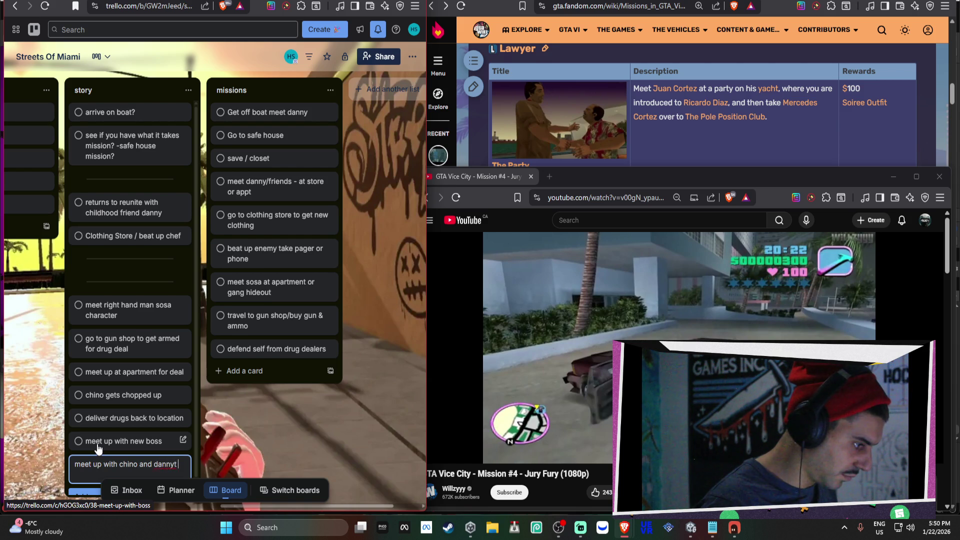
pyautogui.press('BackSpace')
pyautogui.write('for a game of volley ball or poole')
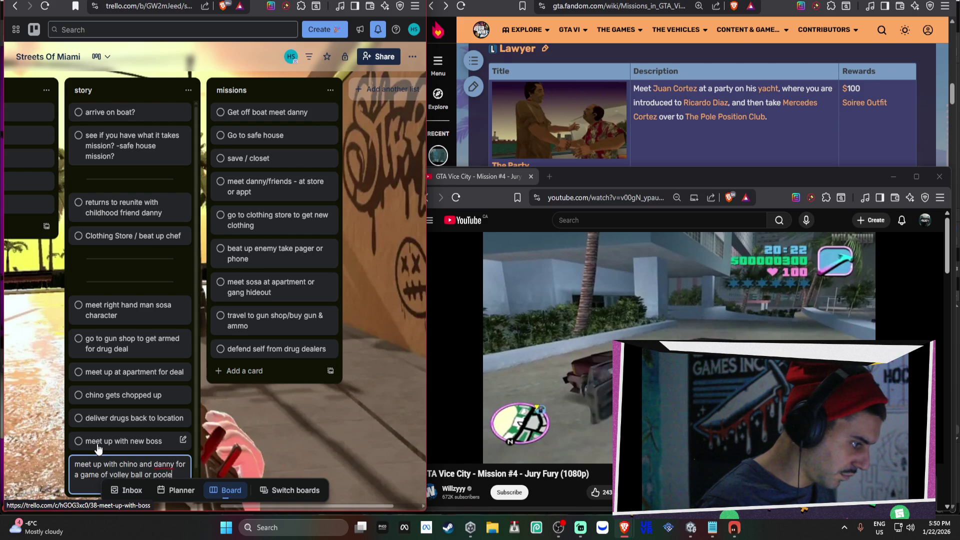
pyautogui.press('BackSpace')
pyautogui.write('?')
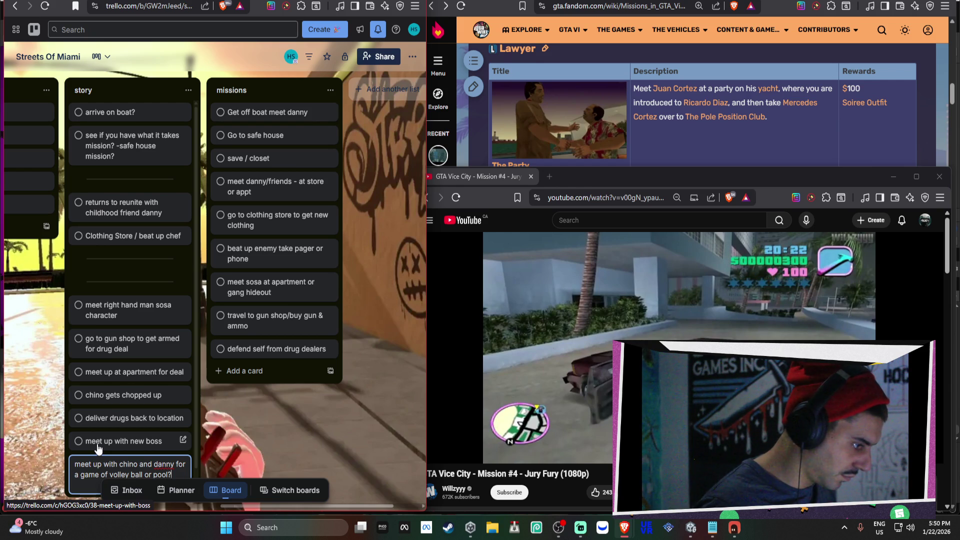
pyautogui.press('Return')
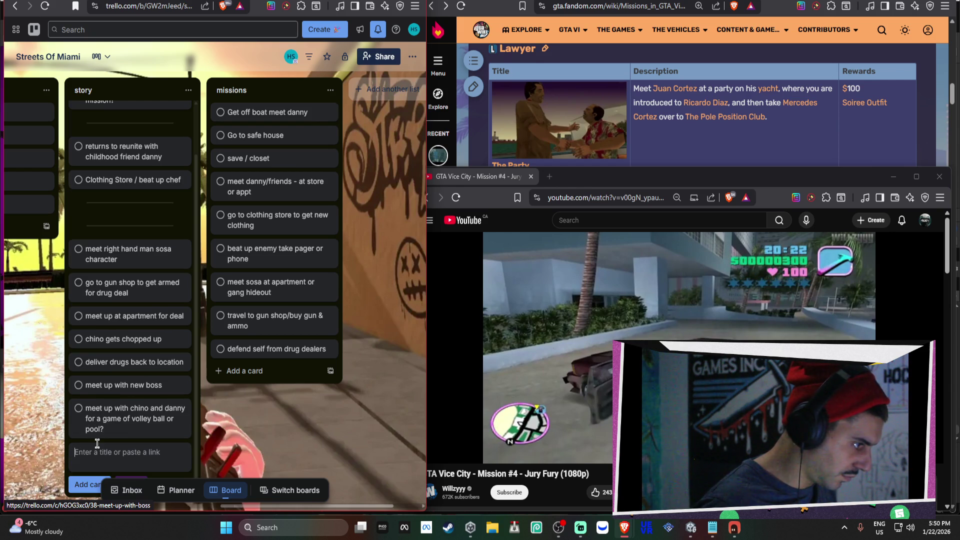
pyautogui.moveTo(151, 421); pyautogui.dragTo(144, 225)
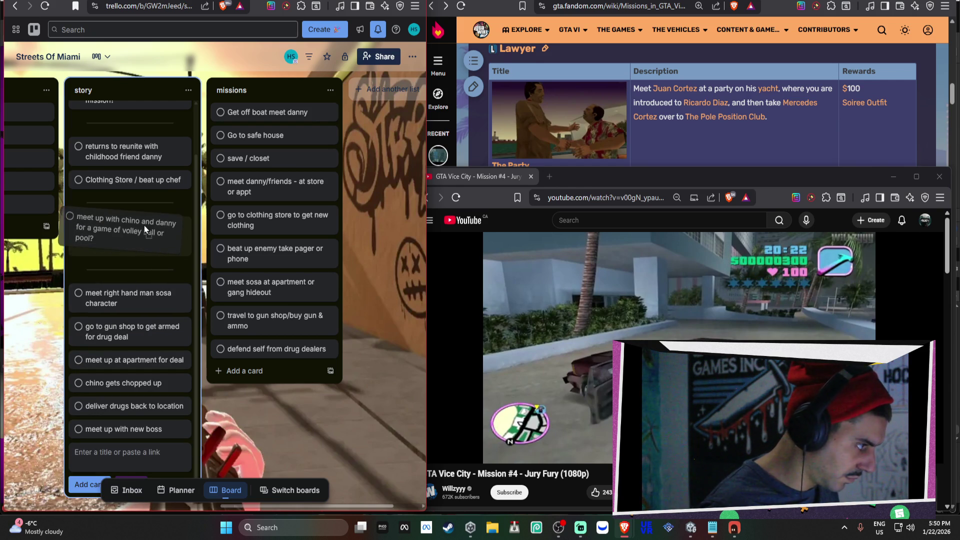
# Review meet danny/friends, then add a pool hall card right below it in missions
pyautogui.click(288, 197)
pyautogui.click(355, 59)
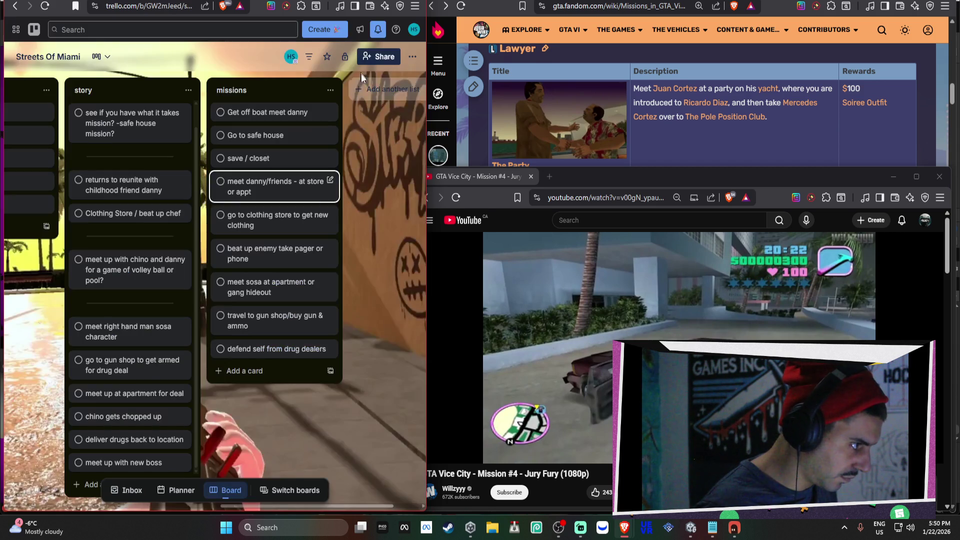
pyautogui.click(255, 370)
pyautogui.write('go t')
pyautogui.press('BackSpace')
pyautogui.write('o pool hall / arcad')
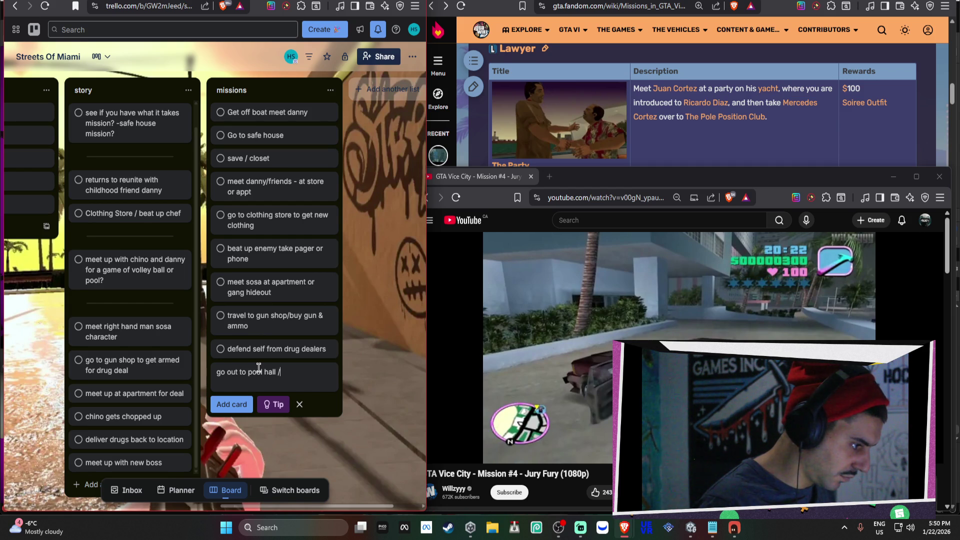
pyautogui.write('e or')
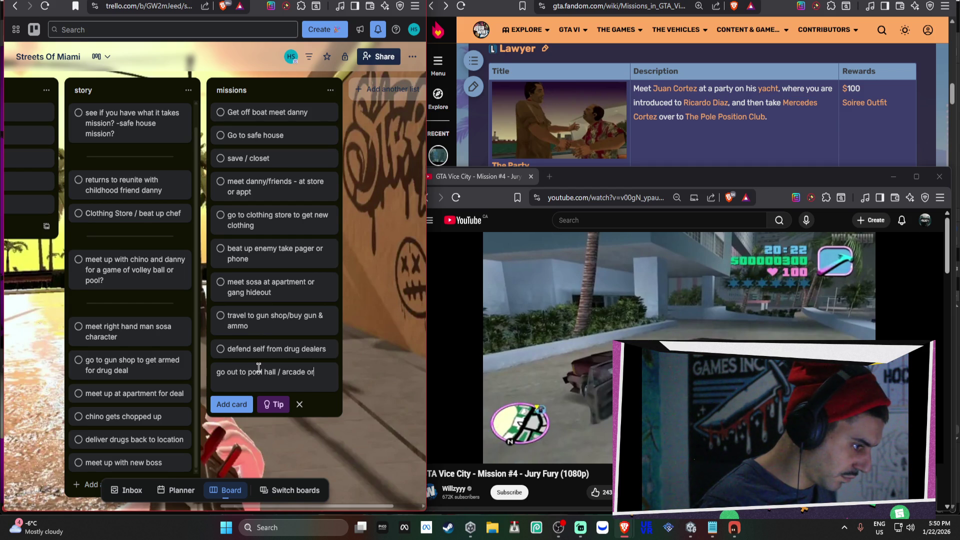
pyautogui.write(' volleyball')
pyautogui.press('Return')
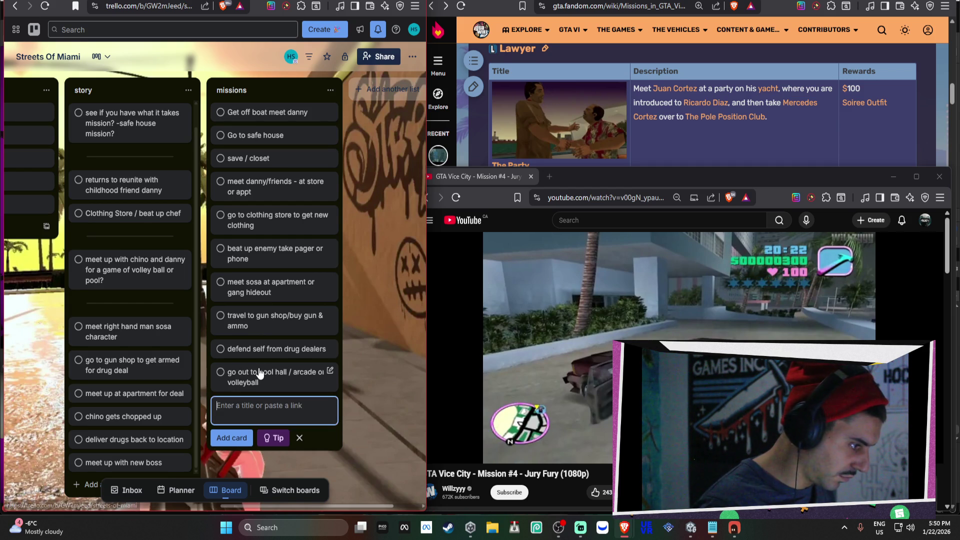
pyautogui.moveTo(258, 371)
pyautogui.mouseDown()
pyautogui.moveTo(271, 210)
pyautogui.moveTo(258, 236)
pyautogui.mouseUp()
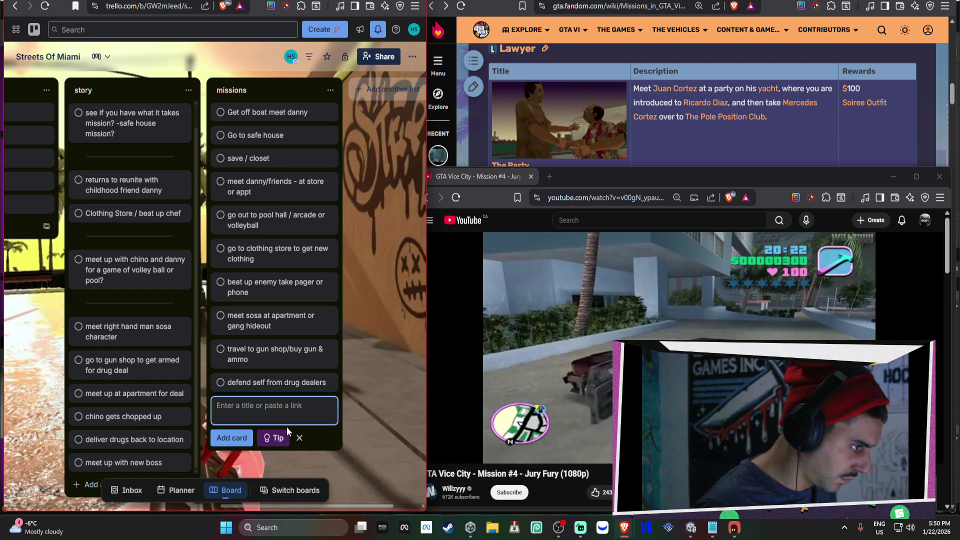
pyautogui.write('-------------------------')
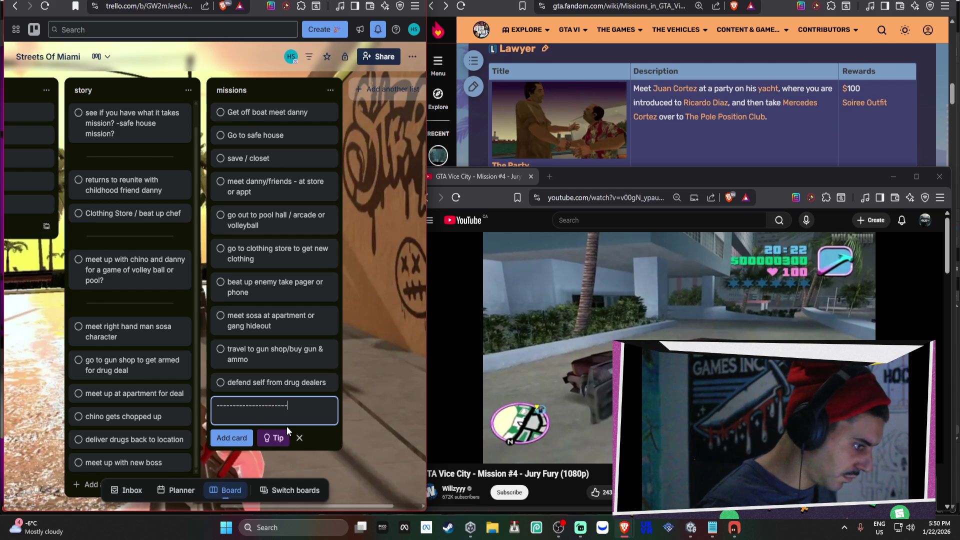
# Add a dashed divider card and place it above meet danny/friends
pyautogui.press('Return')
pyautogui.moveTo(273, 406); pyautogui.dragTo(269, 254)
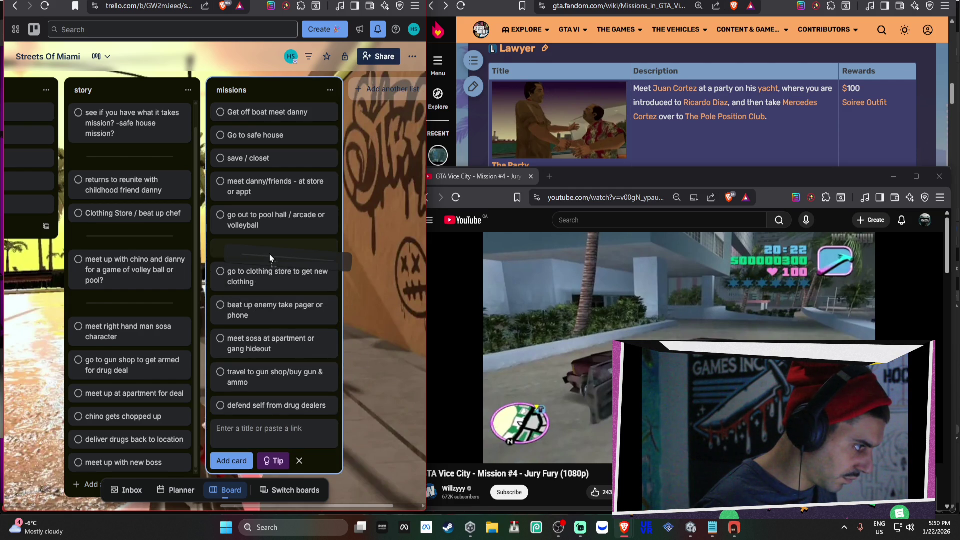
pyautogui.moveTo(270, 255); pyautogui.dragTo(274, 184)
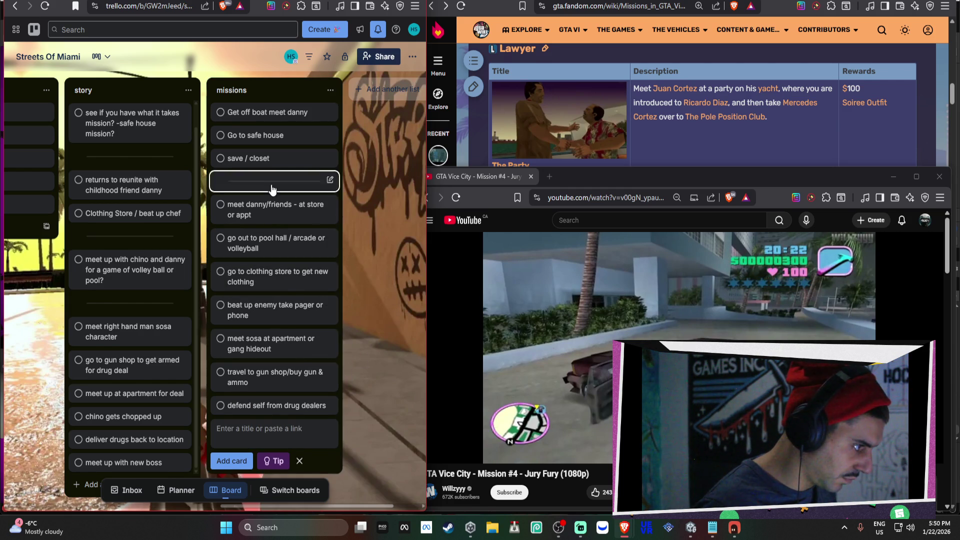
pyautogui.moveTo(274, 276)
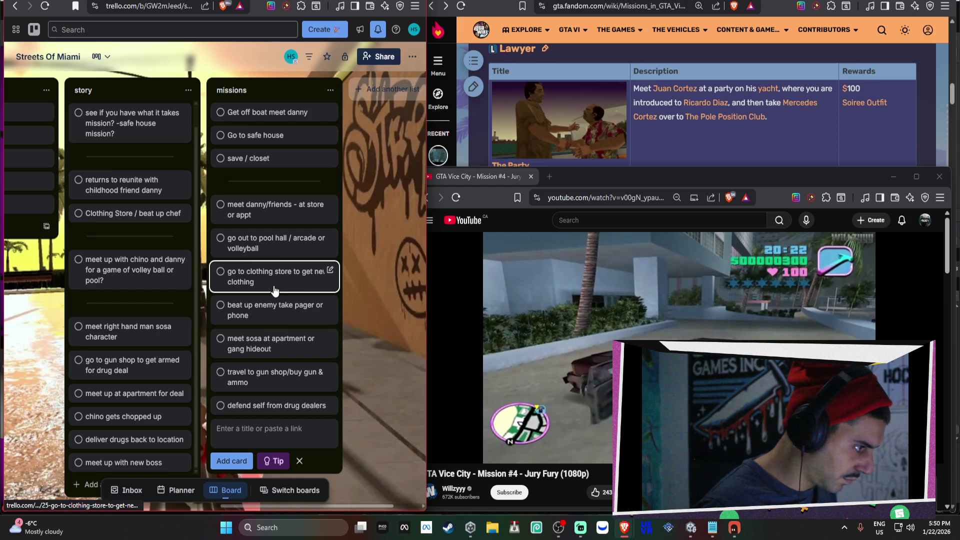
# Add 'play games return home & save? / sleep?' below pool hall and a divider above go to clothing store
pyautogui.click(275, 429)
pyautogui.write('pl')
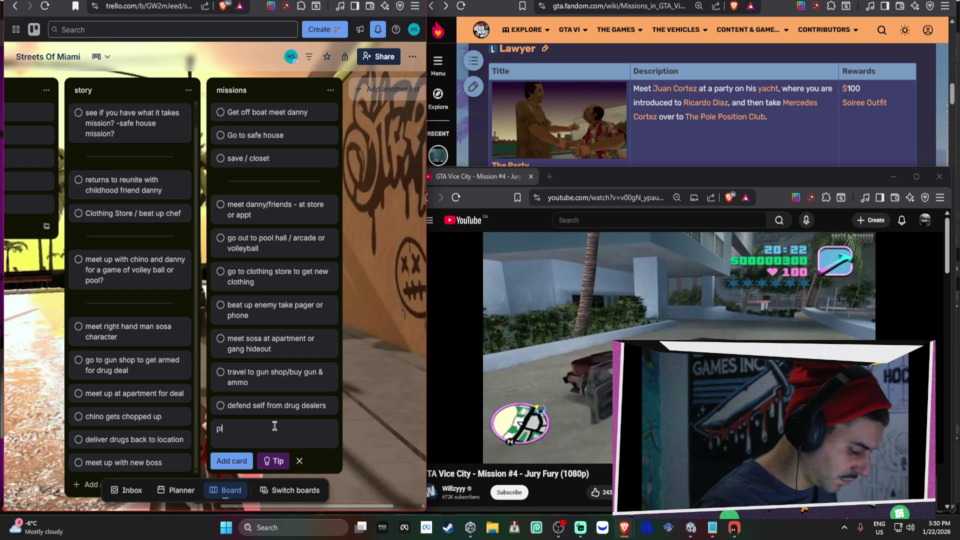
pyautogui.write('ay games return home *')
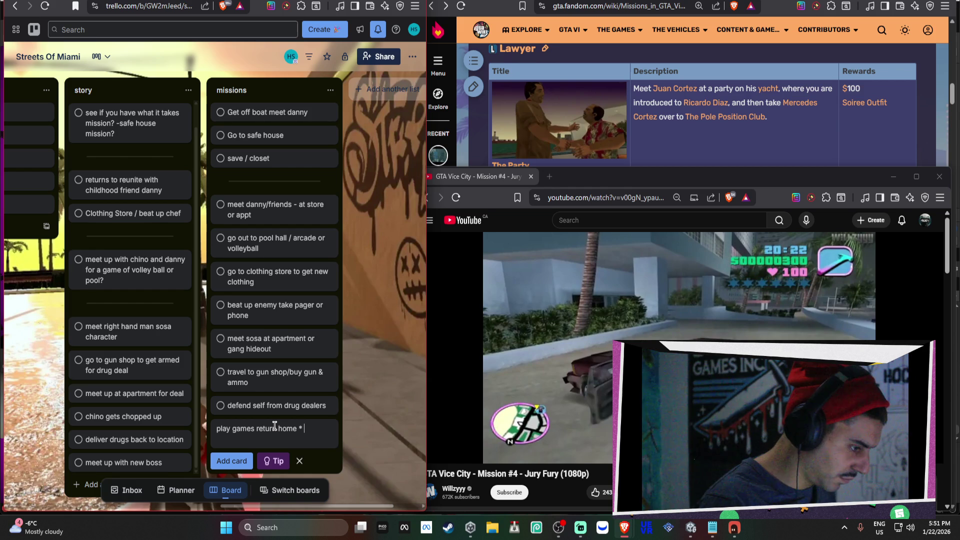
pyautogui.press('BackSpace')
pyautogui.write('& save')
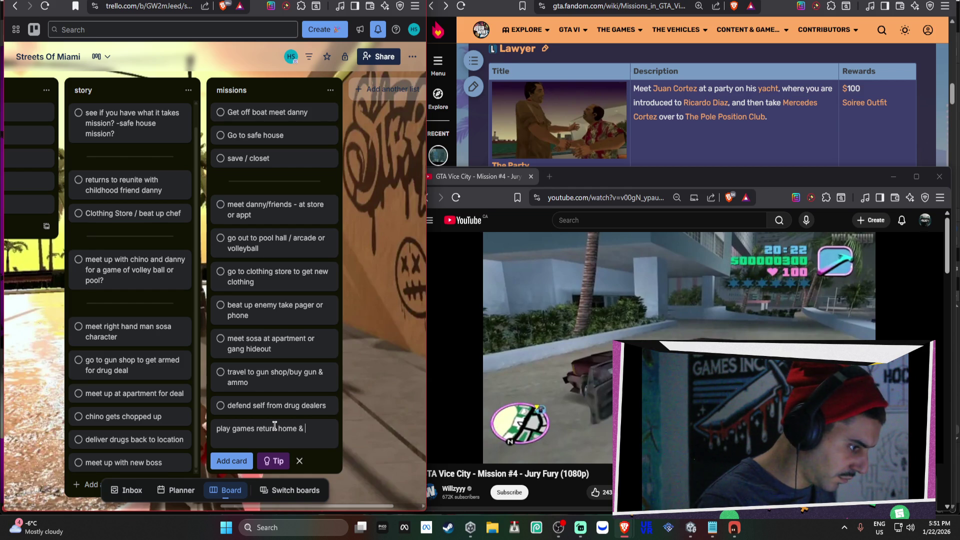
pyautogui.write('?')
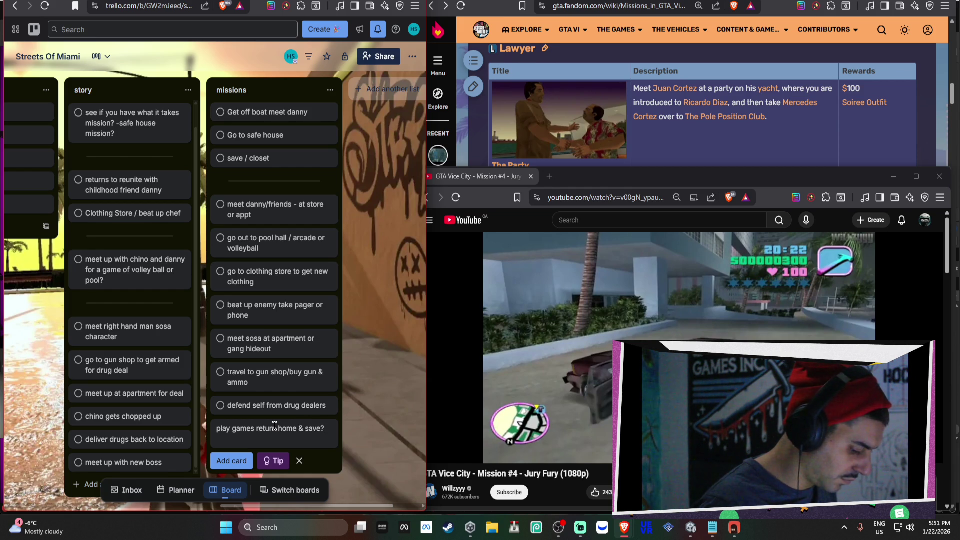
pyautogui.write(' / sleep')
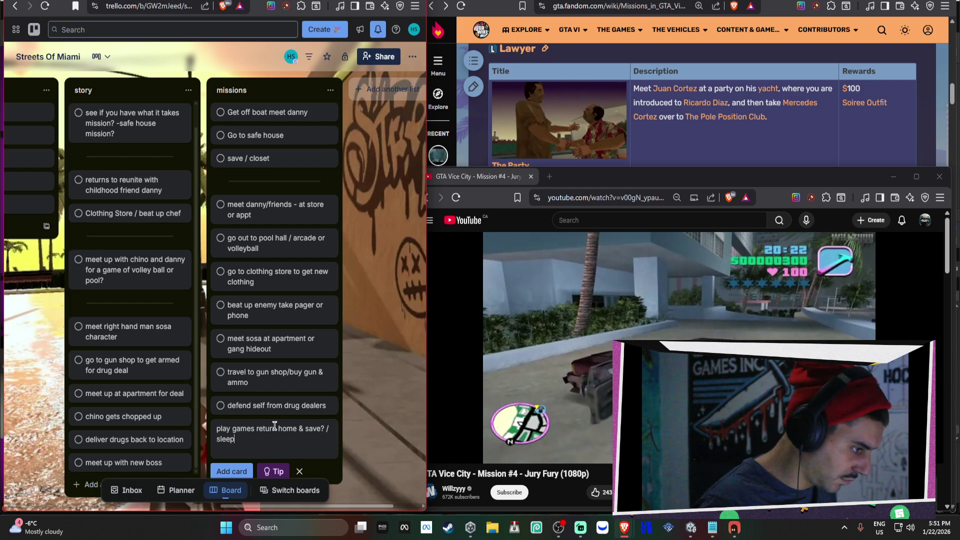
pyautogui.write('?')
pyautogui.press('Return')
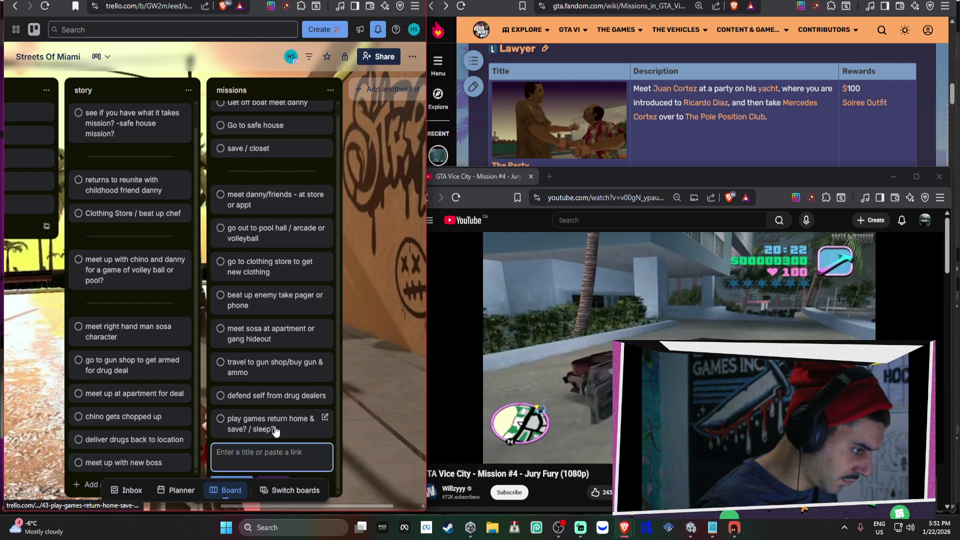
pyautogui.moveTo(275, 431); pyautogui.dragTo(323, 273)
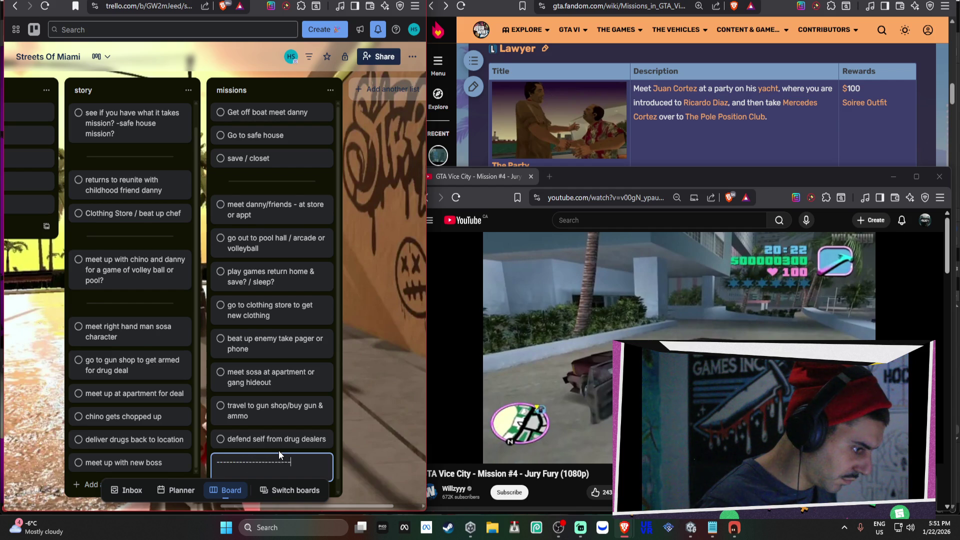
pyautogui.scroll(-1, 278, 451)
pyautogui.moveTo(278, 429); pyautogui.dragTo(290, 300)
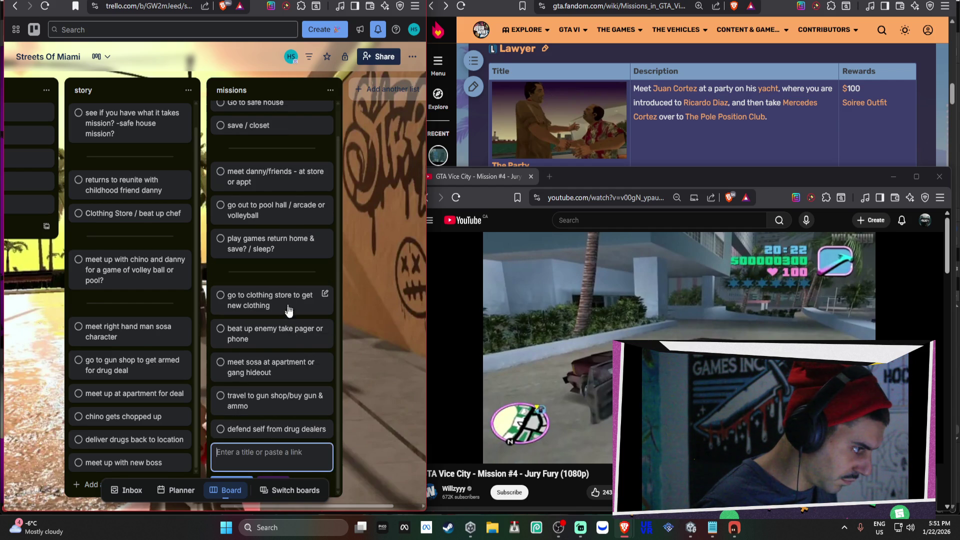
pyautogui.write('mee')
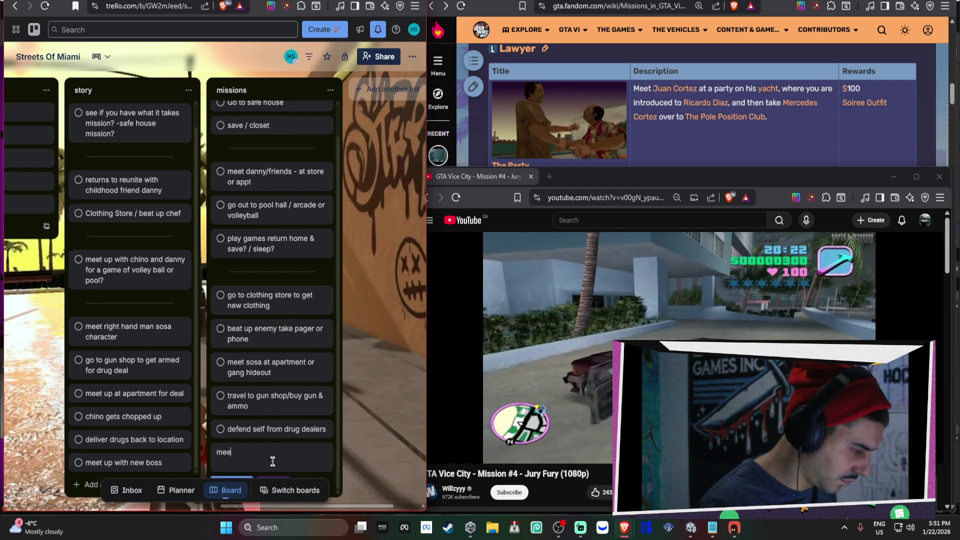
pyautogui.write('t up with sos')
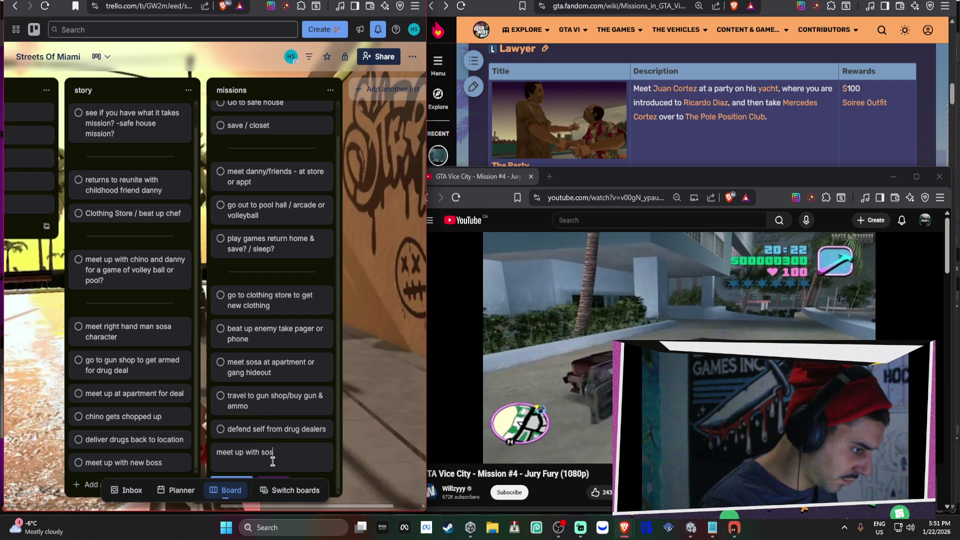
pyautogui.write('a')
# Add 'meet up with sosa' above the clothing store card and arrange dashed dividers around meet danny/friends
pyautogui.press('Return')
pyautogui.moveTo(282, 429)
pyautogui.mouseDown()
pyautogui.moveTo(307, 411)
pyautogui.moveTo(317, 270)
pyautogui.mouseUp()
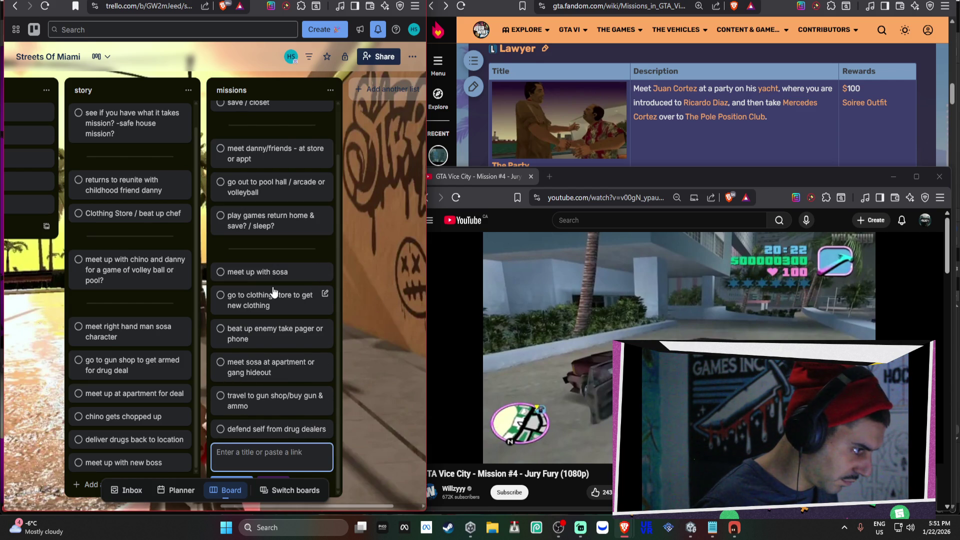
pyautogui.write('---------------')
pyautogui.press('Return')
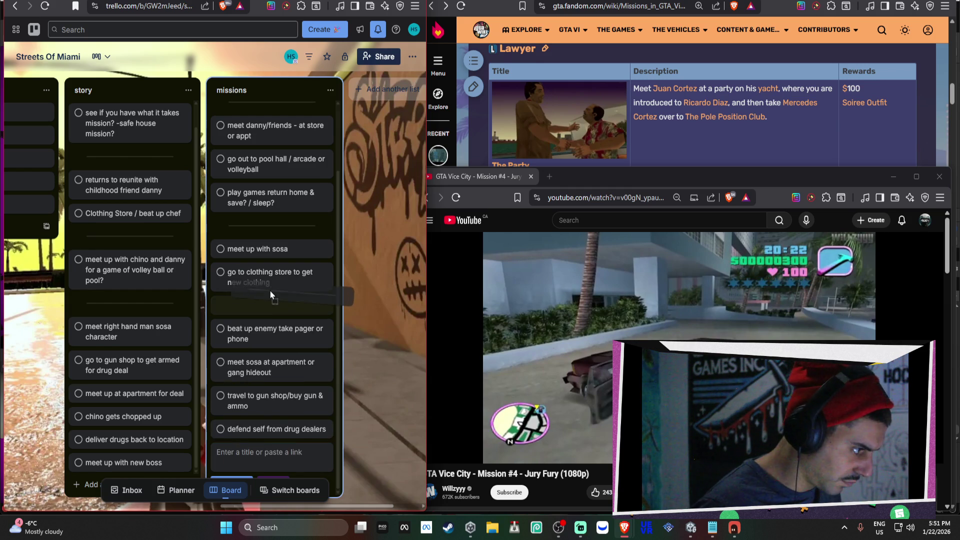
pyautogui.moveTo(245, 434); pyautogui.dragTo(272, 236)
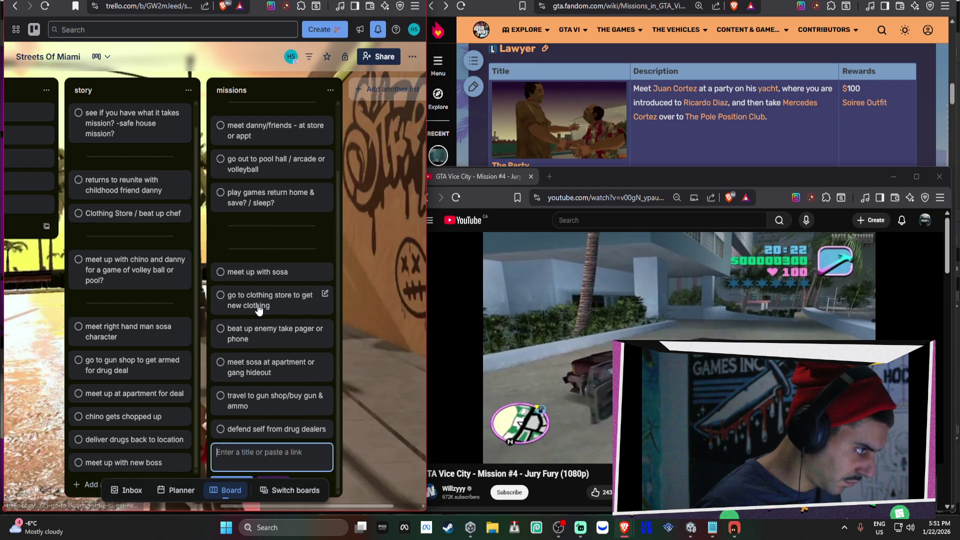
pyautogui.moveTo(270, 300)
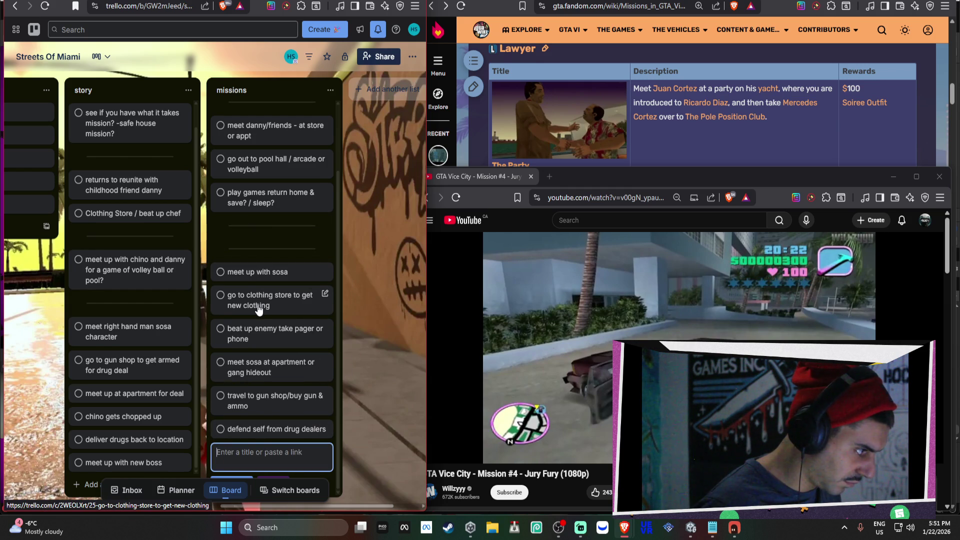
pyautogui.scroll(2, 257, 310)
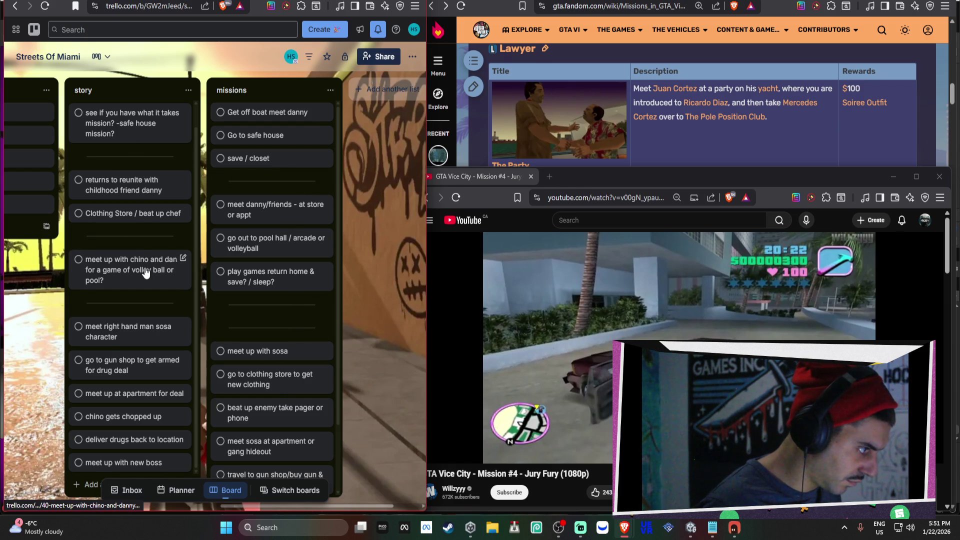
pyautogui.scroll(1, 158, 295)
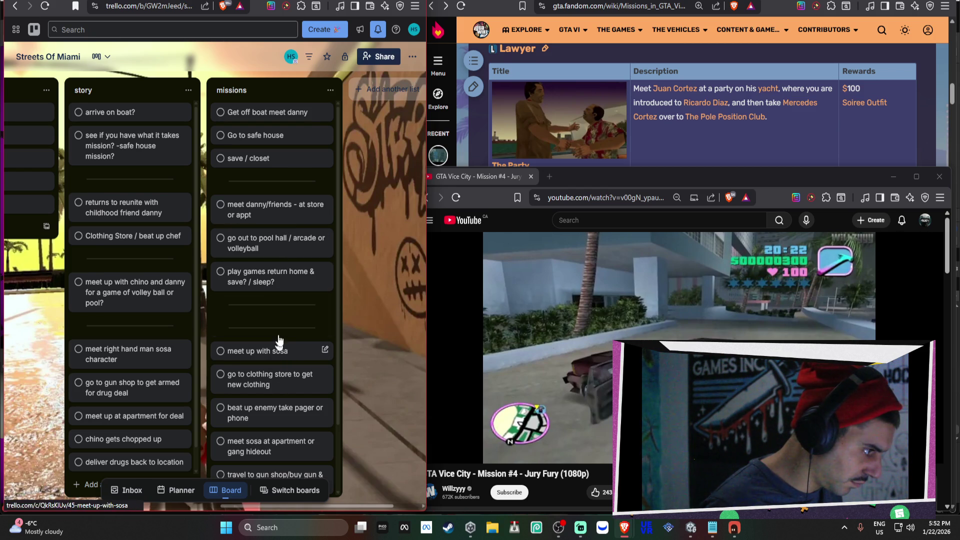
pyautogui.moveTo(271, 209)
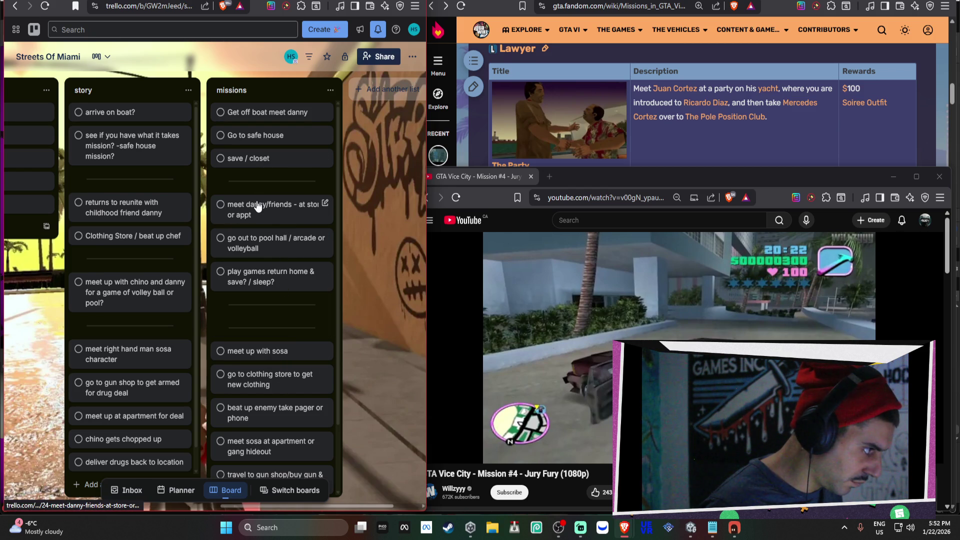
pyautogui.moveTo(261, 305); pyautogui.dragTo(267, 195)
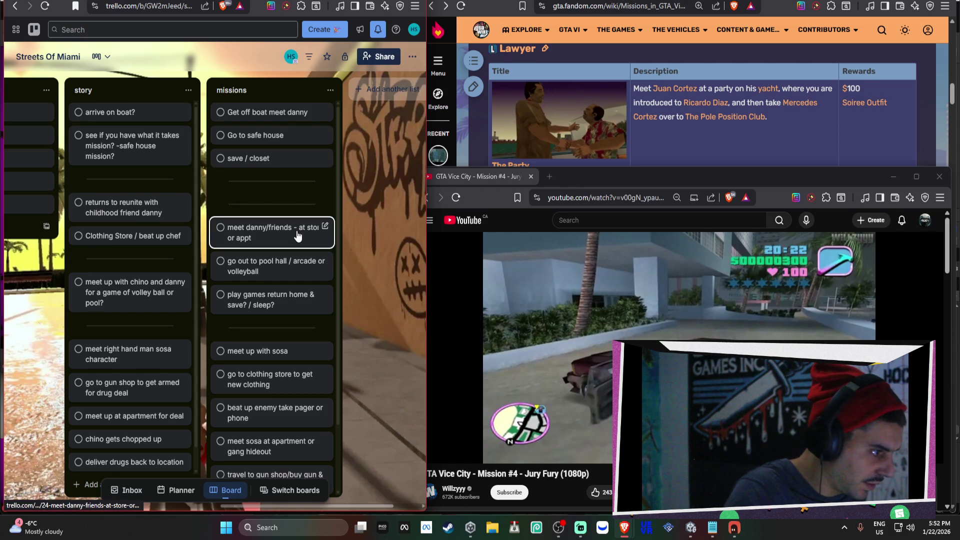
pyautogui.moveTo(297, 236); pyautogui.dragTo(299, 197)
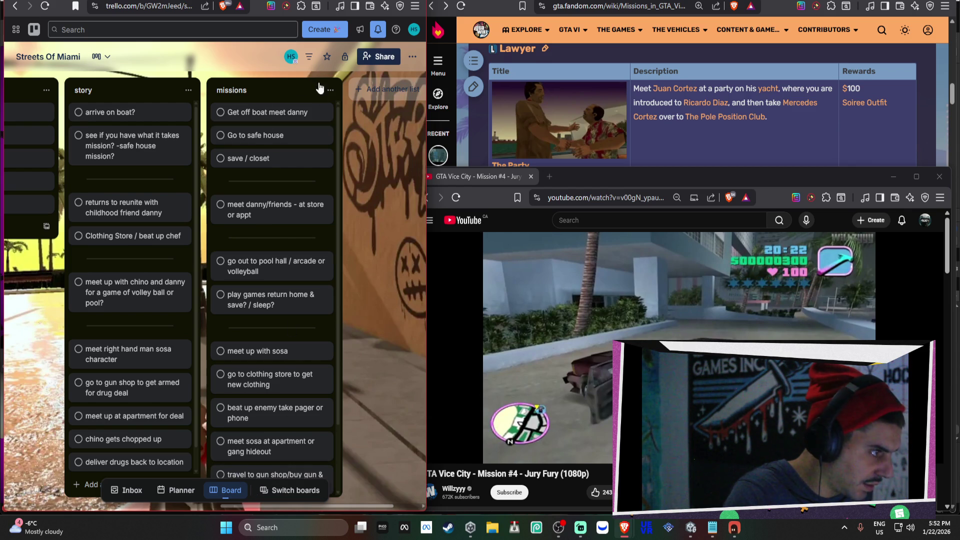
pyautogui.scroll(-2, 285, 315)
# Add a 'rival gang member hit?' card and place it right below meet danny/friends
pyautogui.click(265, 453)
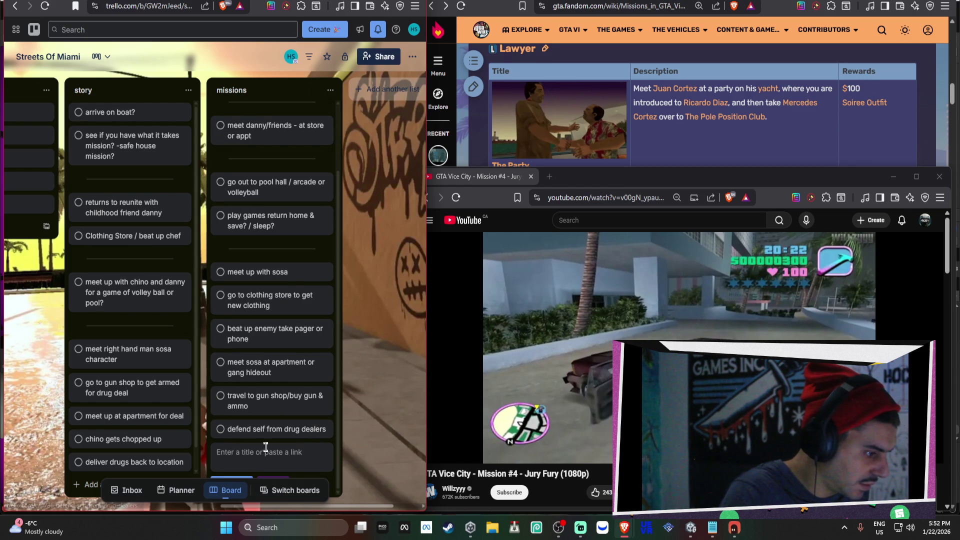
pyautogui.scroll(2, 266, 420)
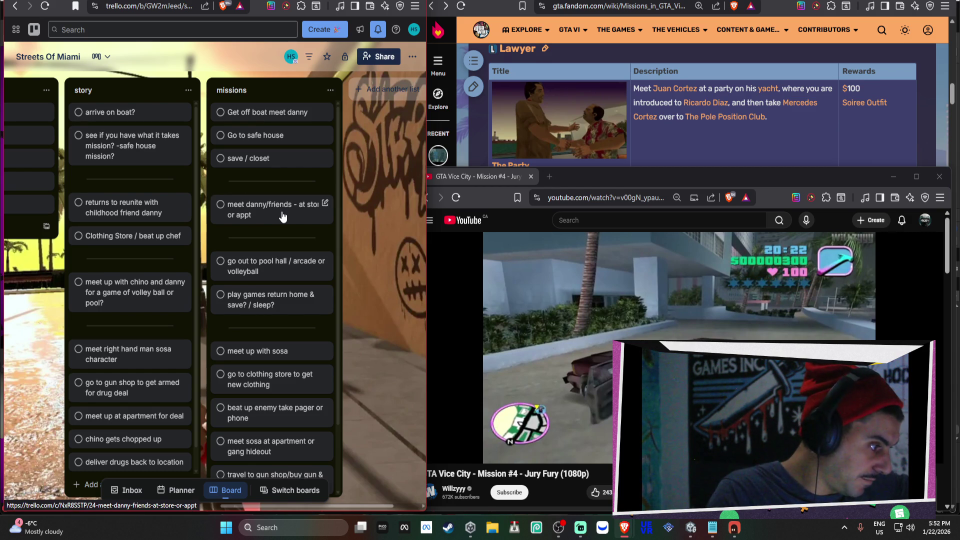
pyautogui.scroll(-2, 292, 315)
pyautogui.write('rivval')
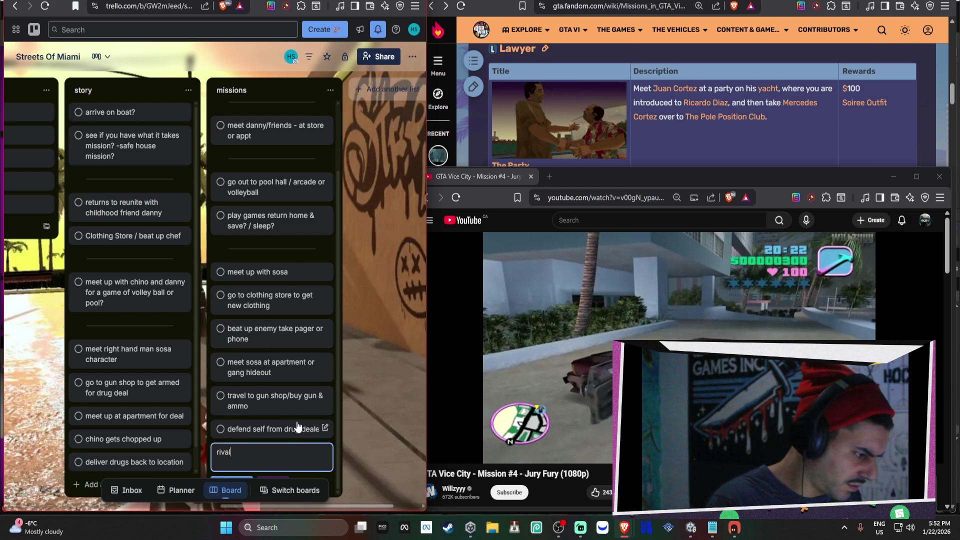
pyautogui.press('BackSpace')
pyautogui.press('BackSpace')
pyautogui.press('BackSpace')
pyautogui.write('ange me')
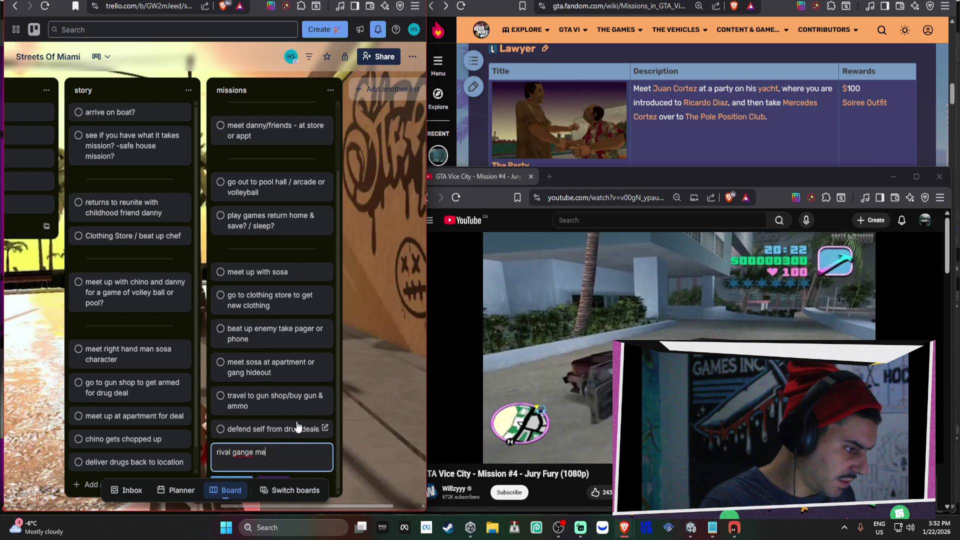
pyautogui.press('BackSpace')
pyautogui.press('BackSpace')
pyautogui.write('member hit')
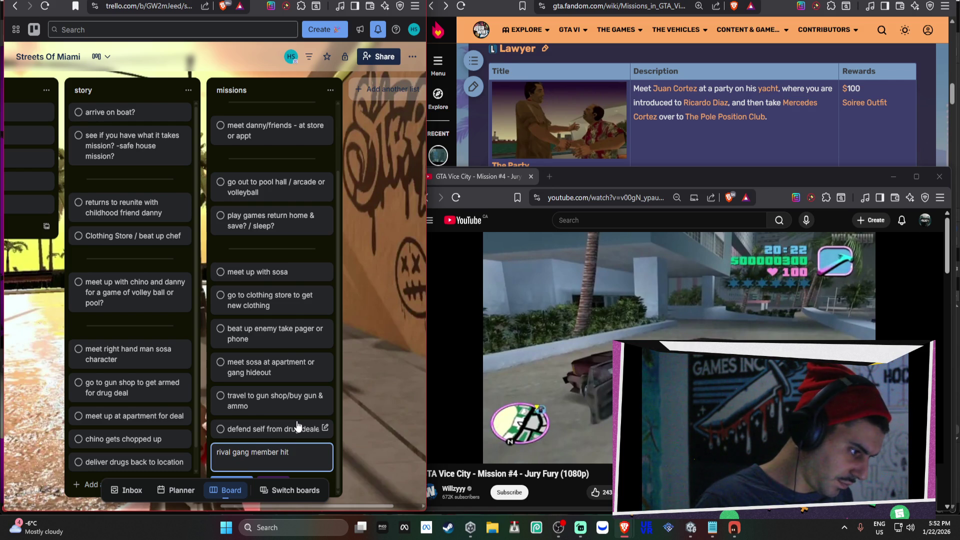
pyautogui.press('Return')
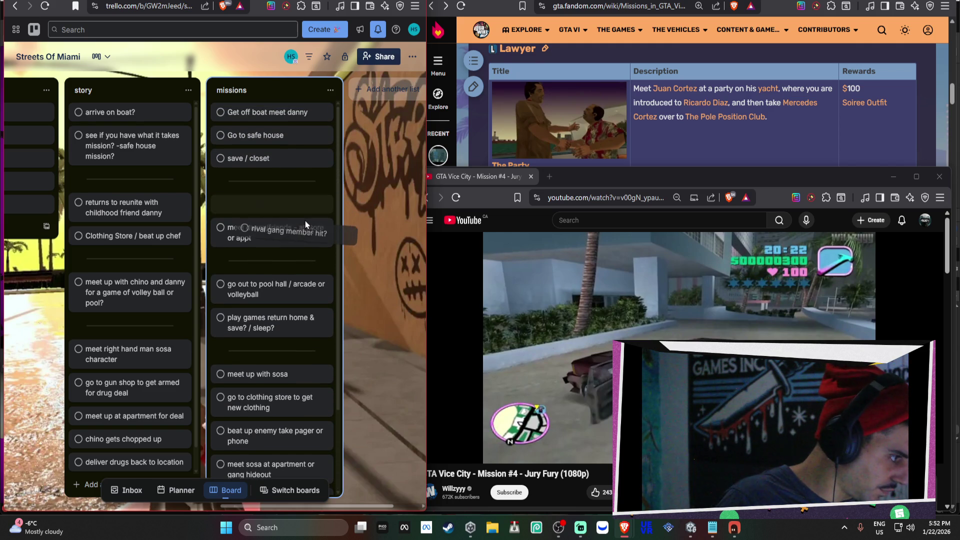
pyautogui.moveTo(281, 428); pyautogui.dragTo(301, 239)
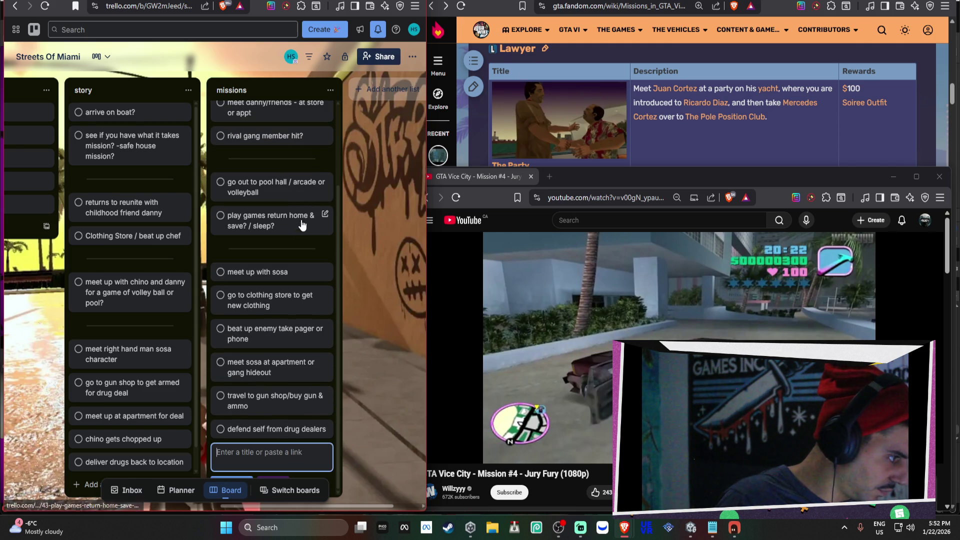
pyautogui.scroll(2, 299, 237)
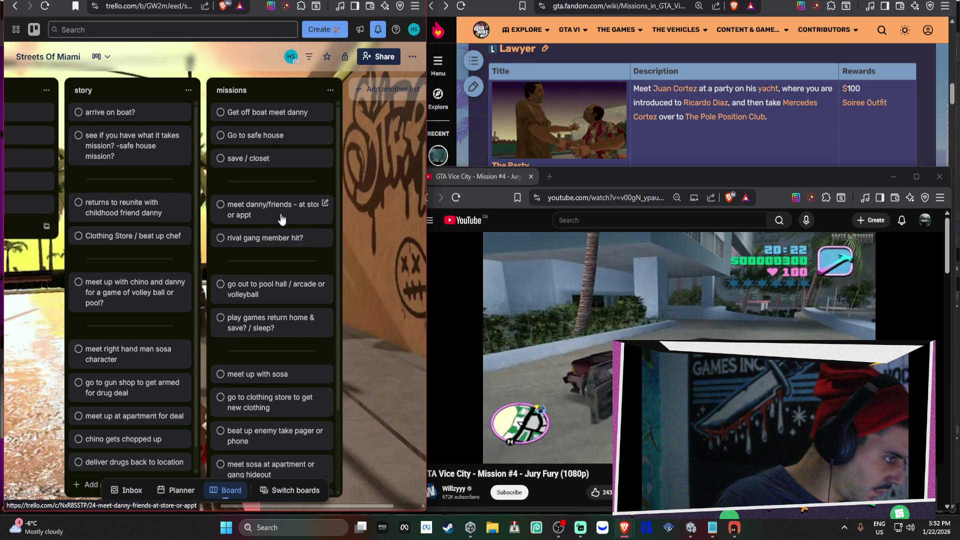
pyautogui.scroll(-2, 282, 225)
pyautogui.write('co')
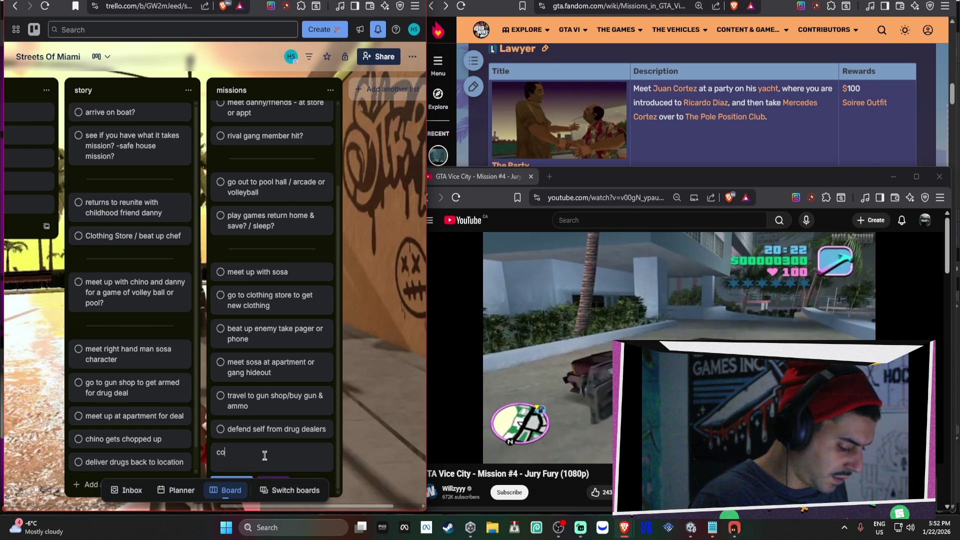
pyautogui.write('ll')
pyautogui.write('l')
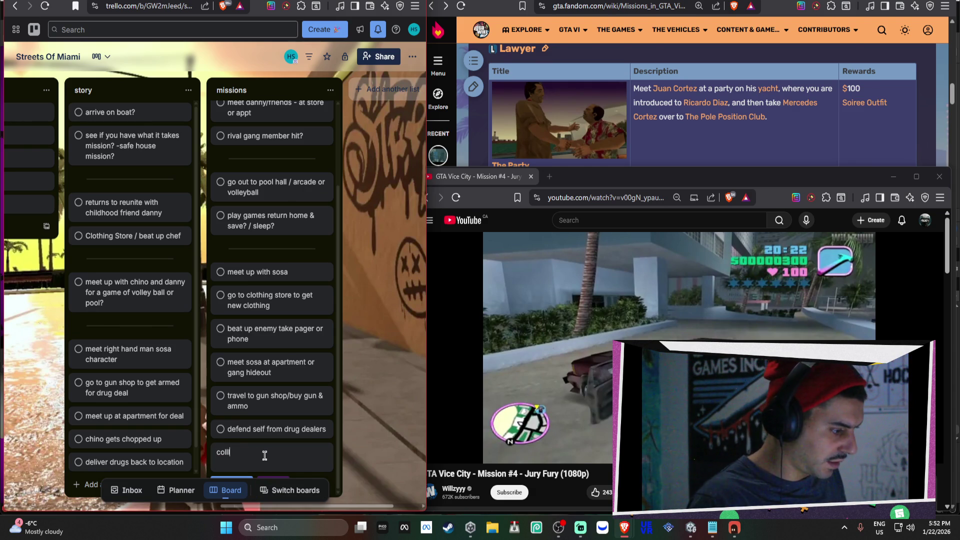
pyautogui.write('ect phone return home')
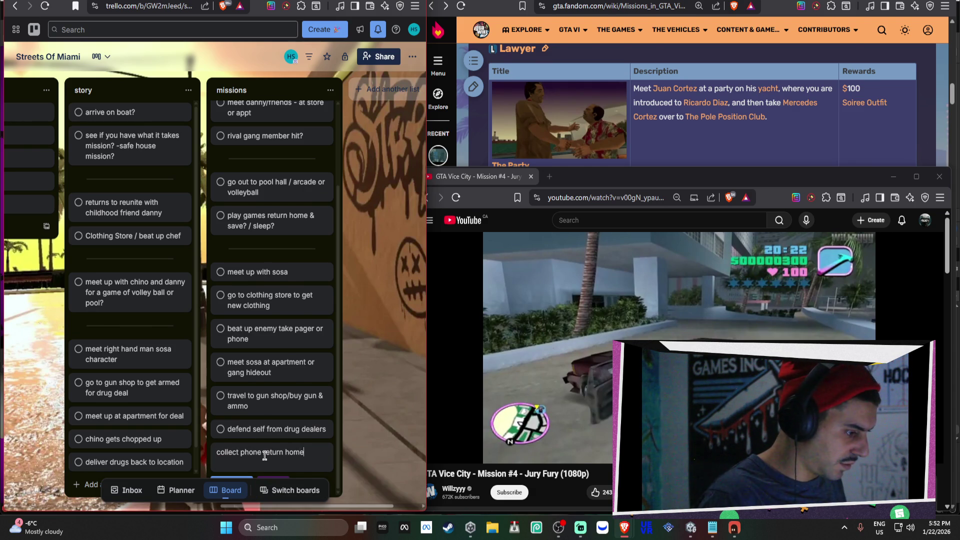
# Add a 'collect phone return home' card and place it under rival gang member hit?
pyautogui.press('Return')
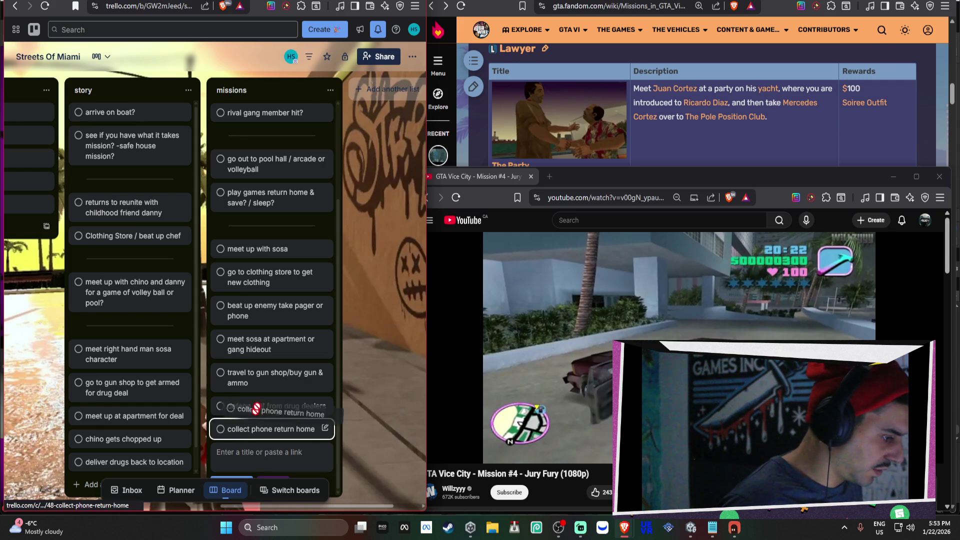
pyautogui.moveTo(250, 431); pyautogui.dragTo(297, 272)
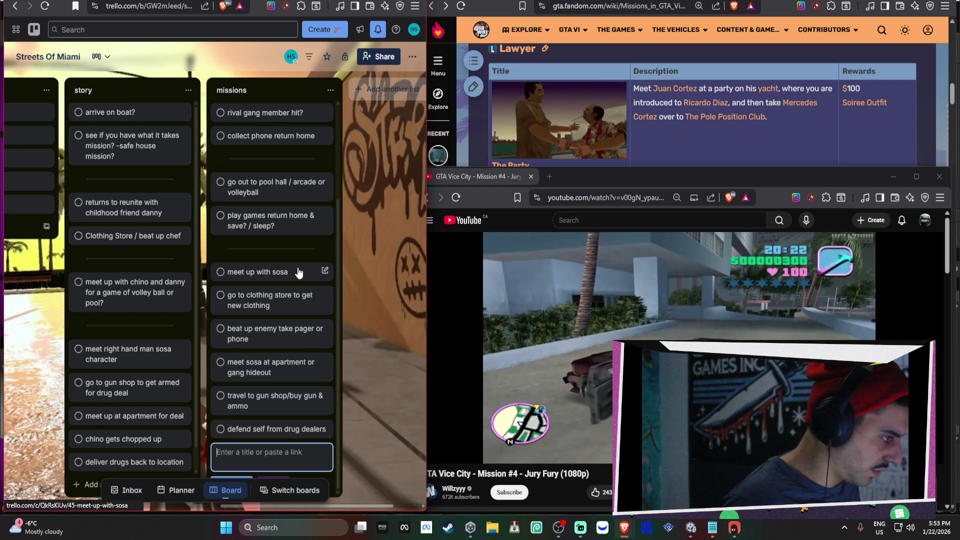
pyautogui.scroll(2, 276, 294)
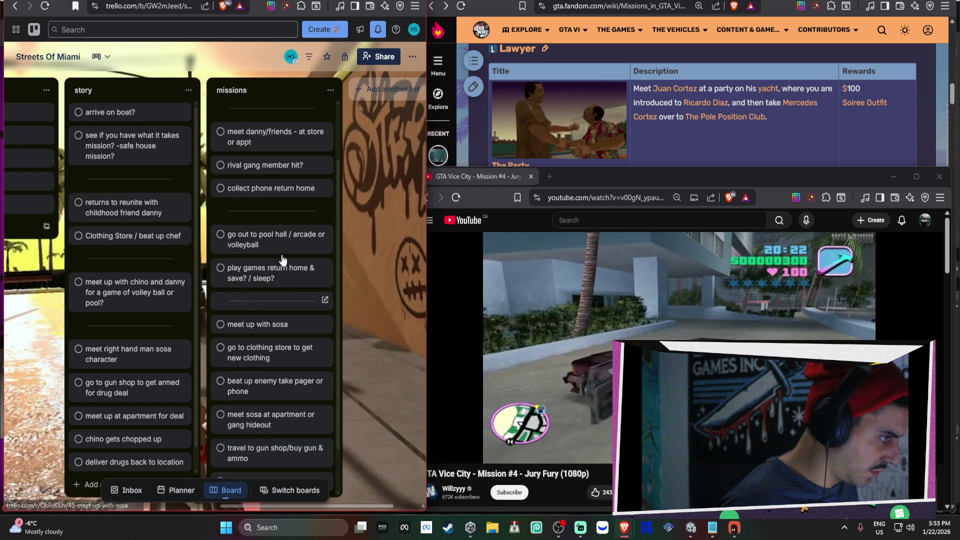
pyautogui.scroll(1, 278, 263)
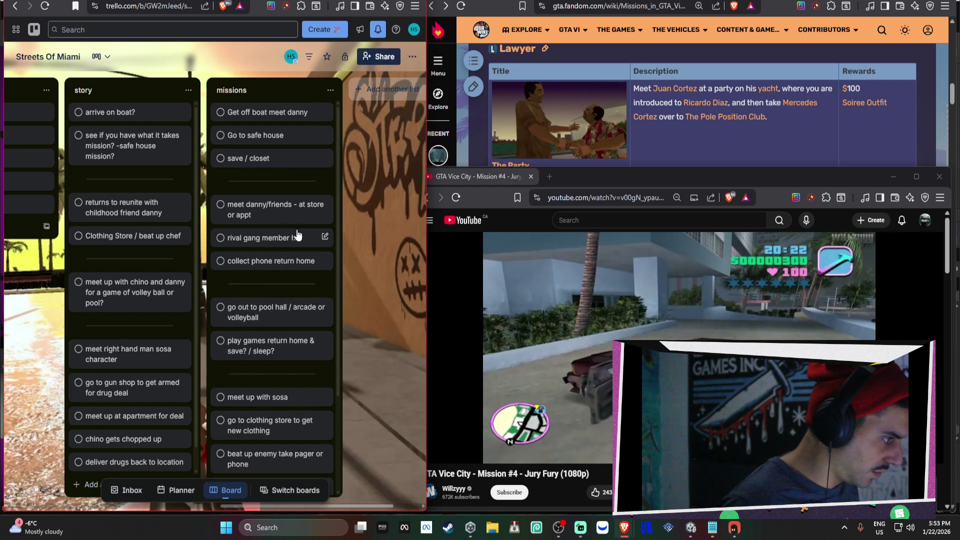
pyautogui.scroll(-1, 144, 225)
pyautogui.scroll(-3, 268, 229)
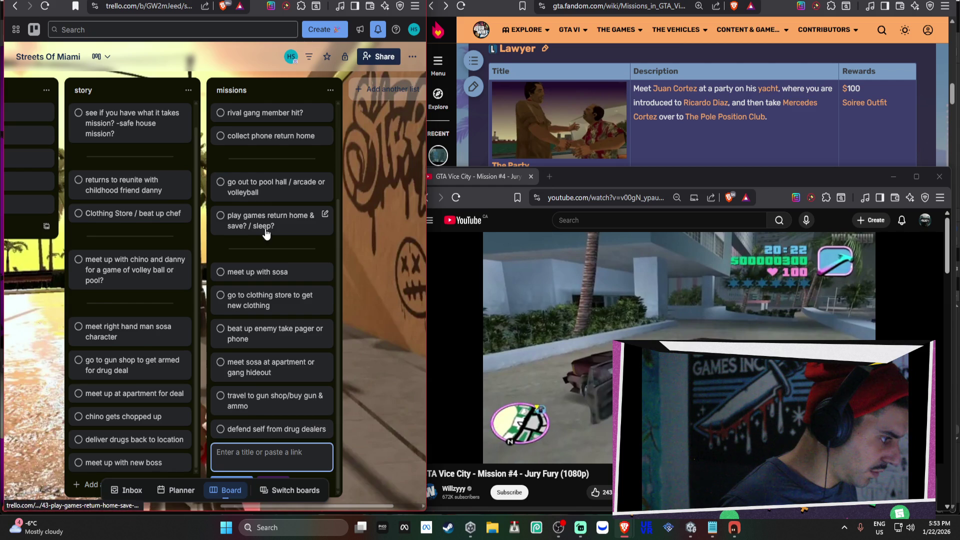
pyautogui.scroll(3, 267, 229)
pyautogui.scroll(1, 136, 215)
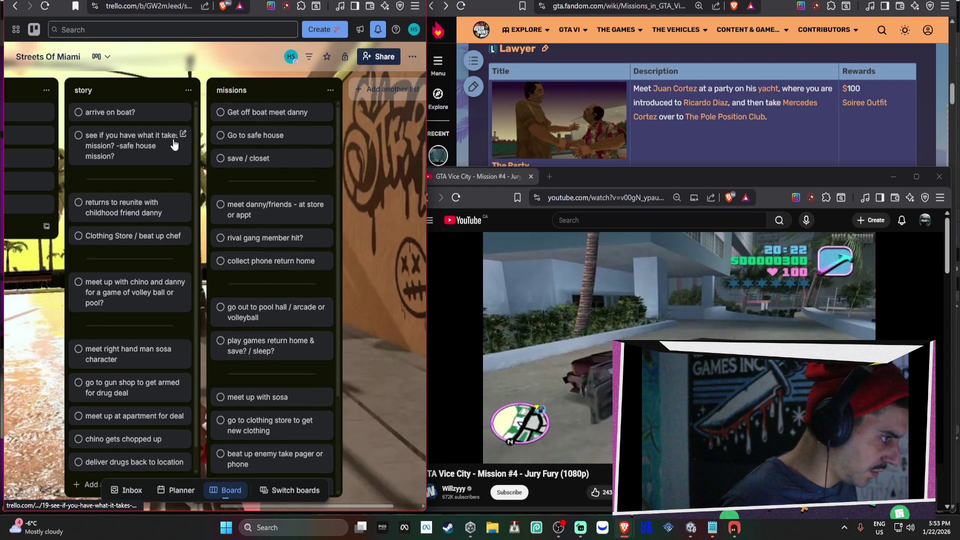
pyautogui.moveTo(127, 271)
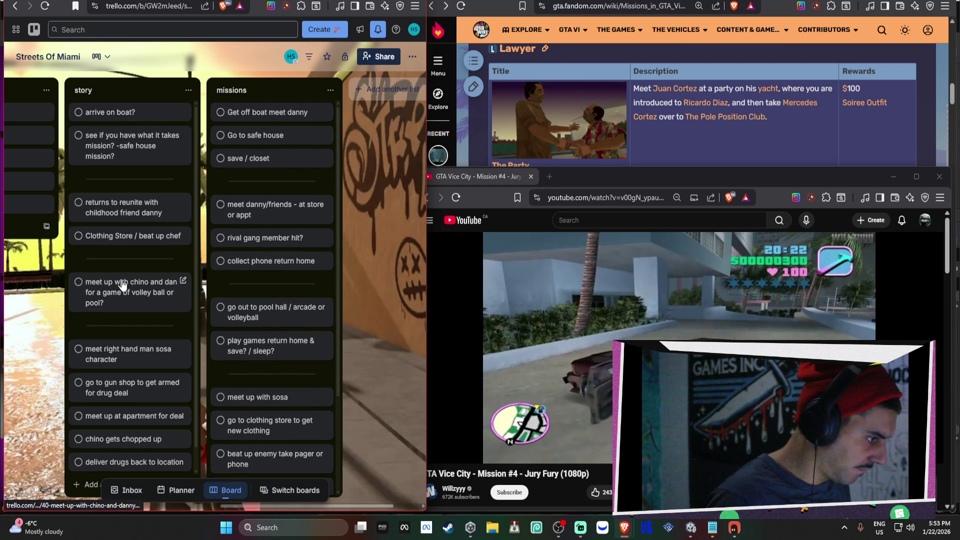
pyautogui.scroll(-2, 245, 310)
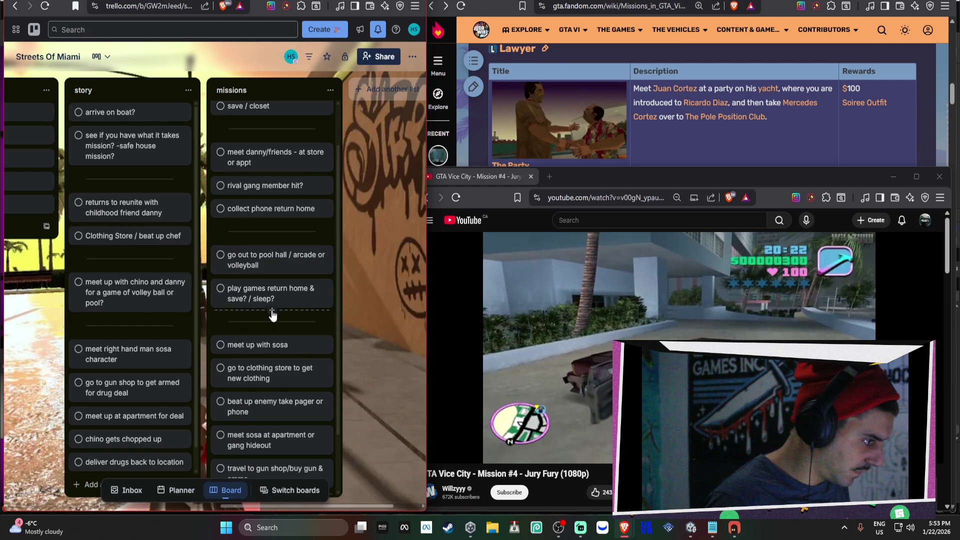
pyautogui.scroll(-3, 293, 431)
pyautogui.write('-----')
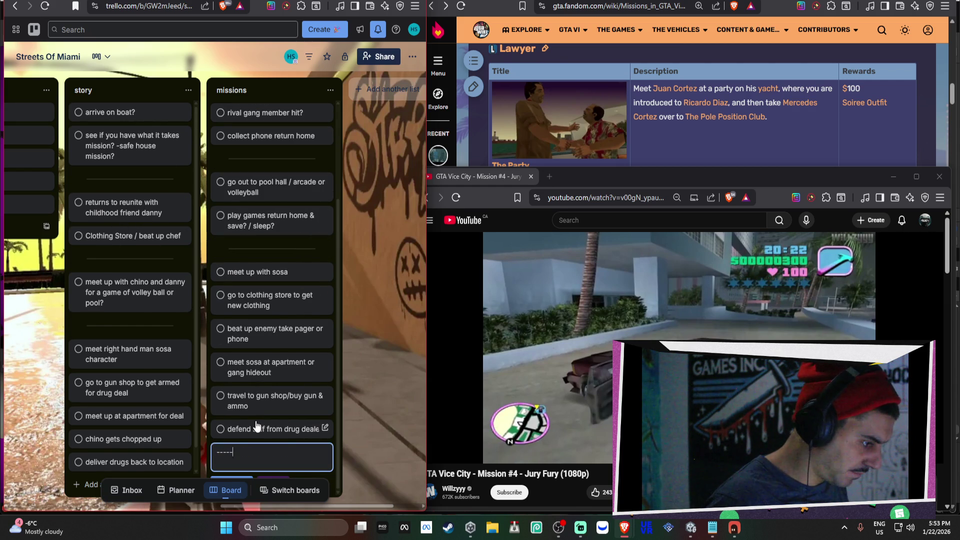
# Add a divider, move one into story below Clothing Store, and put go to clothing store after meet danny/friends
pyautogui.press('Return')
pyautogui.moveTo(259, 427); pyautogui.dragTo(279, 263)
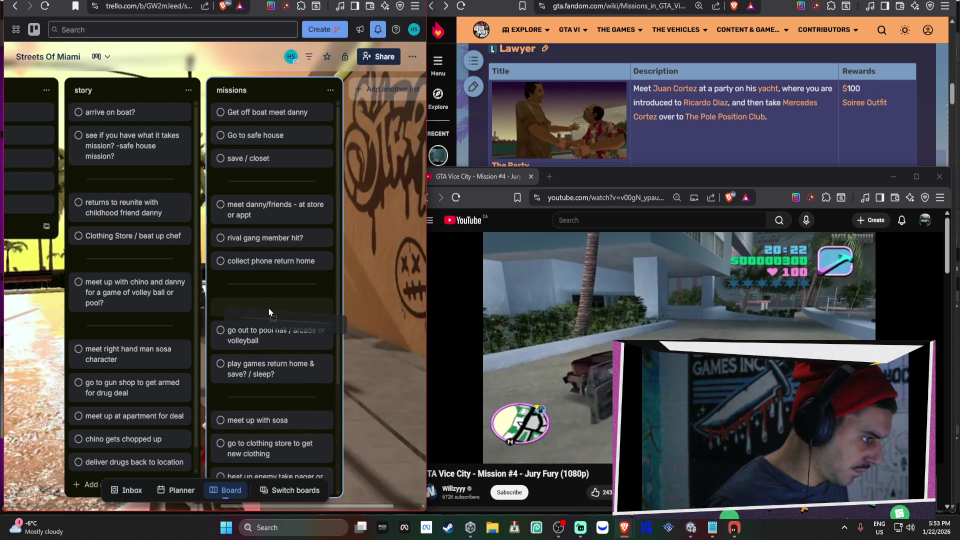
pyautogui.scroll(-2, 268, 308)
pyautogui.scroll(2, 256, 371)
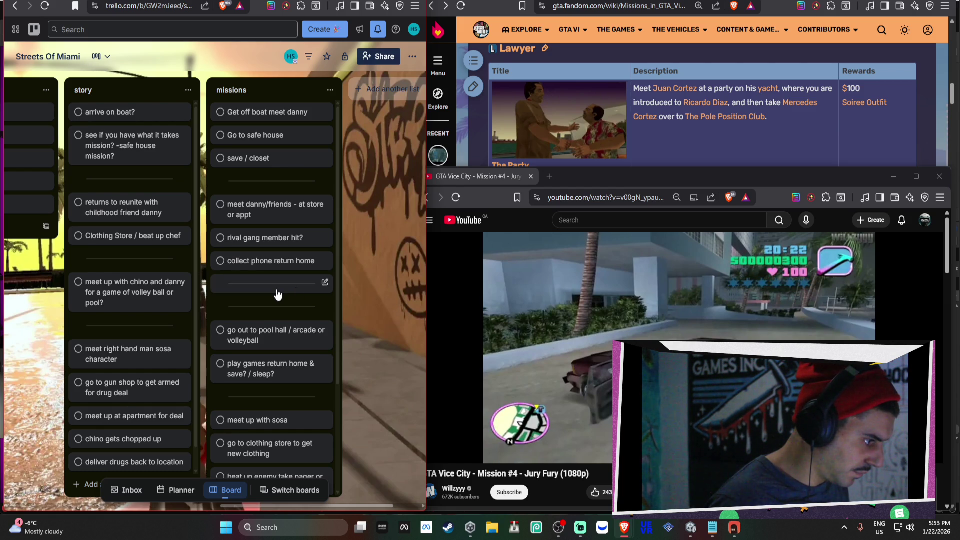
pyautogui.moveTo(276, 294); pyautogui.dragTo(125, 263)
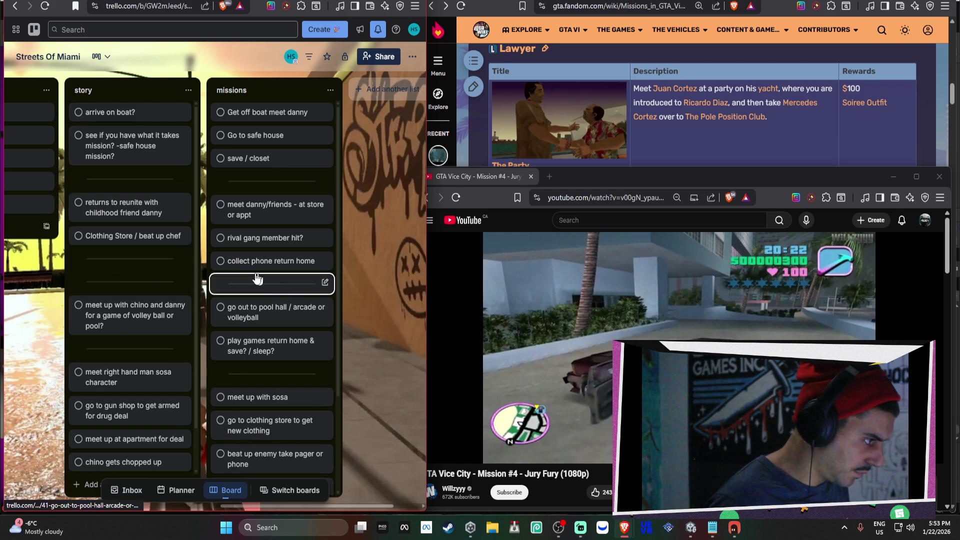
pyautogui.scroll(-1, 256, 314)
pyautogui.scroll(1, 255, 315)
pyautogui.scroll(-3, 248, 322)
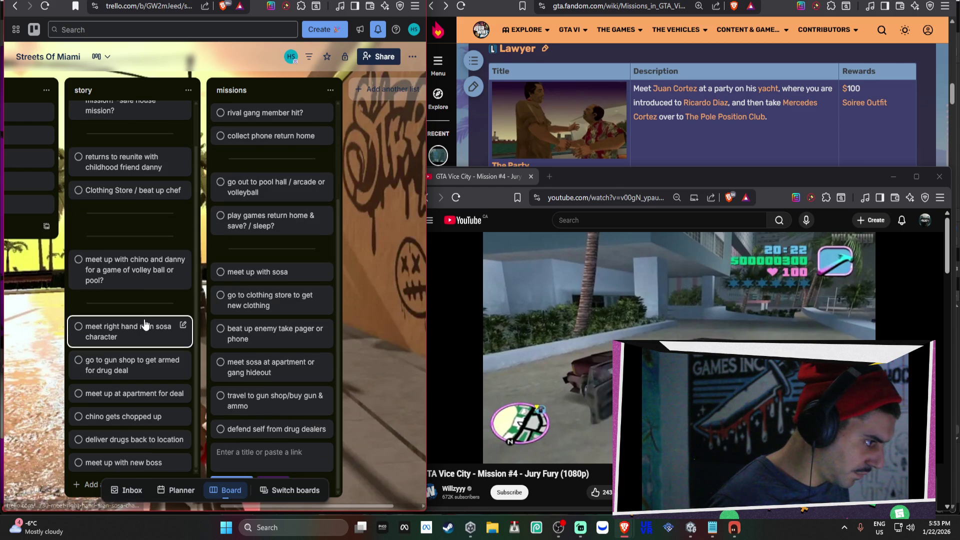
pyautogui.scroll(3, 229, 319)
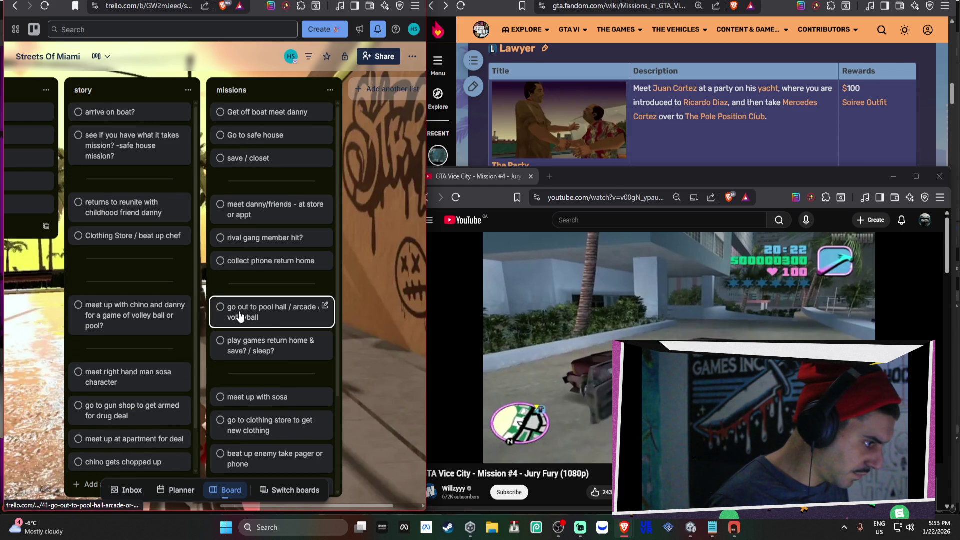
pyautogui.scroll(-2, 135, 270)
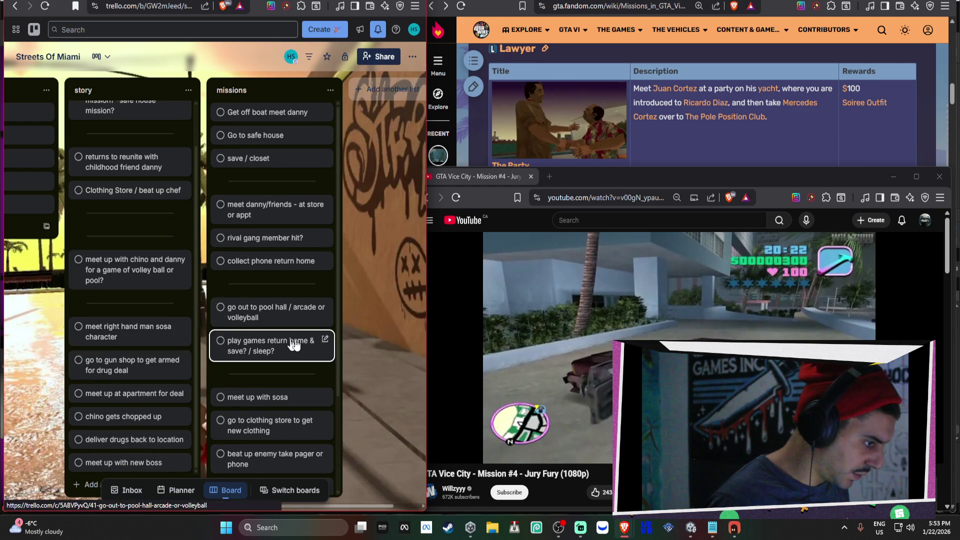
pyautogui.scroll(-3, 285, 330)
pyautogui.scroll(1, 288, 349)
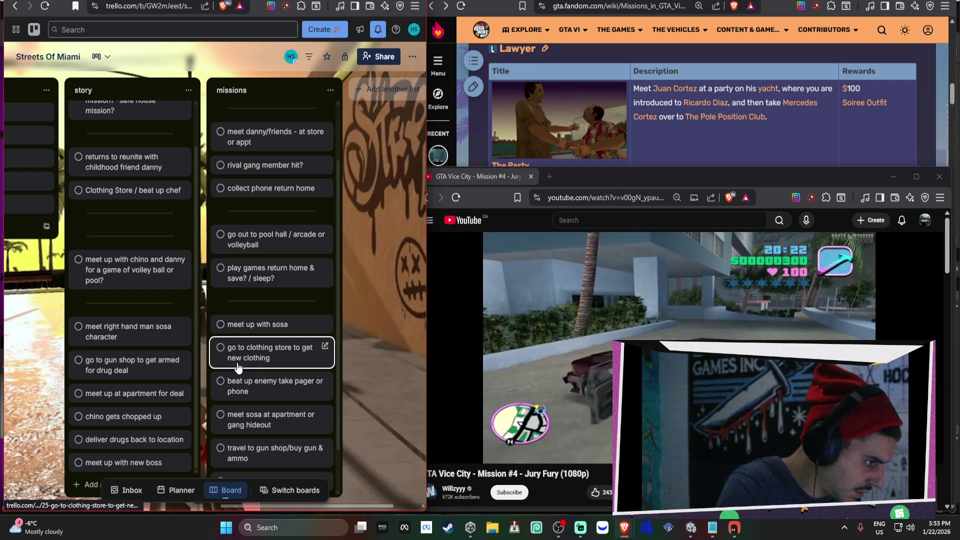
pyautogui.moveTo(237, 367)
pyautogui.mouseDown()
pyautogui.moveTo(279, 193)
pyautogui.moveTo(271, 201)
pyautogui.mouseUp()
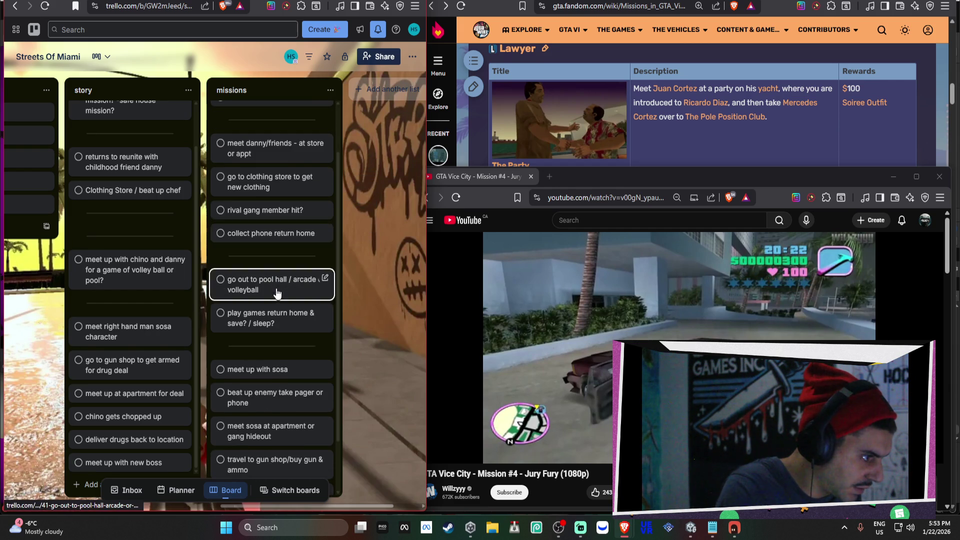
pyautogui.scroll(2, 281, 308)
pyautogui.scroll(2, 151, 327)
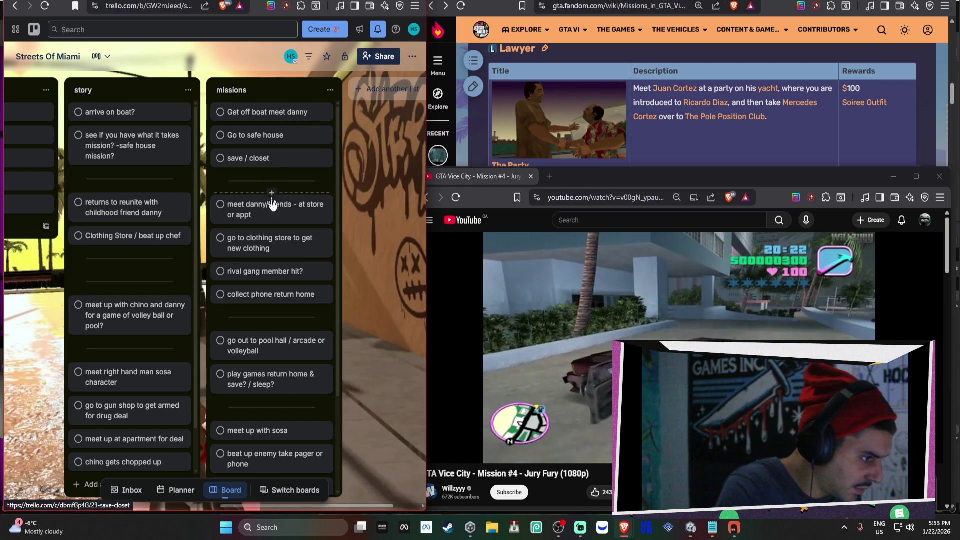
# Shuffle separator cards between story and missions, then archive the collect phone return home card
pyautogui.moveTo(227, 316); pyautogui.dragTo(188, 289)
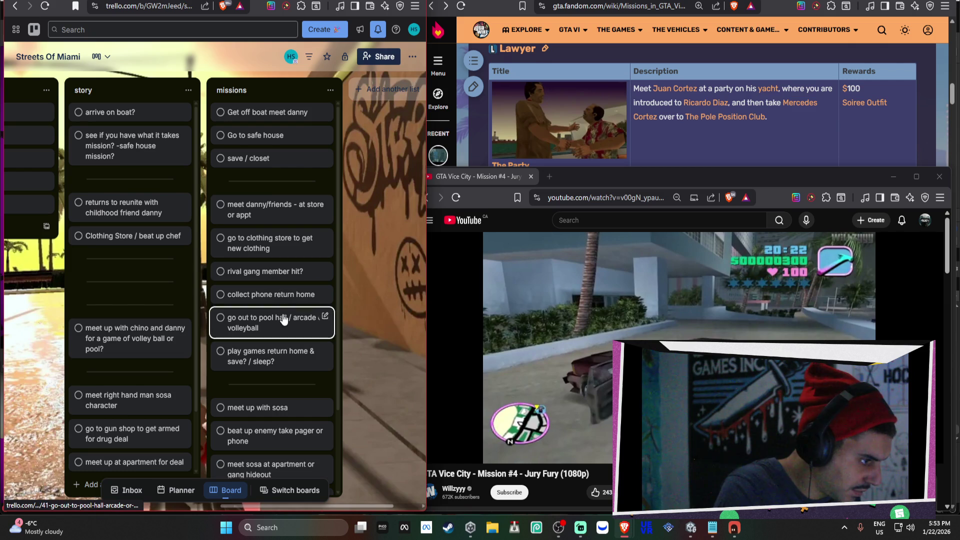
pyautogui.moveTo(187, 307); pyautogui.dragTo(160, 327)
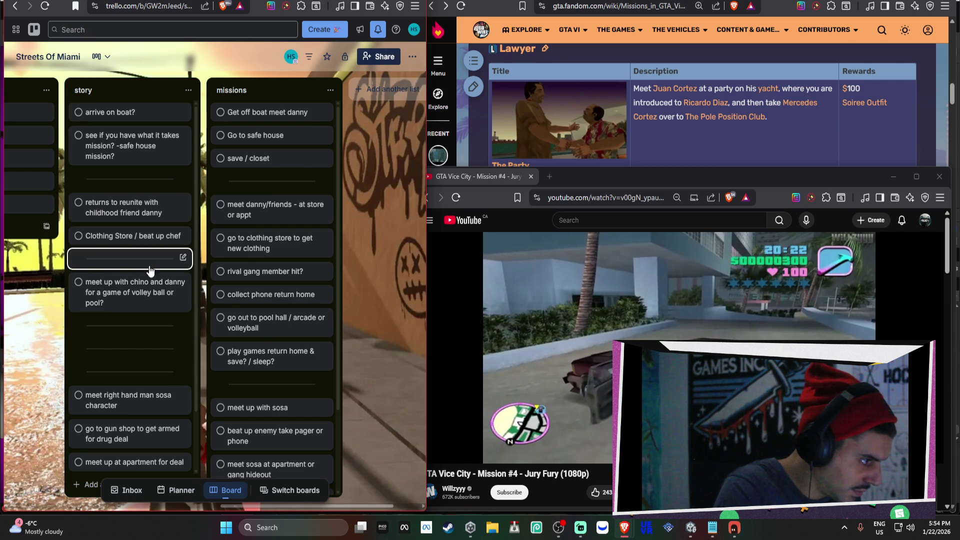
pyautogui.moveTo(159, 327); pyautogui.dragTo(114, 190)
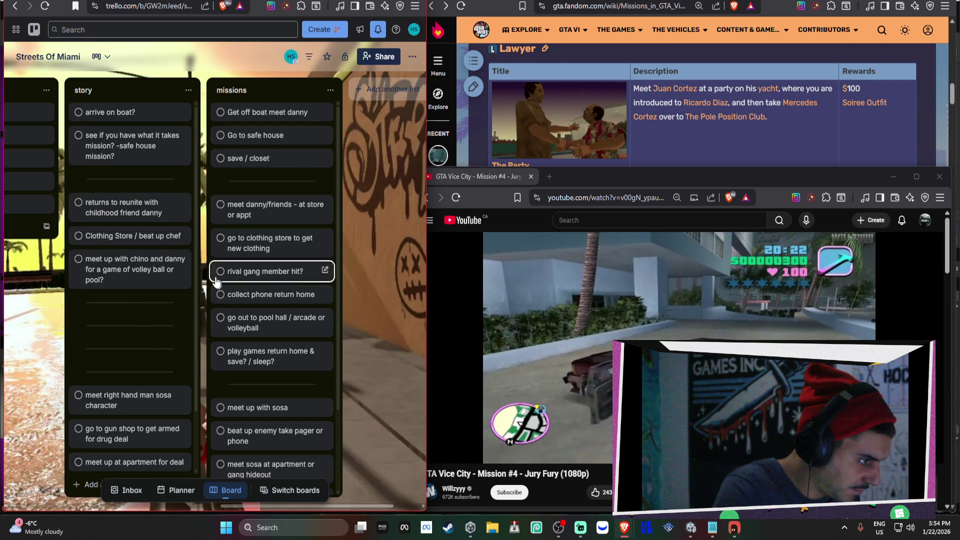
pyautogui.scroll(-1, 131, 300)
pyautogui.scroll(-2, 296, 263)
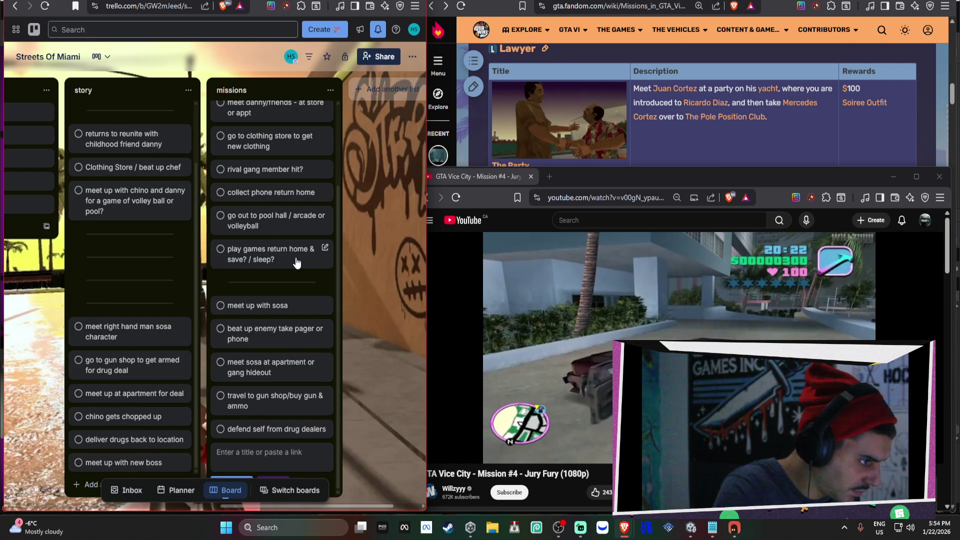
pyautogui.moveTo(177, 234); pyautogui.dragTo(271, 278)
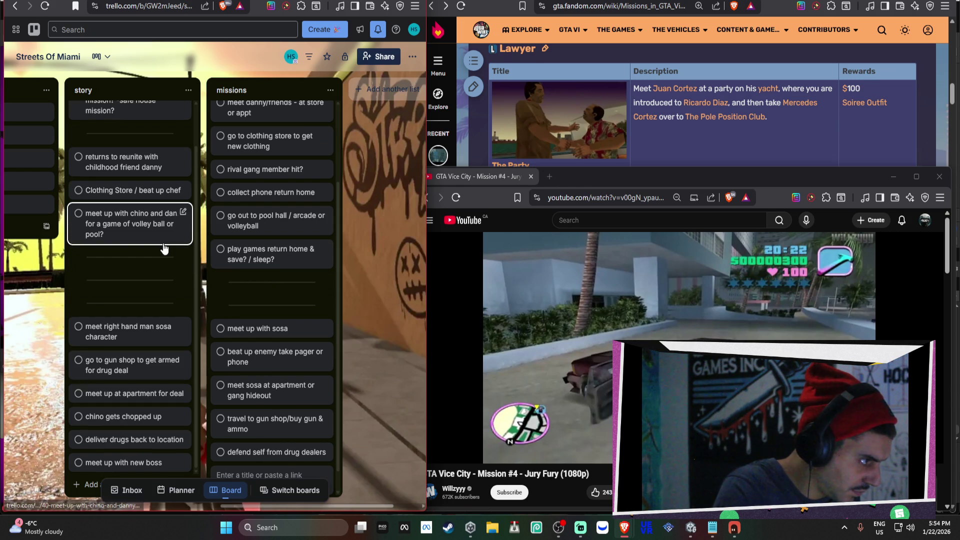
pyautogui.scroll(-1, 262, 257)
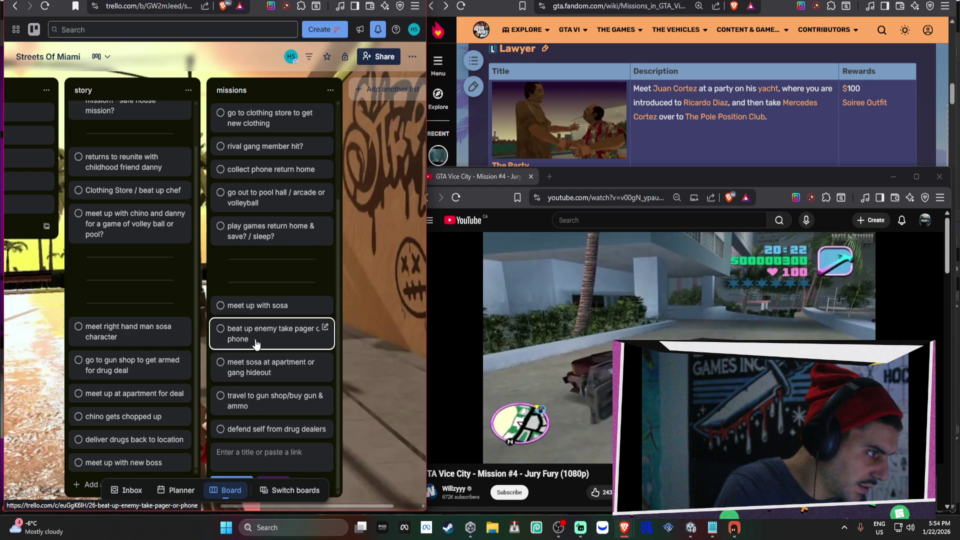
pyautogui.moveTo(255, 344); pyautogui.dragTo(263, 207)
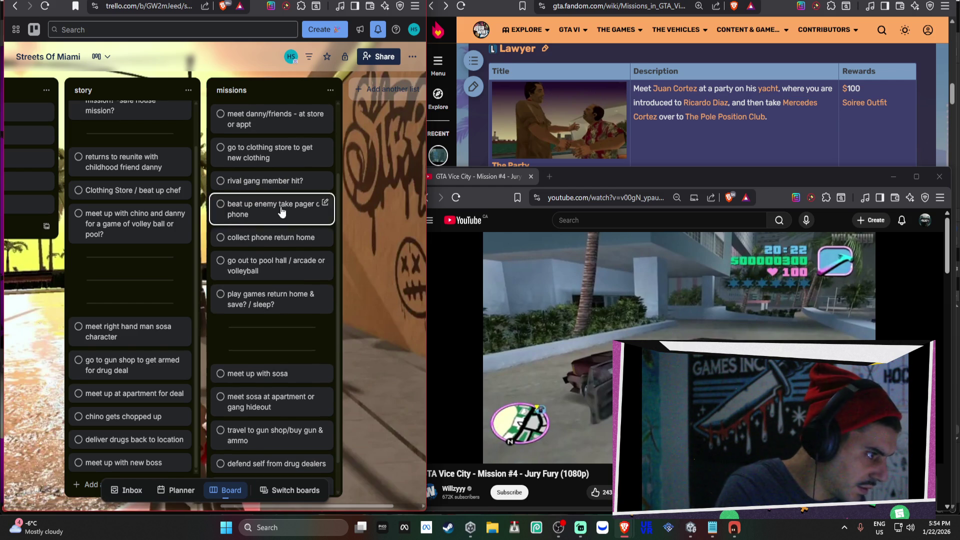
pyautogui.rightClick(275, 247)
pyautogui.click(347, 409)
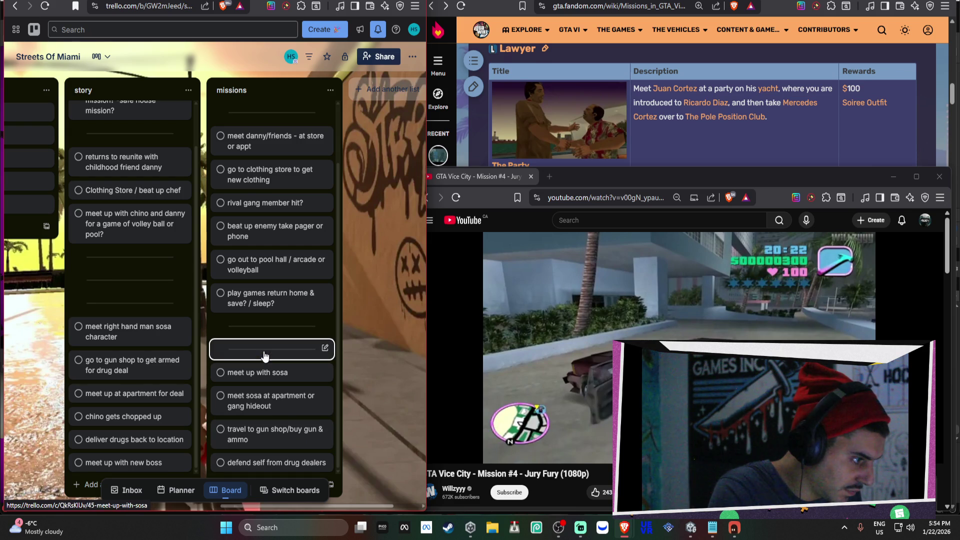
pyautogui.scroll(2, 267, 353)
pyautogui.scroll(1, 111, 331)
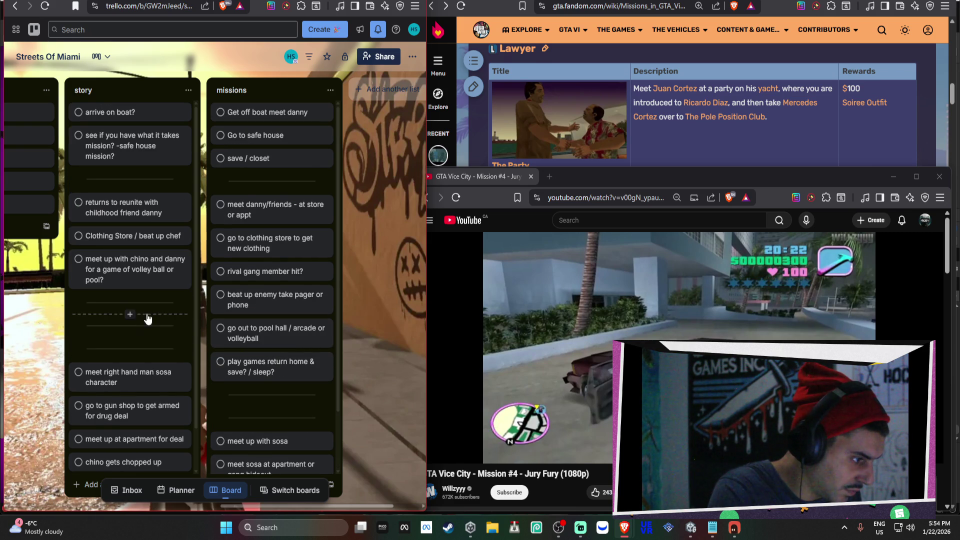
pyautogui.scroll(-1, 247, 328)
pyautogui.scroll(-1, 189, 379)
pyautogui.moveTo(189, 378)
pyautogui.mouseDown()
pyautogui.moveTo(424, 293)
pyautogui.moveTo(203, 291)
pyautogui.mouseUp()
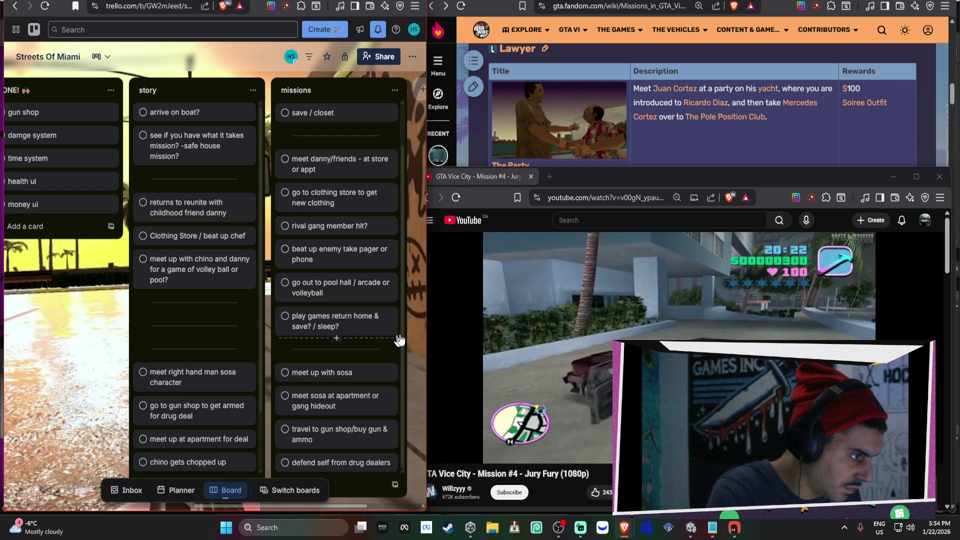
pyautogui.scroll(3, 358, 343)
pyautogui.hscroll(-2, 358, 343)
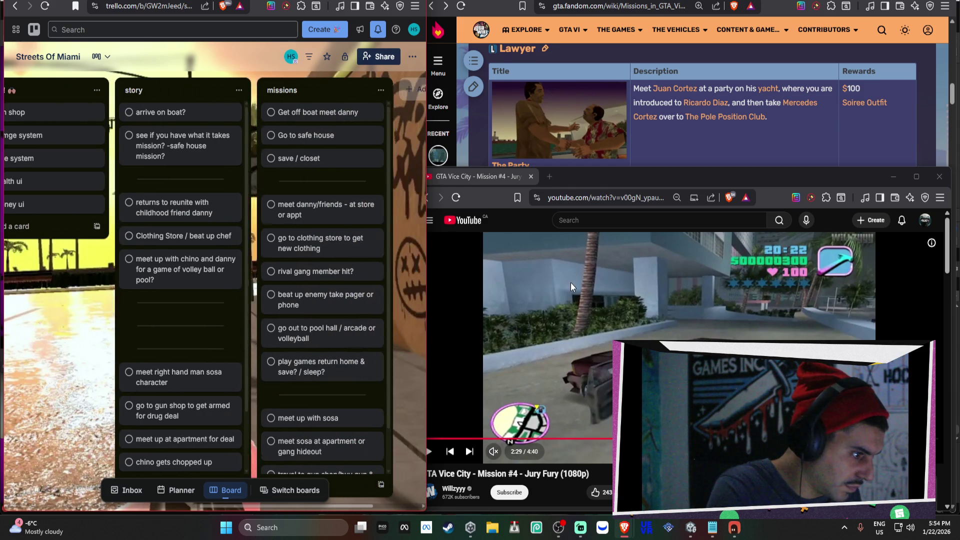
pyautogui.moveTo(289, 111)
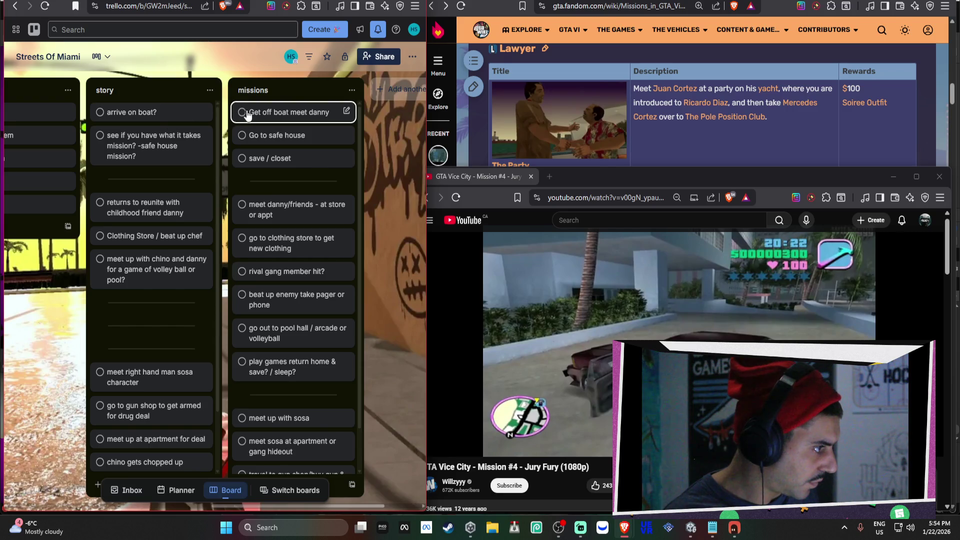
pyautogui.scroll(-2, 203, 259)
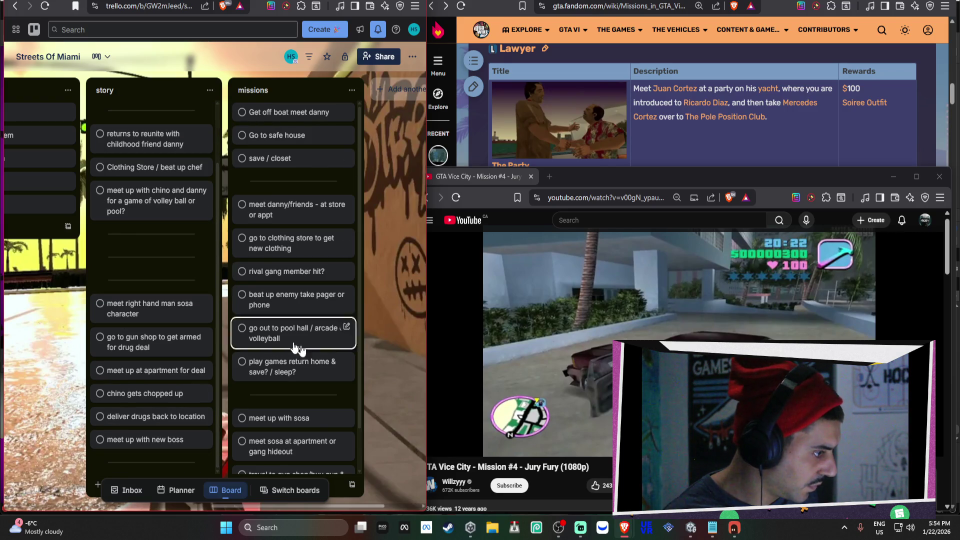
# Bring up Bezi, review the pasted error log and write 'crazy amount of errors from shaders' in the chat
pyautogui.click(690, 527)
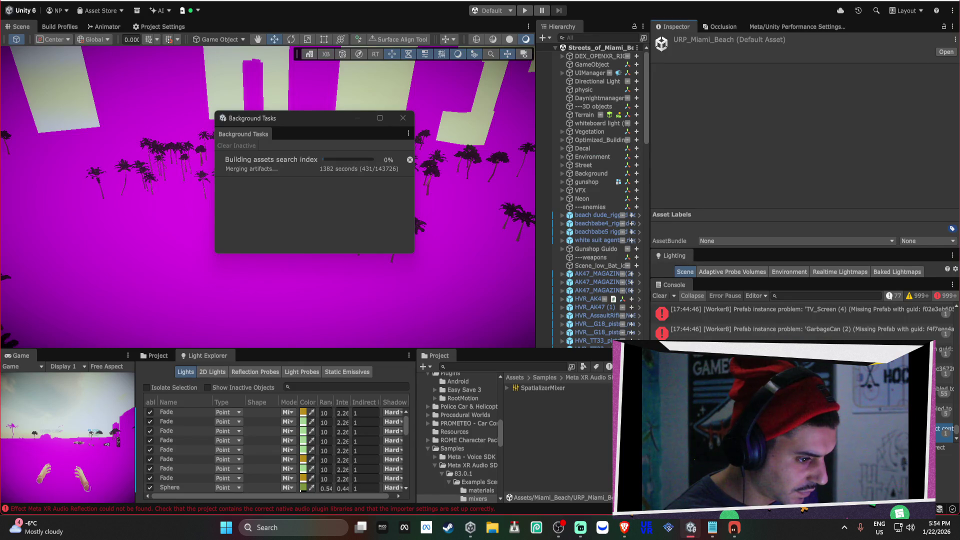
pyautogui.click(734, 527)
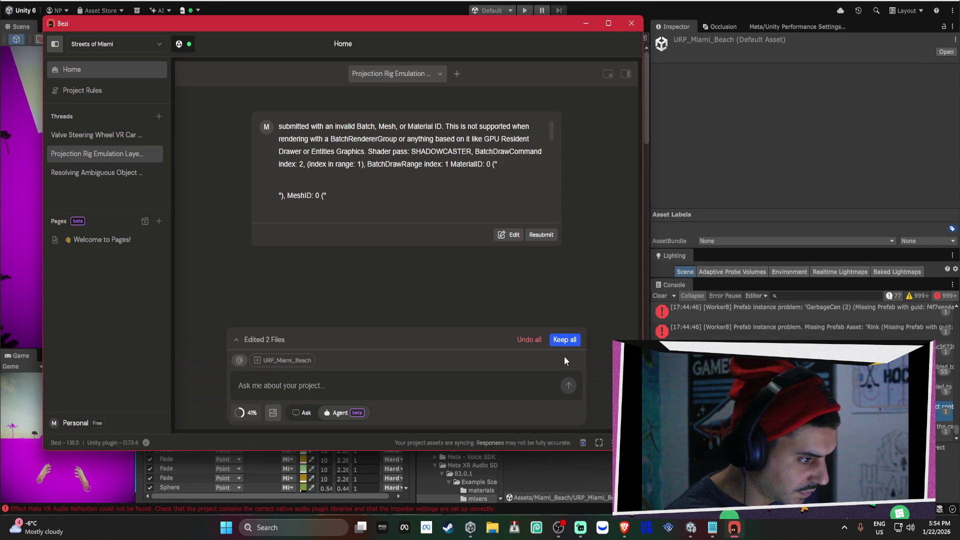
pyautogui.scroll(-3, 344, 180)
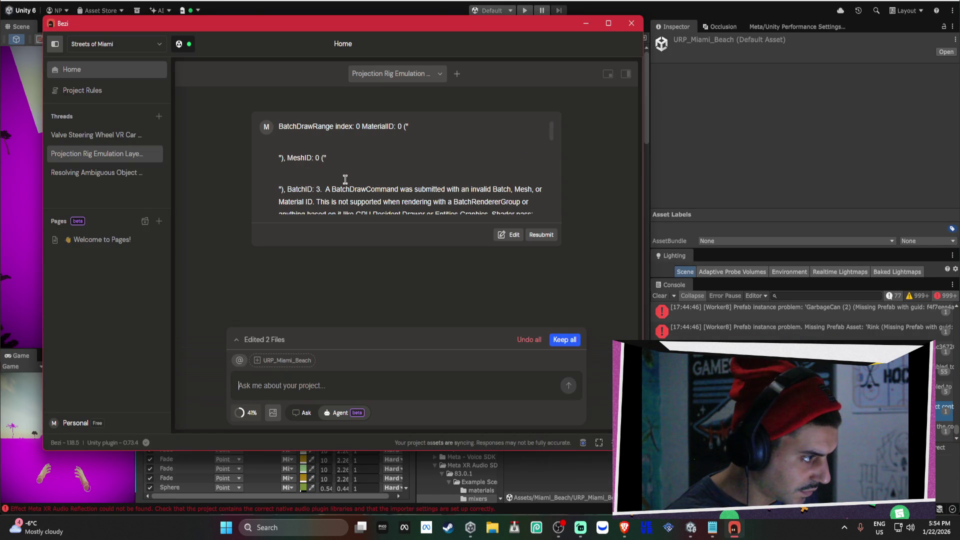
pyautogui.tripleClick(345, 178)
pyautogui.scroll(-3, 345, 178)
pyautogui.scroll(3, 347, 179)
pyautogui.scroll(-3, 350, 179)
pyautogui.scroll(-3, 350, 179)
pyautogui.click(276, 384)
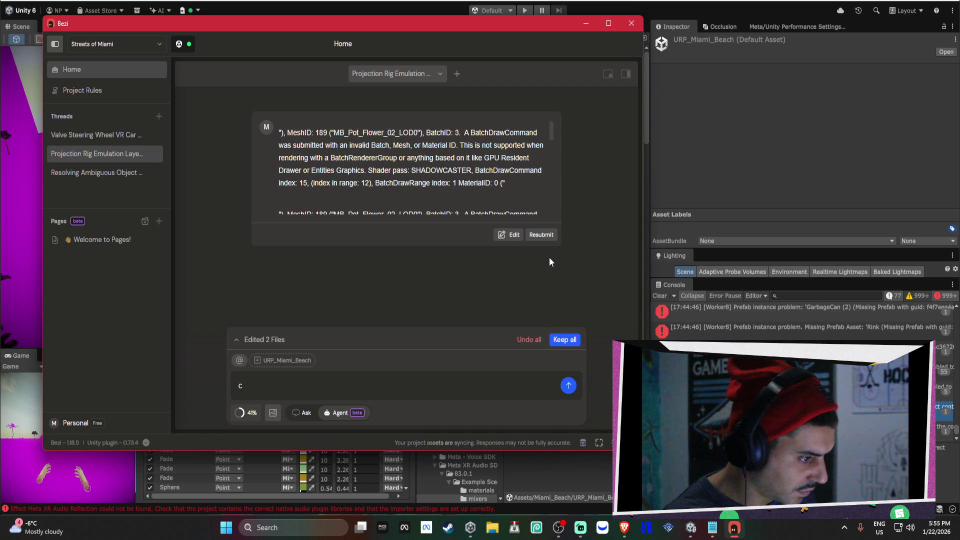
pyautogui.write('amount of errors from shaders')
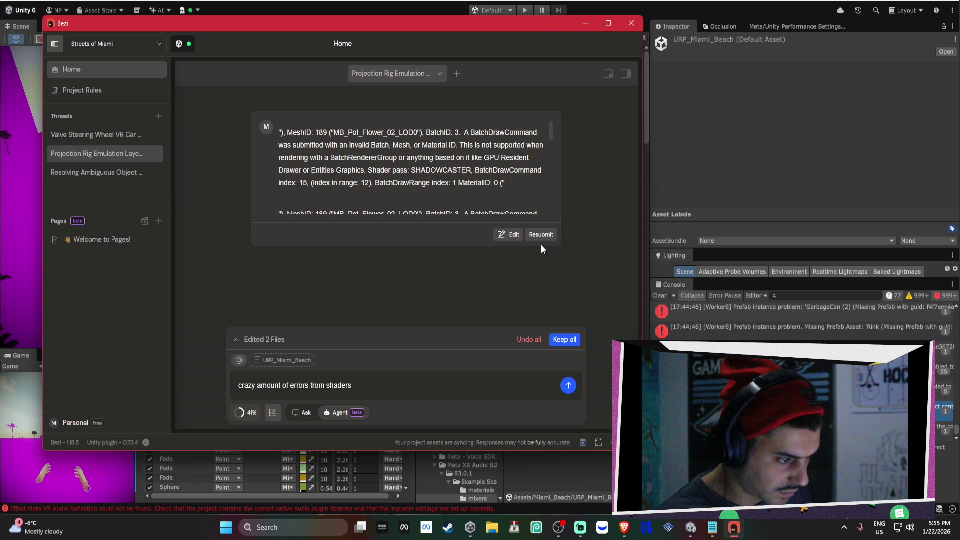
# Flip between Unity and Bezi, then bring the GTA Vice City browser window forward
pyautogui.click(691, 527)
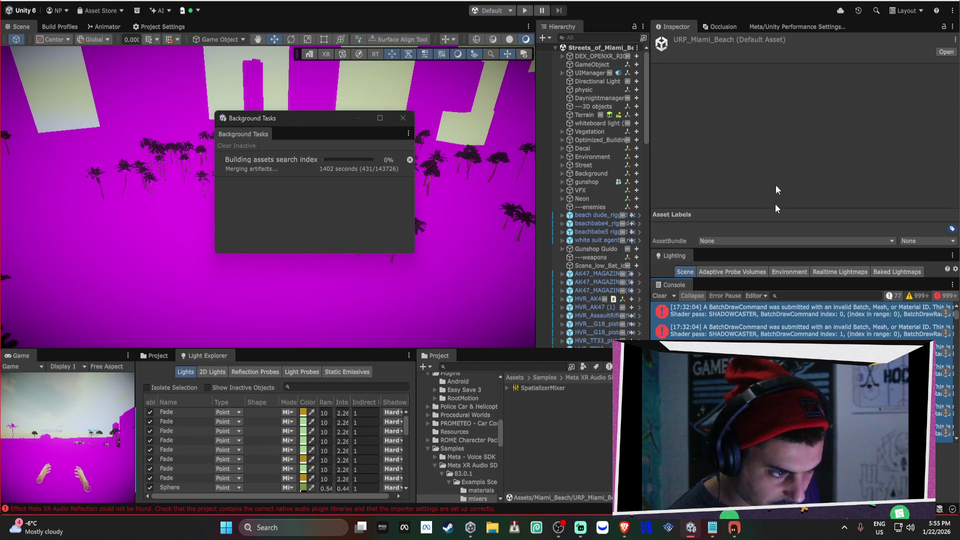
pyautogui.click(711, 527)
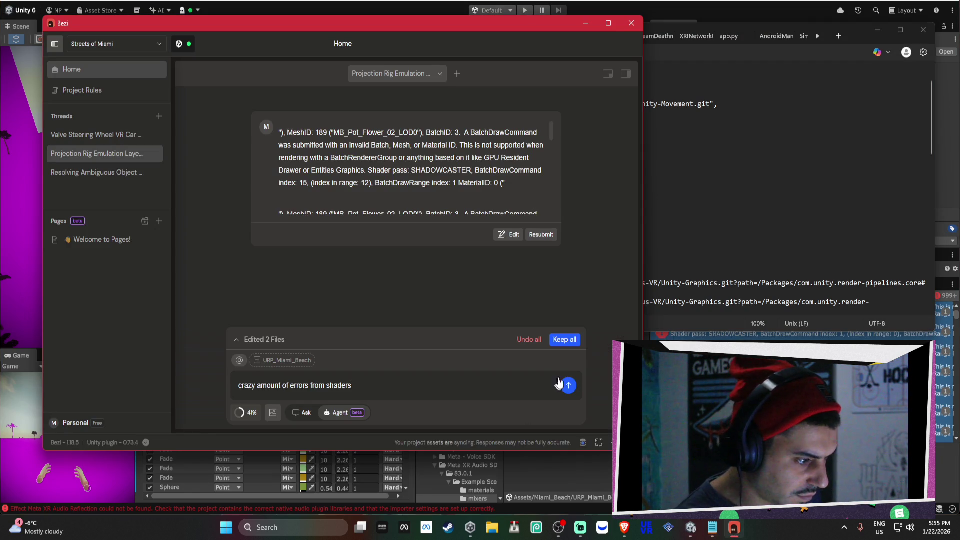
pyautogui.click(635, 528)
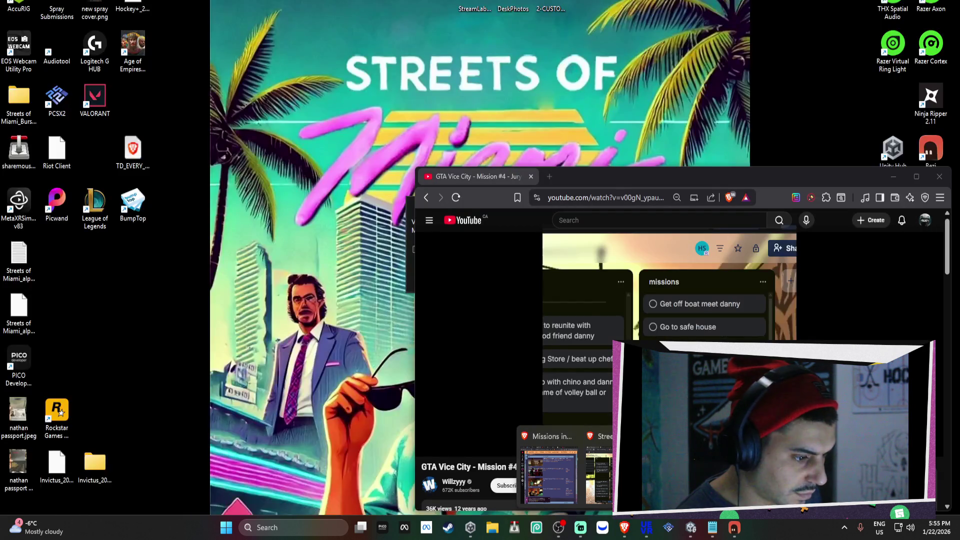
pyautogui.click(600, 472)
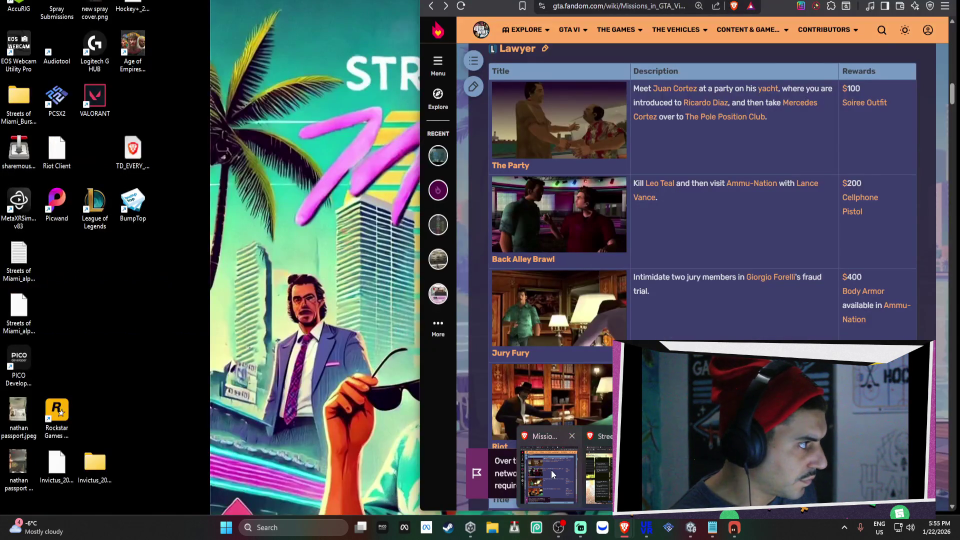
# Load Discord in a new tab and go to the MDRNgames server's welcome channel
pyautogui.click(551, 470)
pyautogui.hotkey('ctrl', 't')
pyautogui.write('di')
pyautogui.press('Return')
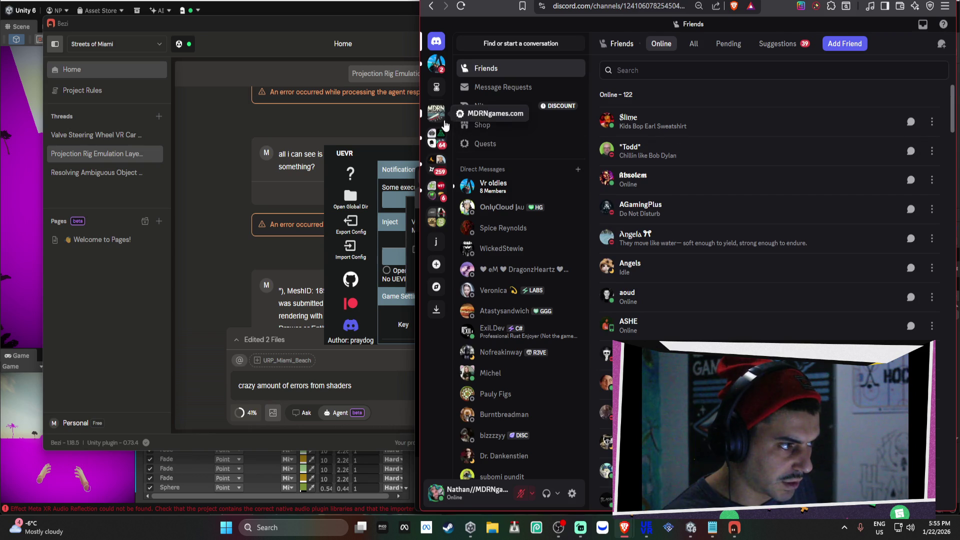
pyautogui.click(439, 117)
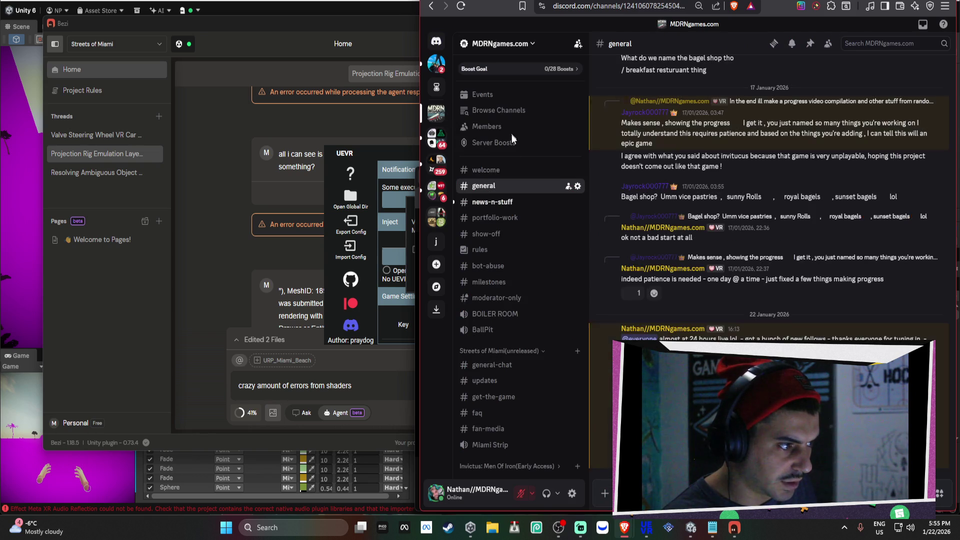
pyautogui.click(495, 173)
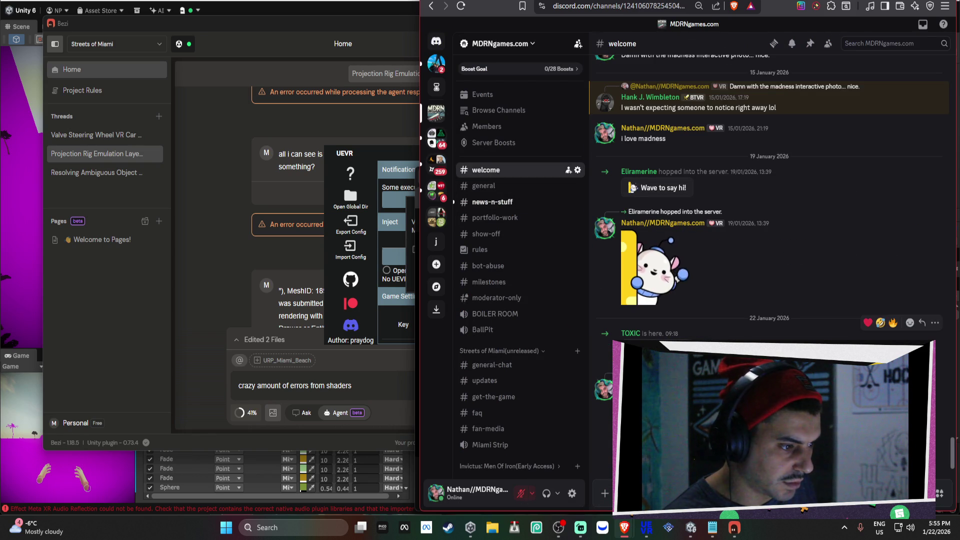
pyautogui.moveTo(750, 94)
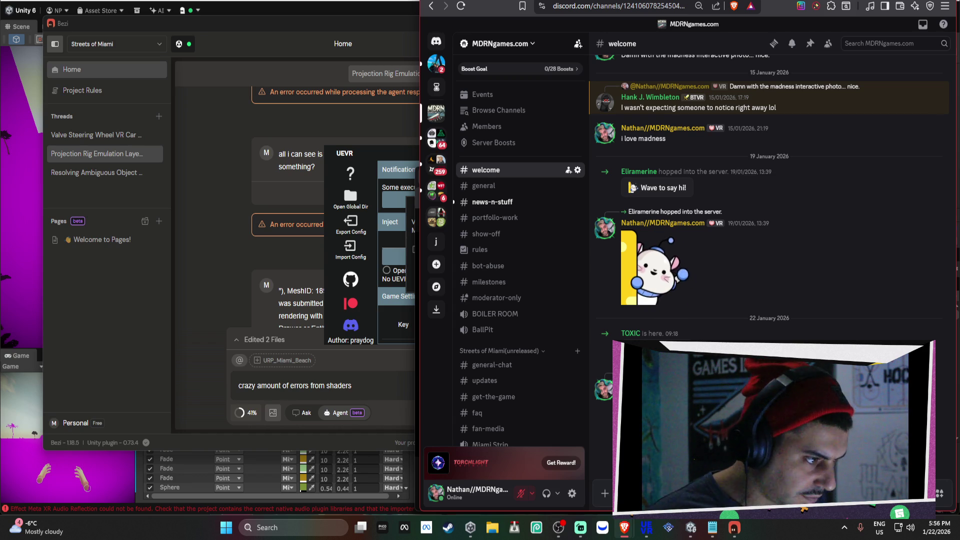
# Dismiss the VD warning, close the UEVR injector and bring the Bezi chat to the front
pyautogui.press('Return')
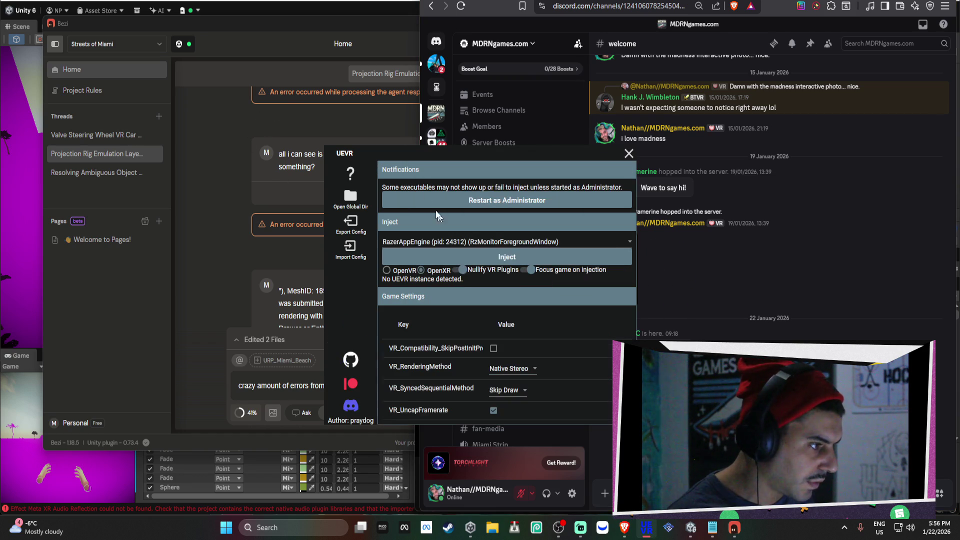
pyautogui.click(628, 154)
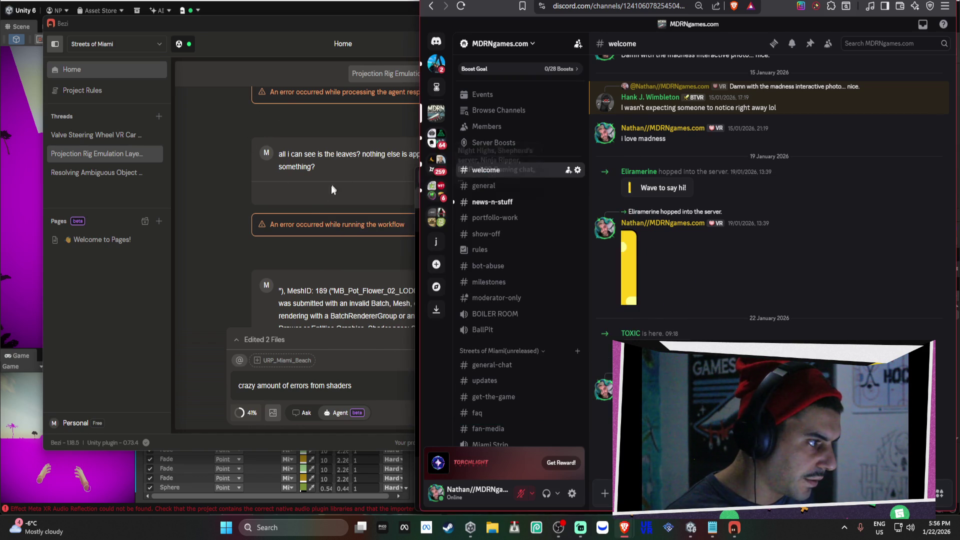
pyautogui.click(347, 230)
pyautogui.scroll(-1, 348, 231)
pyautogui.scroll(-2, 554, 280)
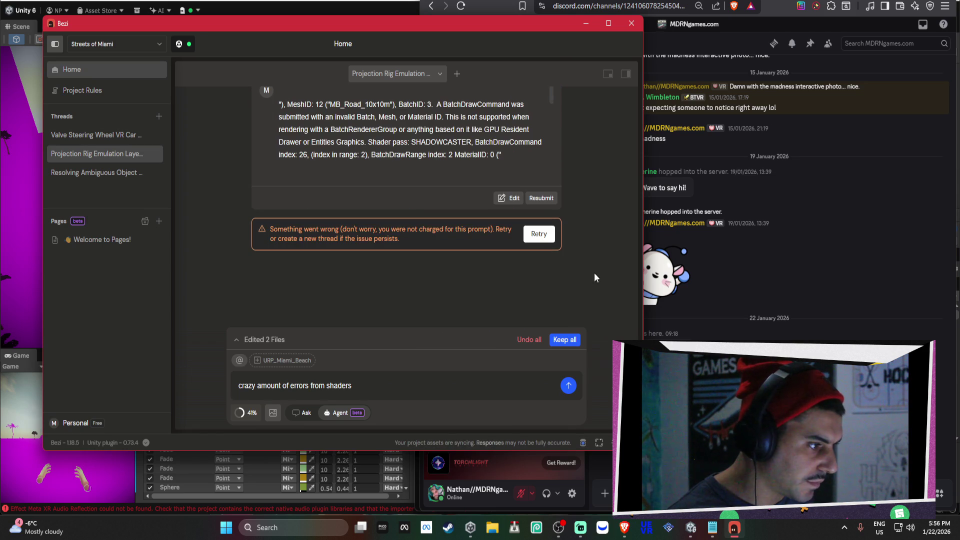
# Retry the failed Bezi request, minimise Discord and move the Bezi window to the right
pyautogui.click(529, 237)
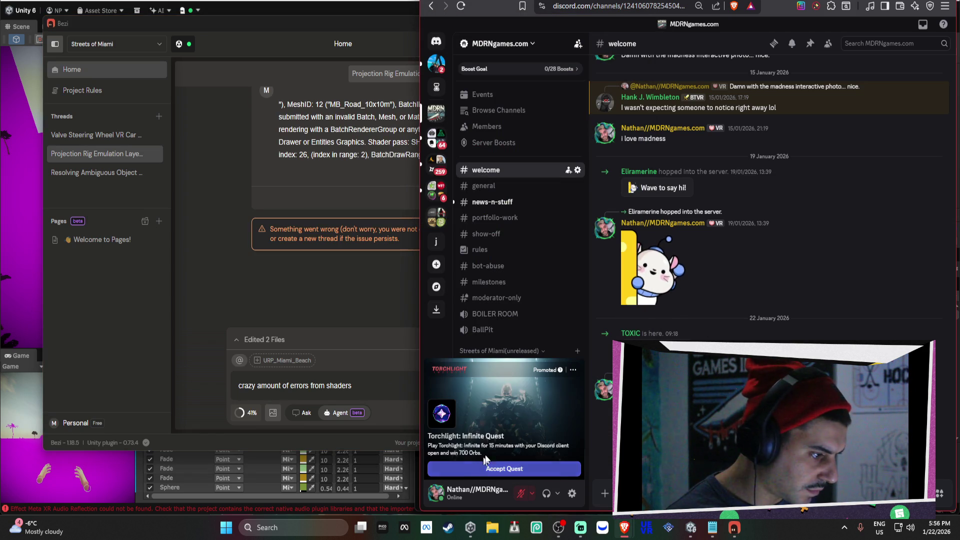
pyautogui.click(624, 527)
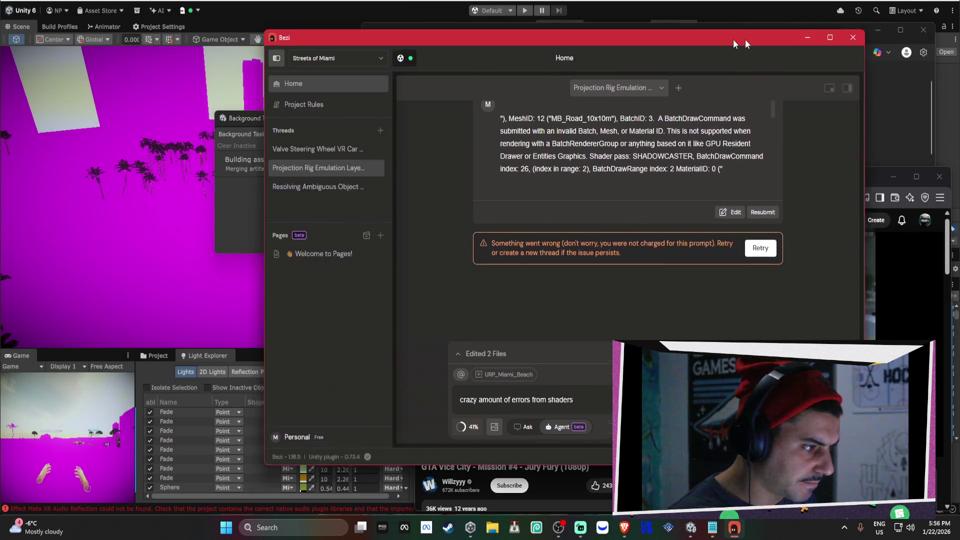
pyautogui.moveTo(513, 29); pyautogui.dragTo(824, 45)
# Cancel Unity's asset search-index build in Background Tasks and close the list
pyautogui.click(297, 206)
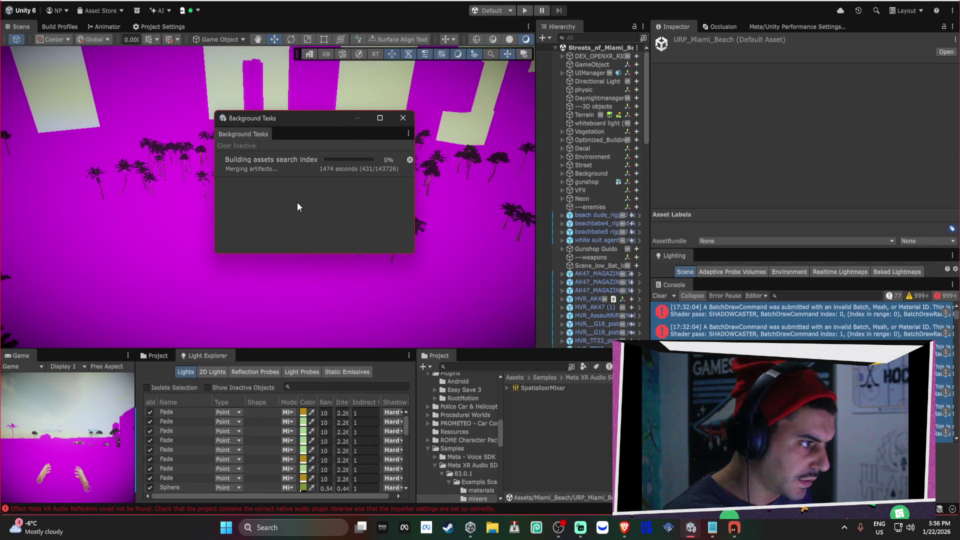
pyautogui.click(410, 160)
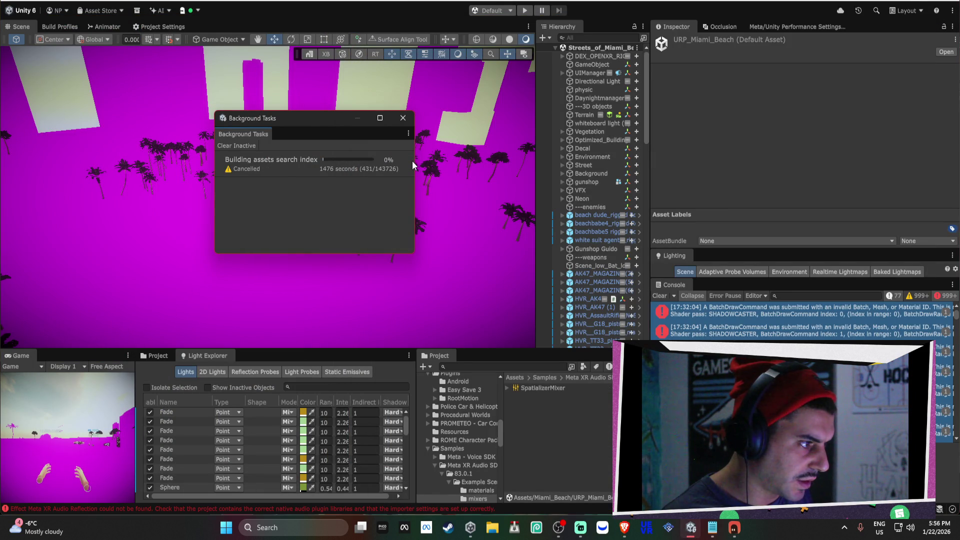
pyautogui.click(403, 118)
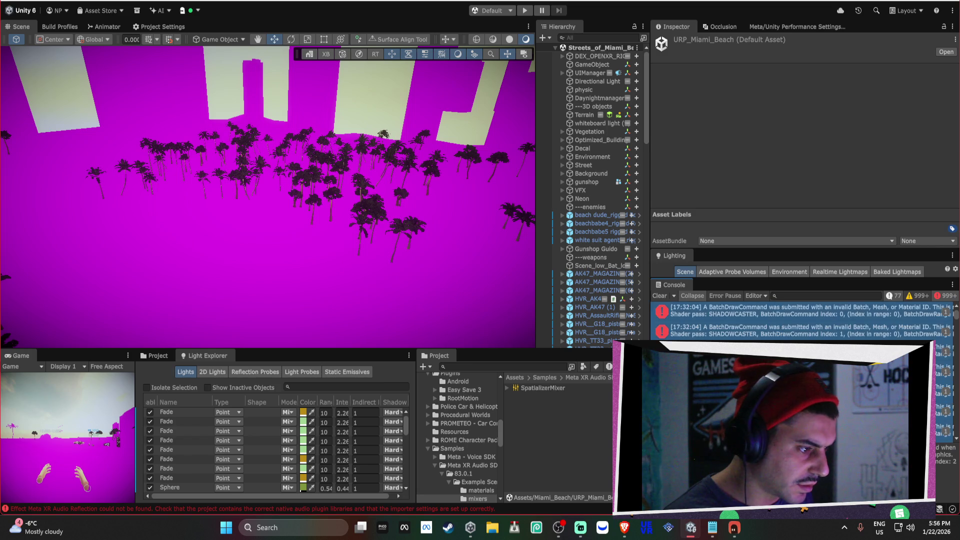
# Send the pasted shader error log to the Bezi assistant and return to Unity
pyautogui.click(734, 528)
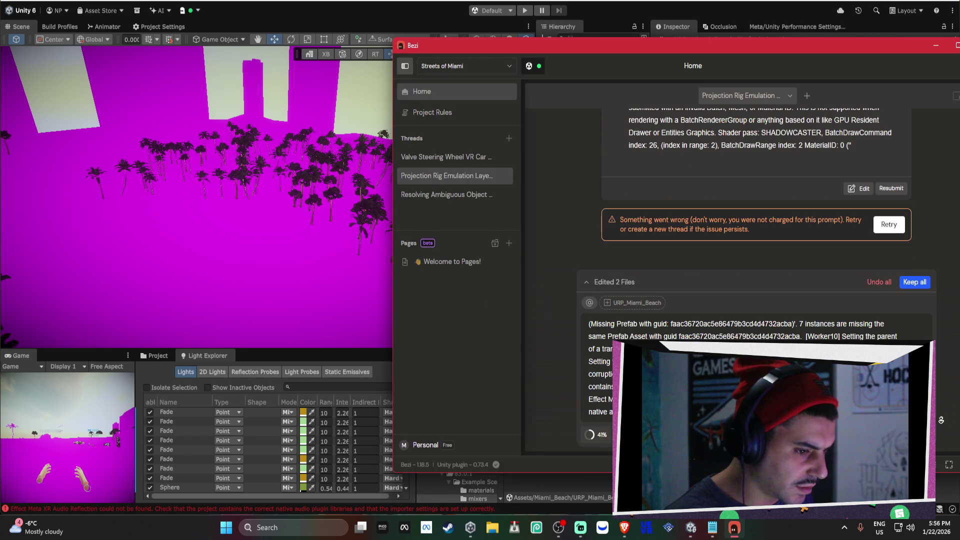
pyautogui.press('Return')
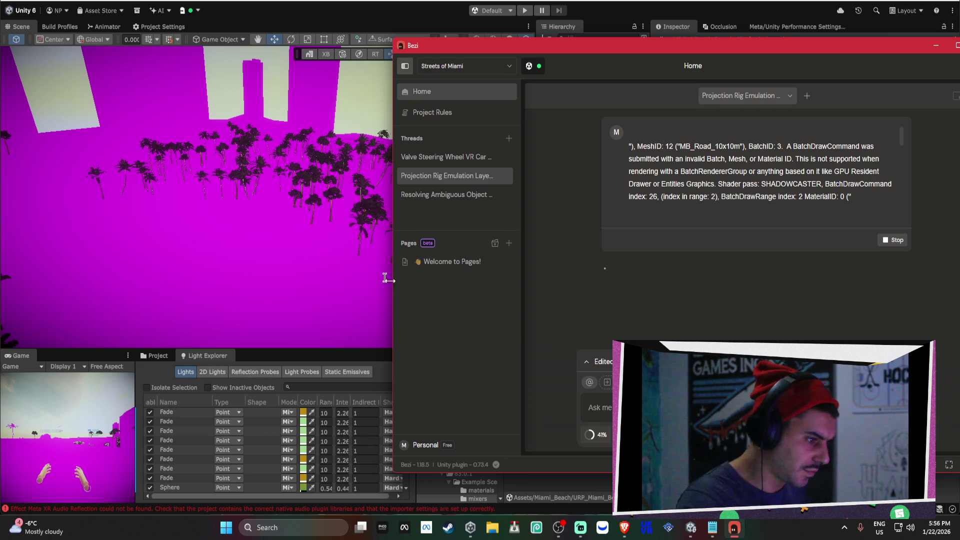
pyautogui.click(290, 250)
# Fly the scene camera into the palm trees, then pull back to view the skyline
pyautogui.moveTo(291, 250); pyautogui.dragTo(352, 231)
pyautogui.press('w')
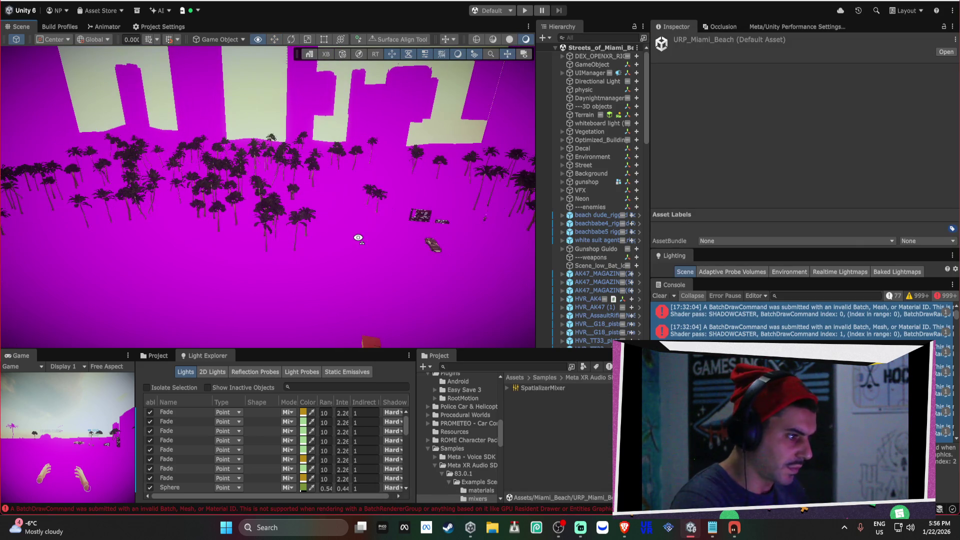
pyautogui.scroll(2, 354, 239)
pyautogui.press('w')
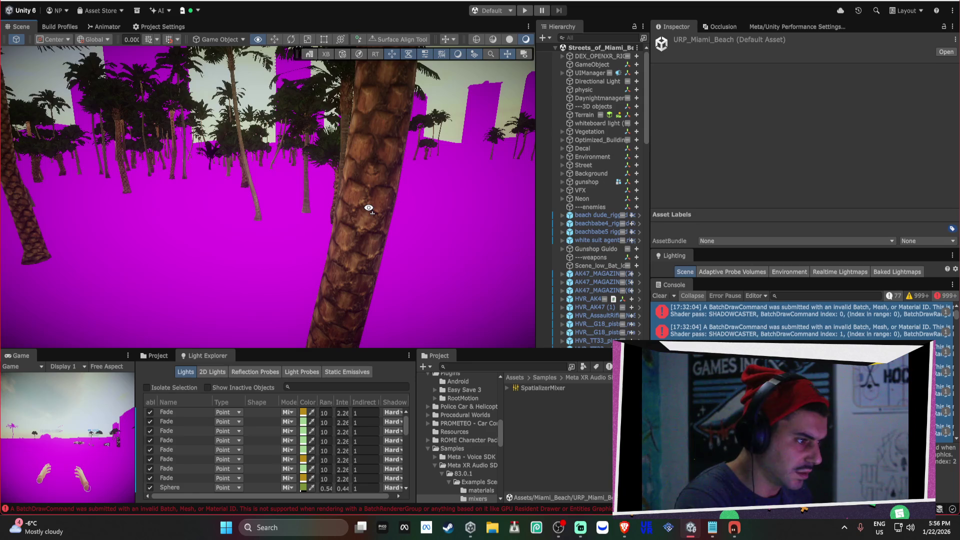
pyautogui.press('s')
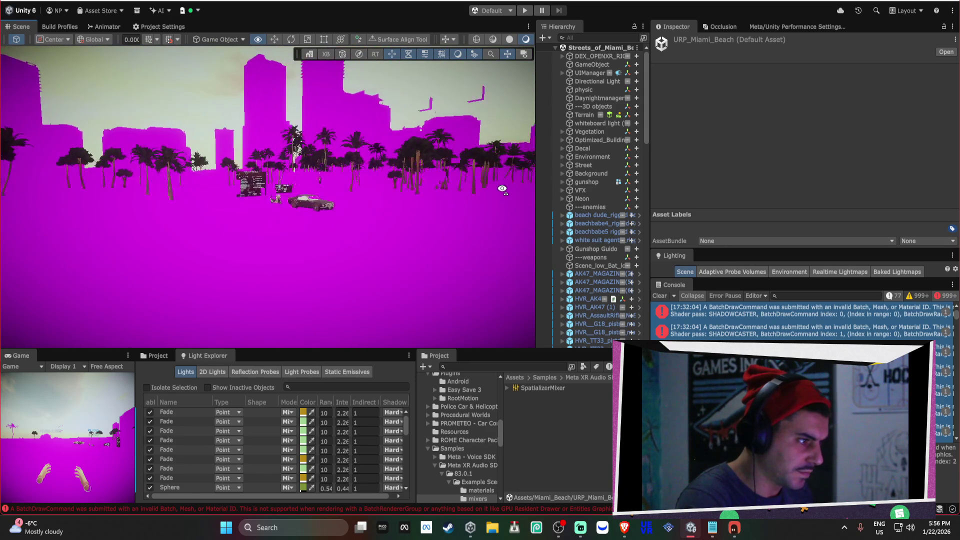
# Fly into the Mark V car's interior, inspect the seat and back out over the hood
pyautogui.press('w')
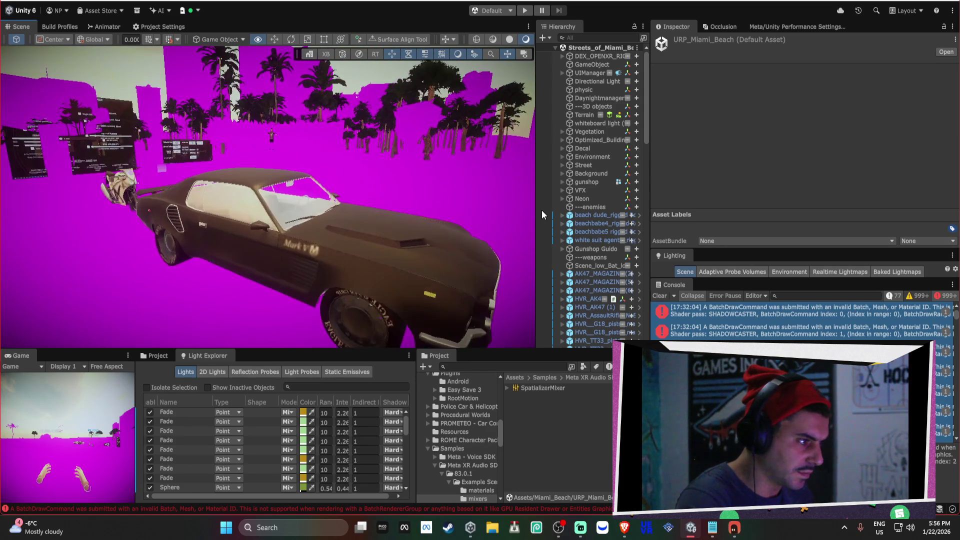
pyautogui.press('w')
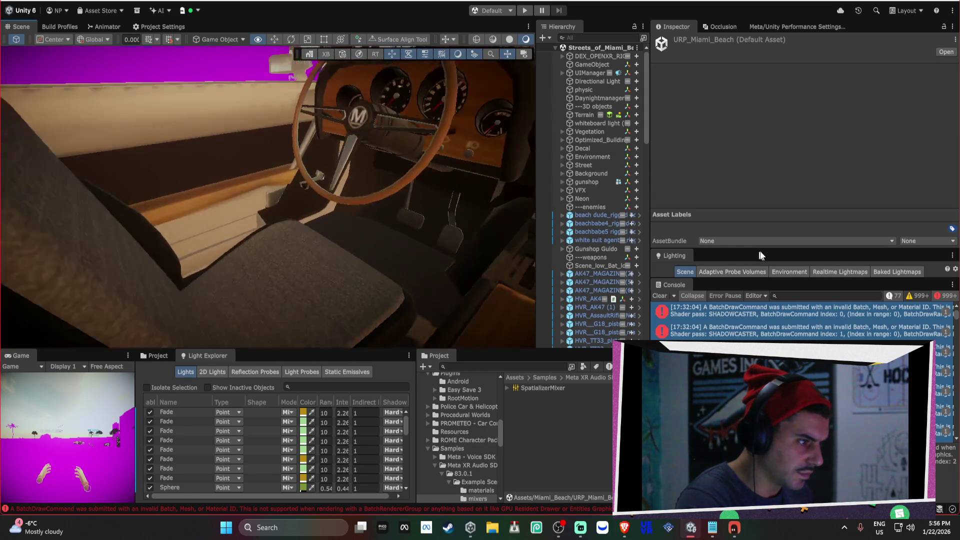
pyautogui.press('s')
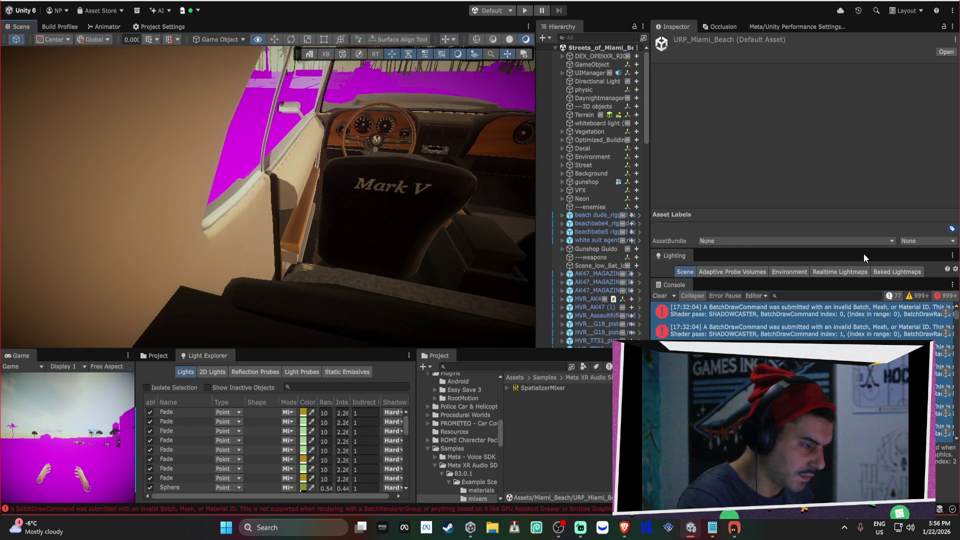
pyautogui.press('s')
# Fly past the motorbike toward the floating UI panels
pyautogui.press('w')
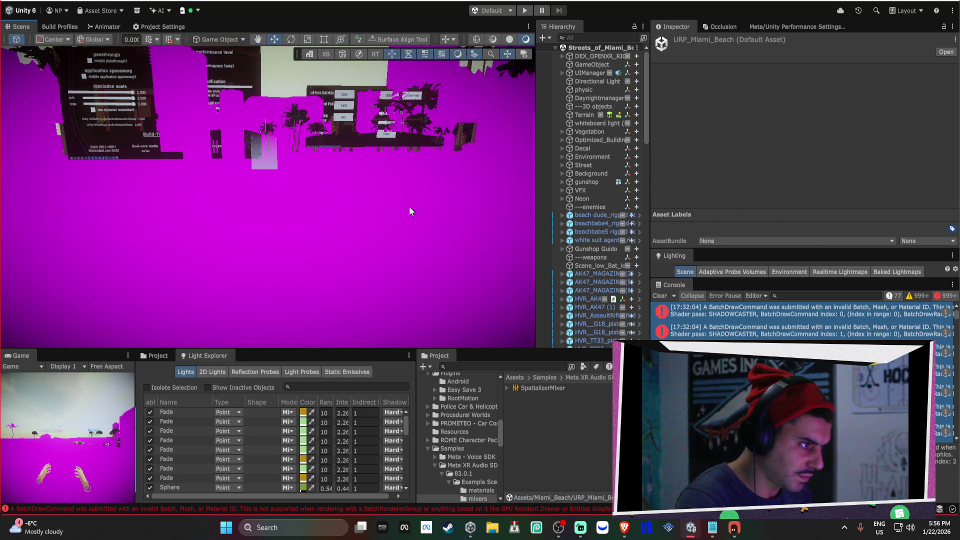
pyautogui.press('w')
pyautogui.scroll(1, 366, 196)
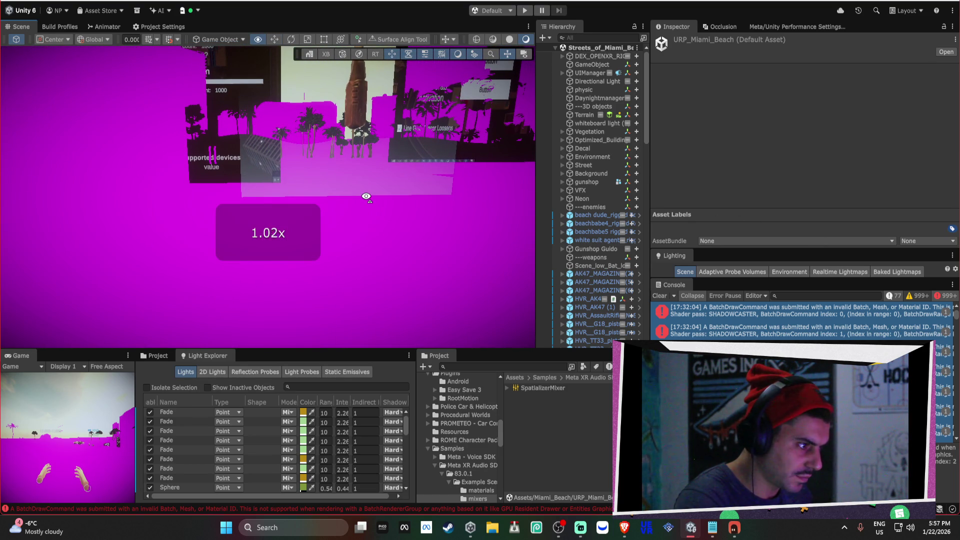
pyautogui.scroll(-1, 366, 196)
pyautogui.scroll(-2, 366, 197)
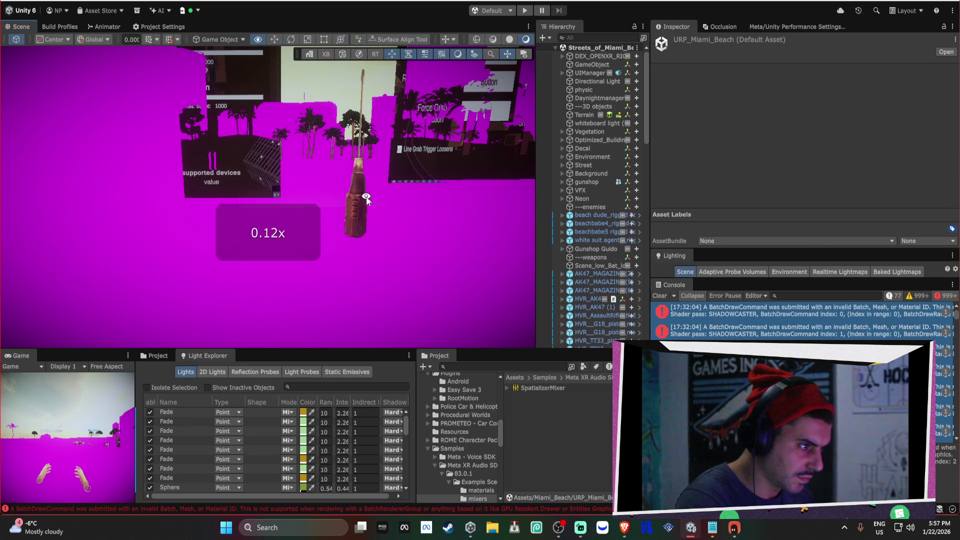
# Check the Tools menu, then collapse the Samples, Scenes and Plugins folders in the Project window
pyautogui.click(201, 3)
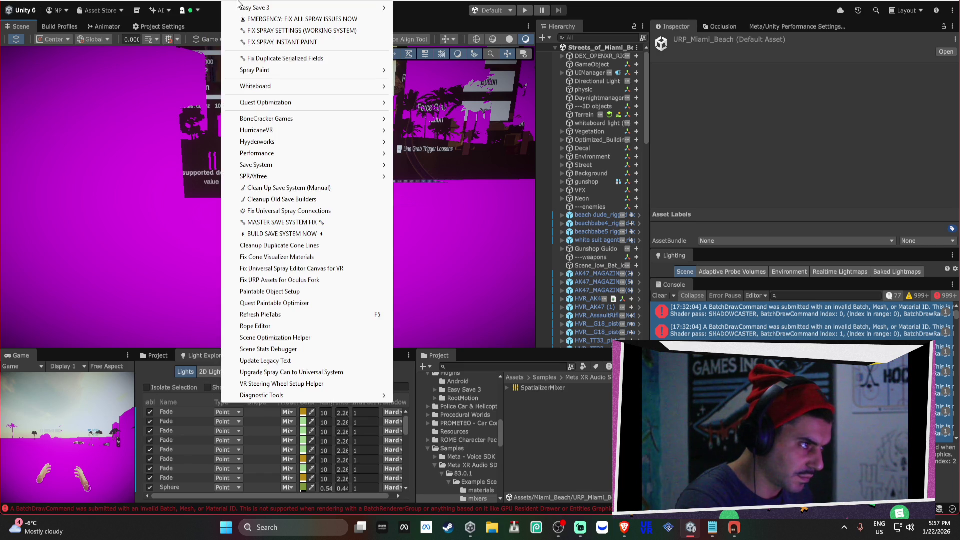
pyautogui.click(480, 396)
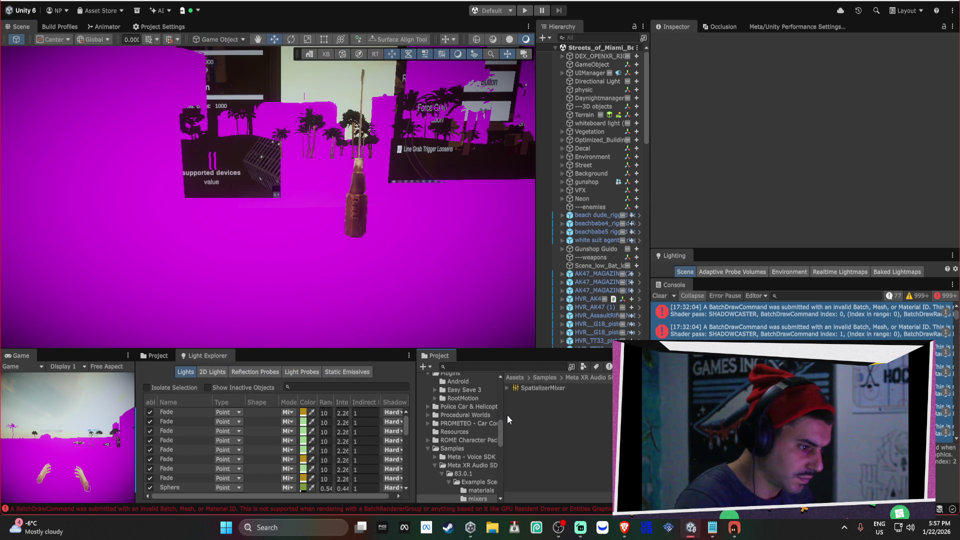
pyautogui.click(430, 447)
pyautogui.click(426, 457)
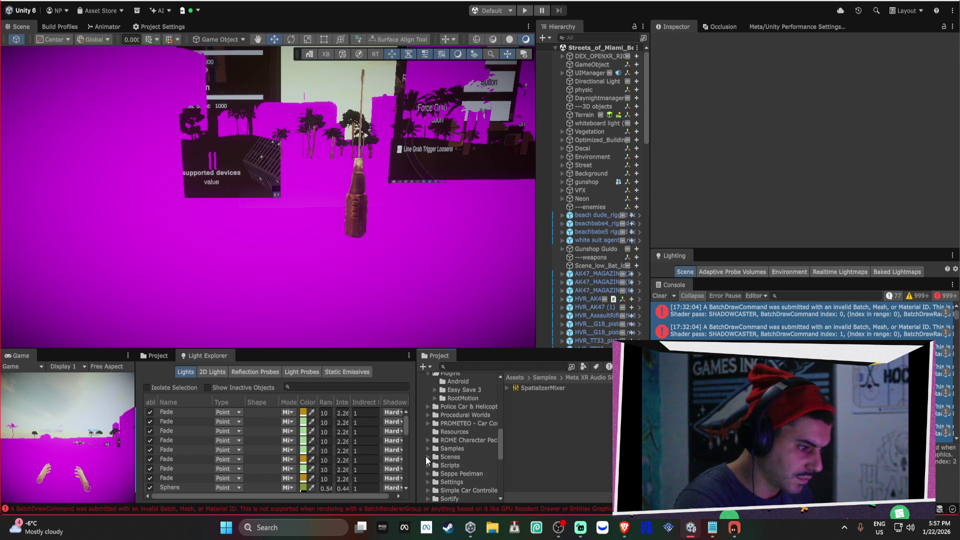
pyautogui.scroll(3, 428, 452)
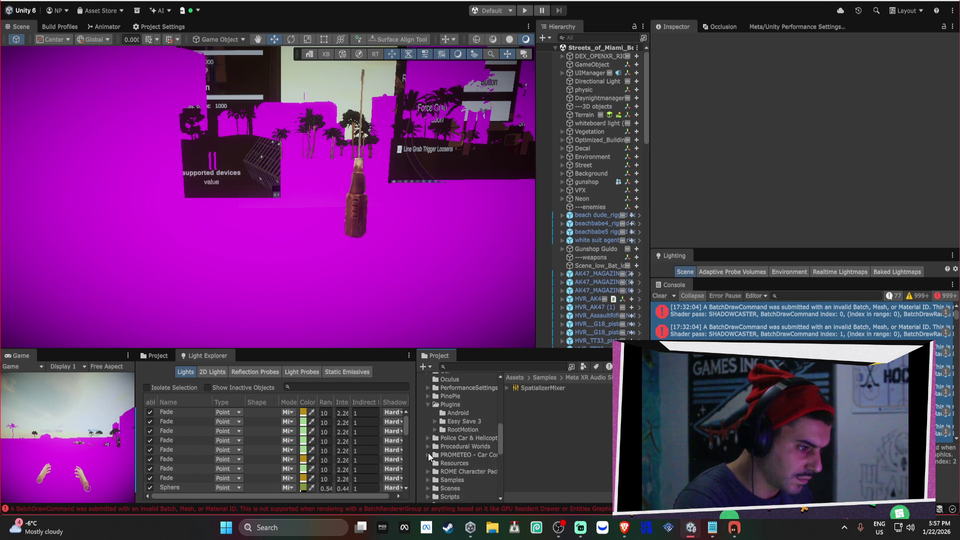
pyautogui.click(427, 435)
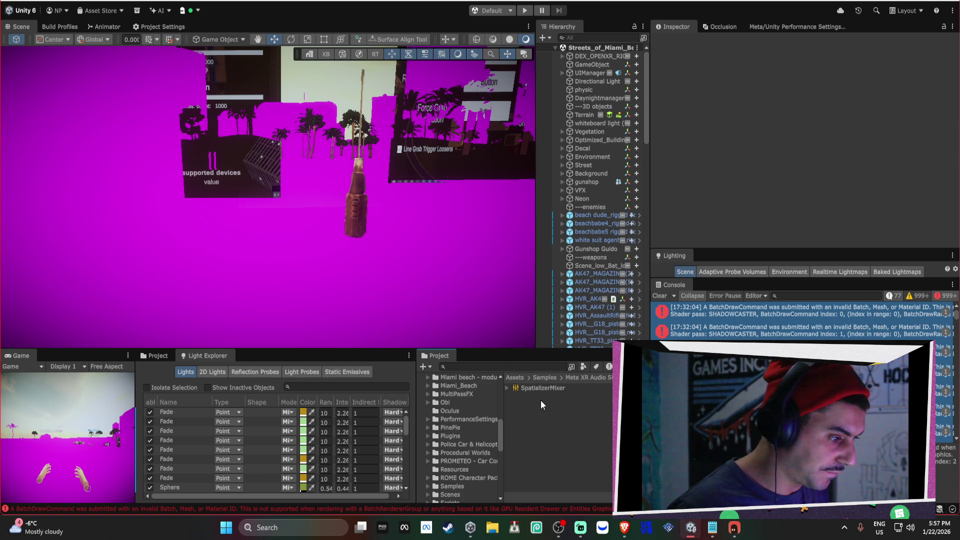
# Briefly show the Bezi assistant, then select the ScrewDriver object in the scene to show its properties
pyautogui.click(733, 529)
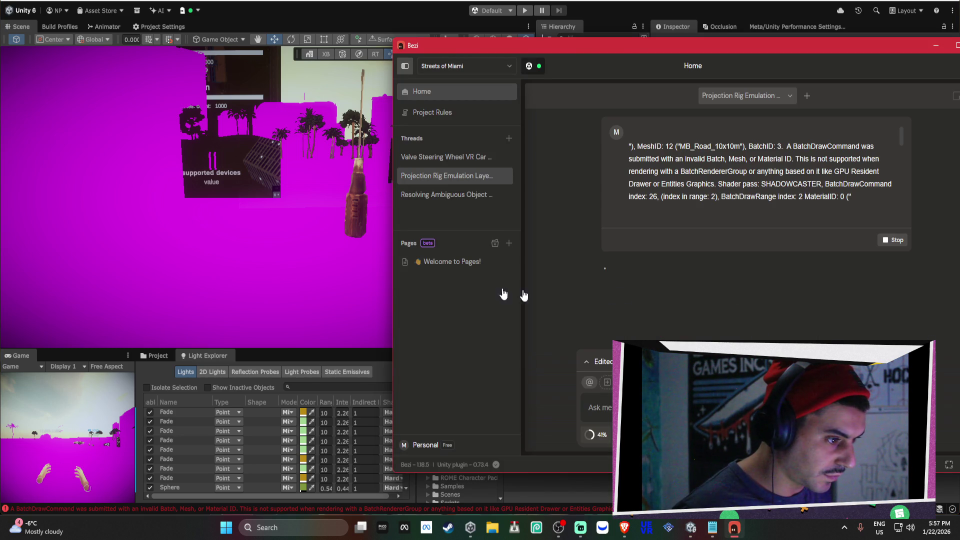
pyautogui.click(279, 265)
pyautogui.click(420, 268)
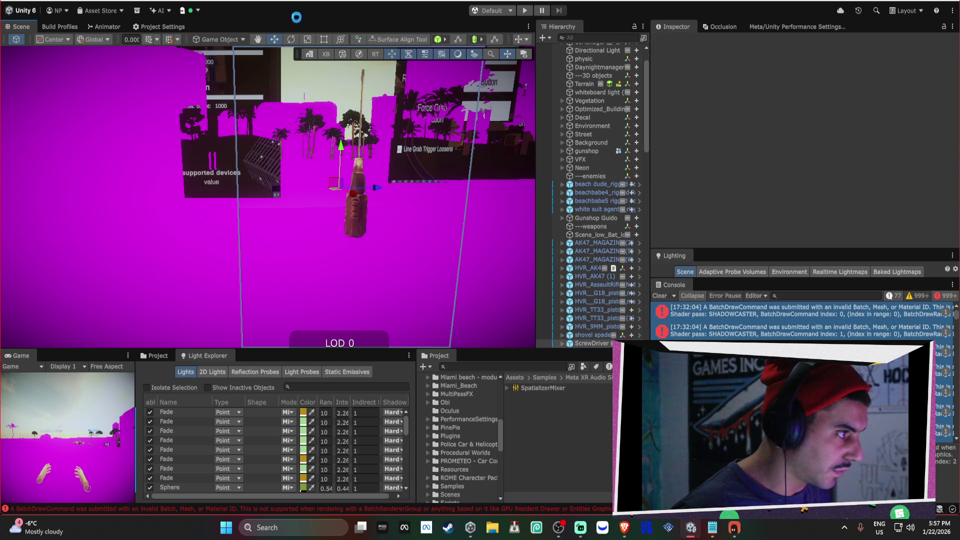
pyautogui.click(239, 3)
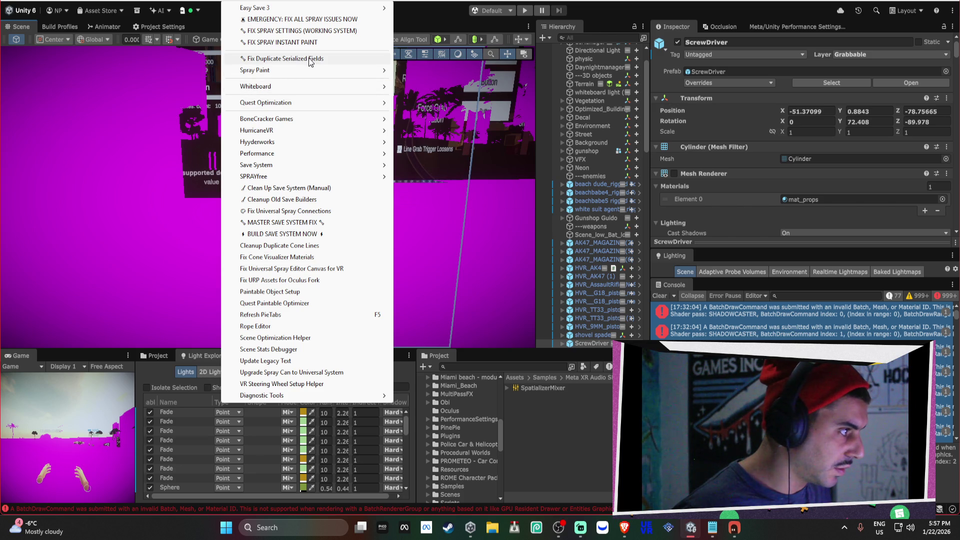
# Run the Render Pipeline Converter's Material Upgrade to convert the project's materials to URP
pyautogui.click(343, 4)
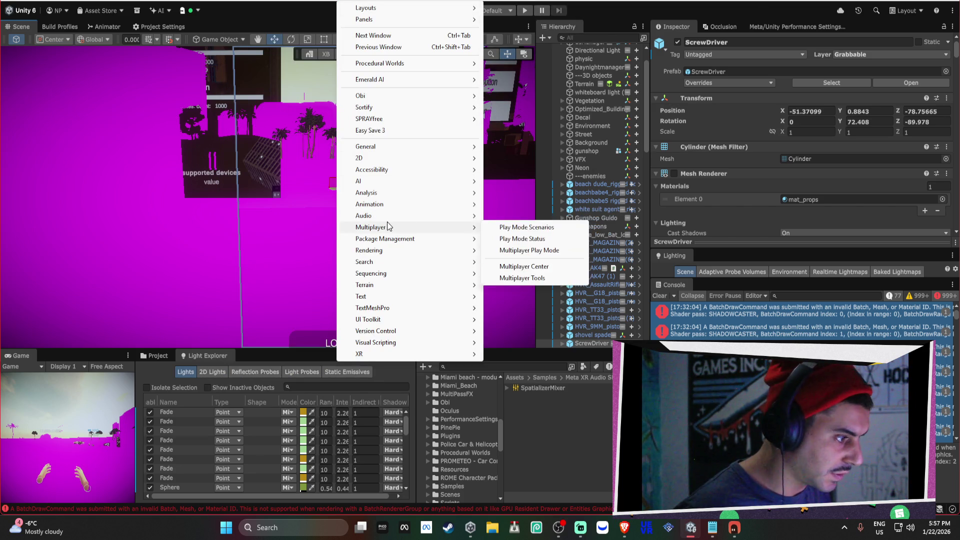
pyautogui.moveTo(369, 250)
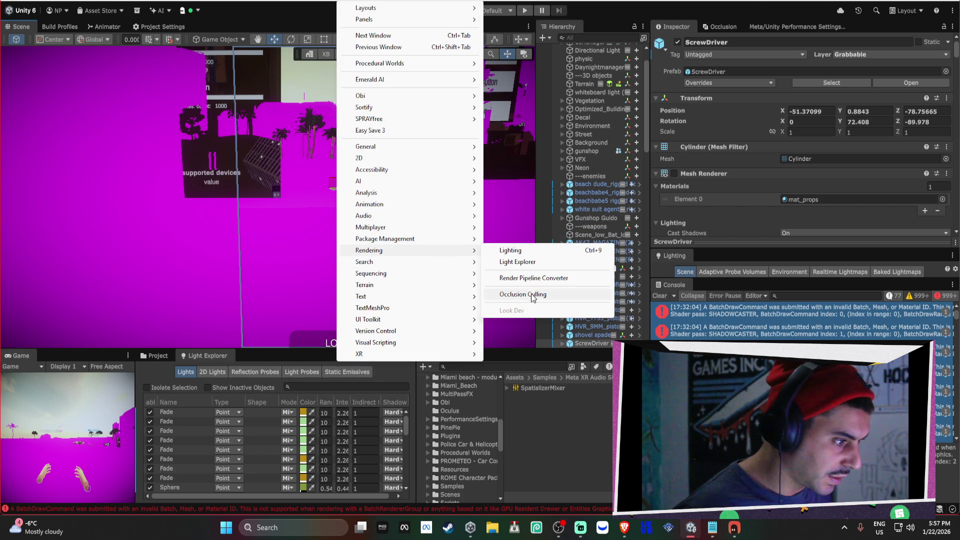
pyautogui.click(531, 279)
pyautogui.click(44, 233)
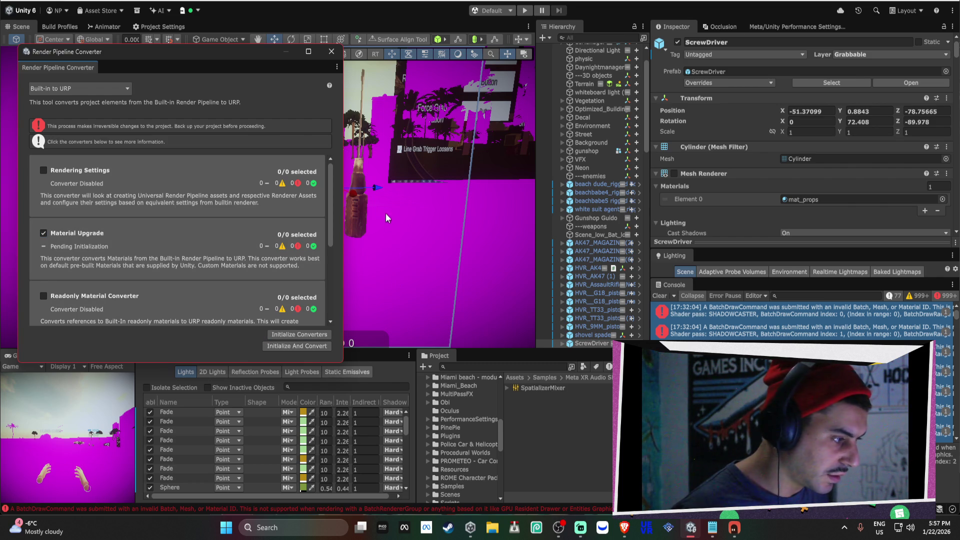
pyautogui.click(321, 334)
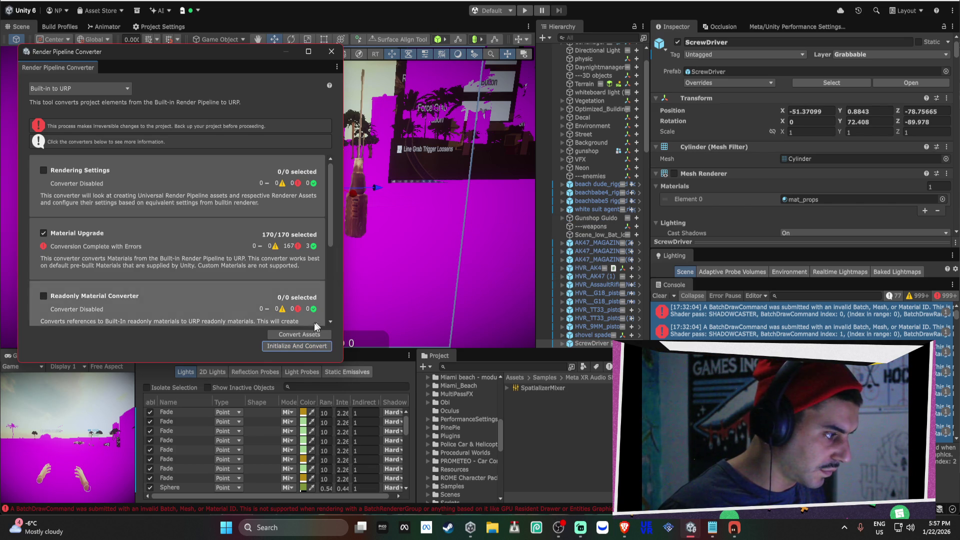
pyautogui.click(304, 334)
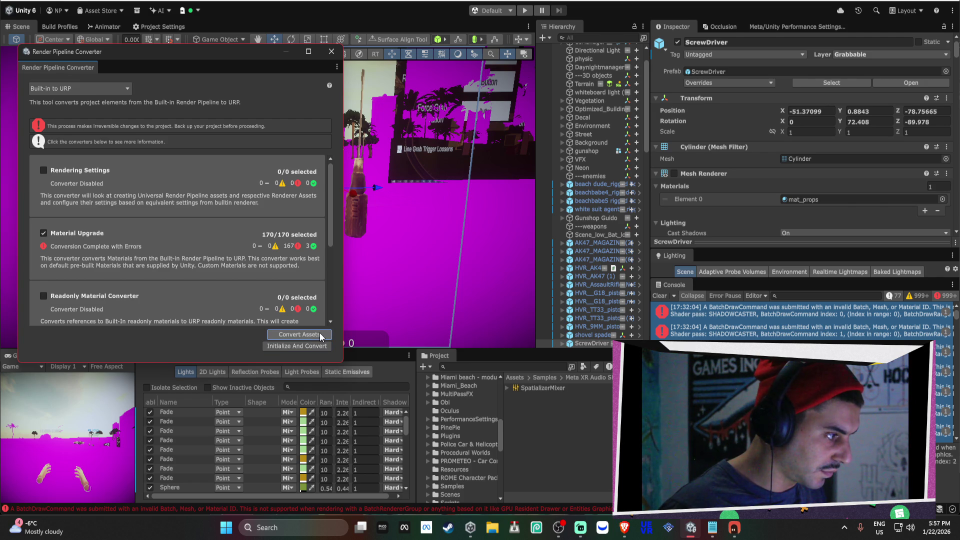
pyautogui.scroll(-3, 287, 258)
pyautogui.scroll(3, 478, 394)
pyautogui.scroll(5, 477, 395)
# Show All Materials in the Project window as a compact list and bring up the Package Management options
pyautogui.click(472, 402)
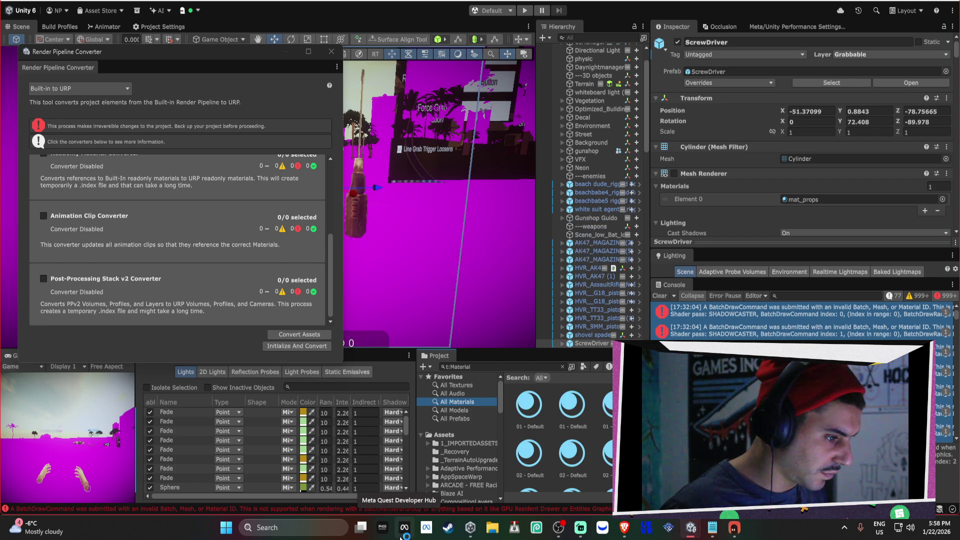
pyautogui.moveTo(593, 502); pyautogui.dragTo(555, 504)
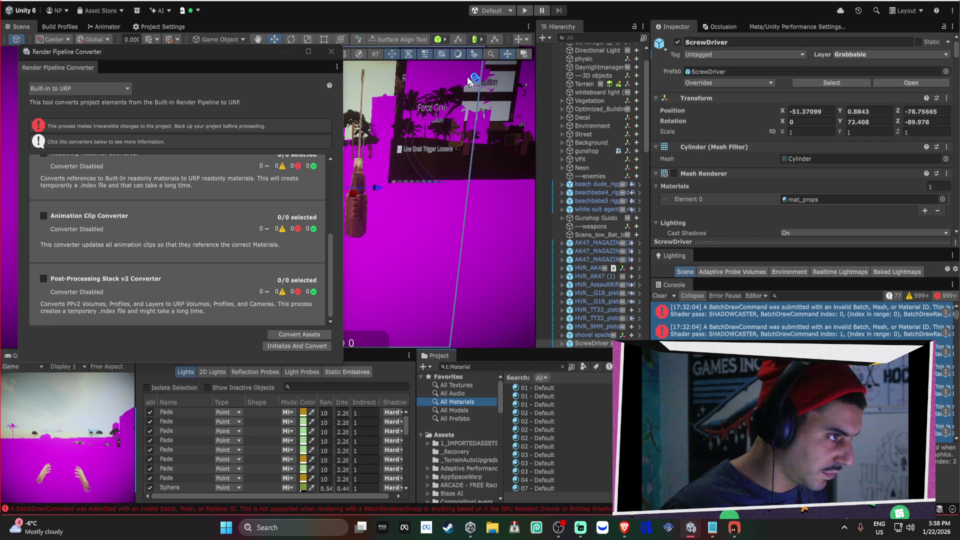
pyautogui.click(407, 11)
pyautogui.moveTo(385, 239)
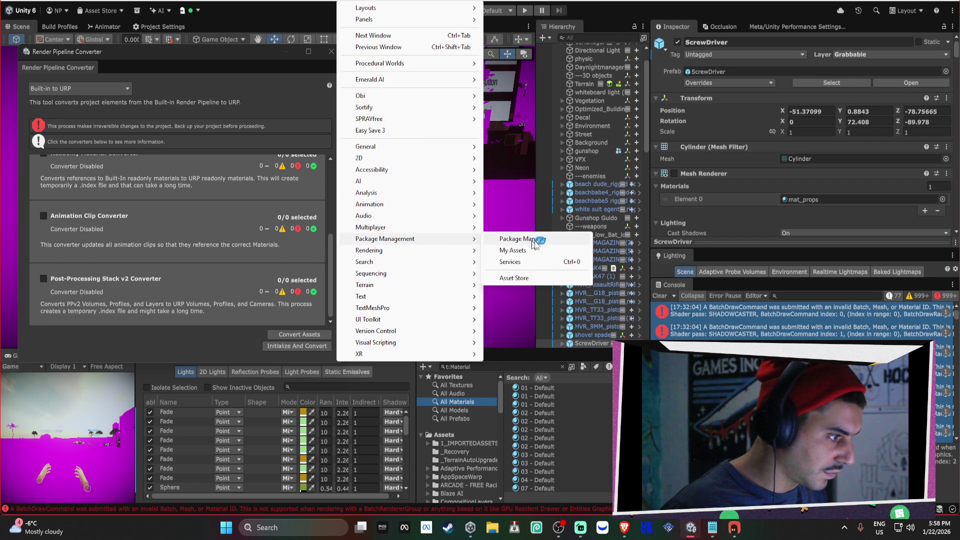
# Open the Package Manager, close the Render Pipeline Converter and show the Unity Registry packages
pyautogui.click(508, 240)
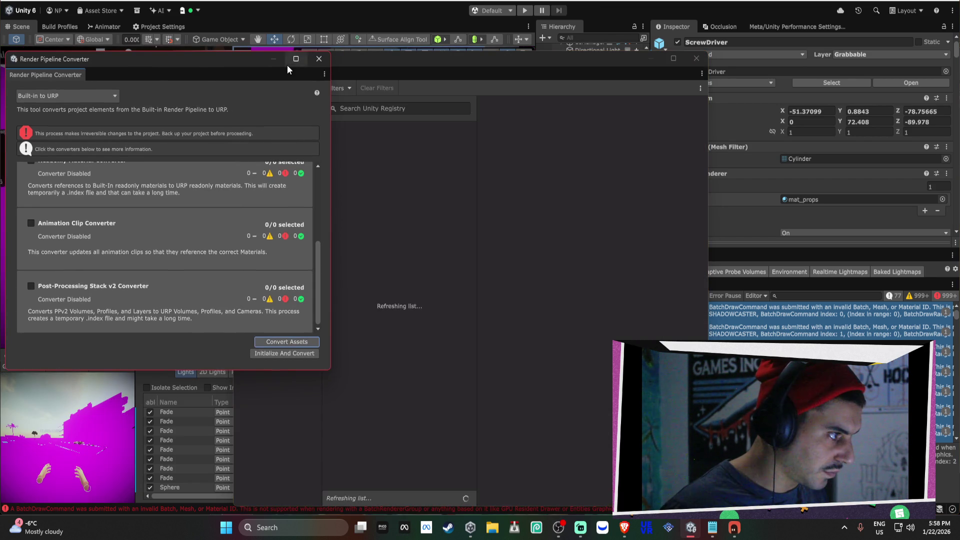
pyautogui.click(319, 59)
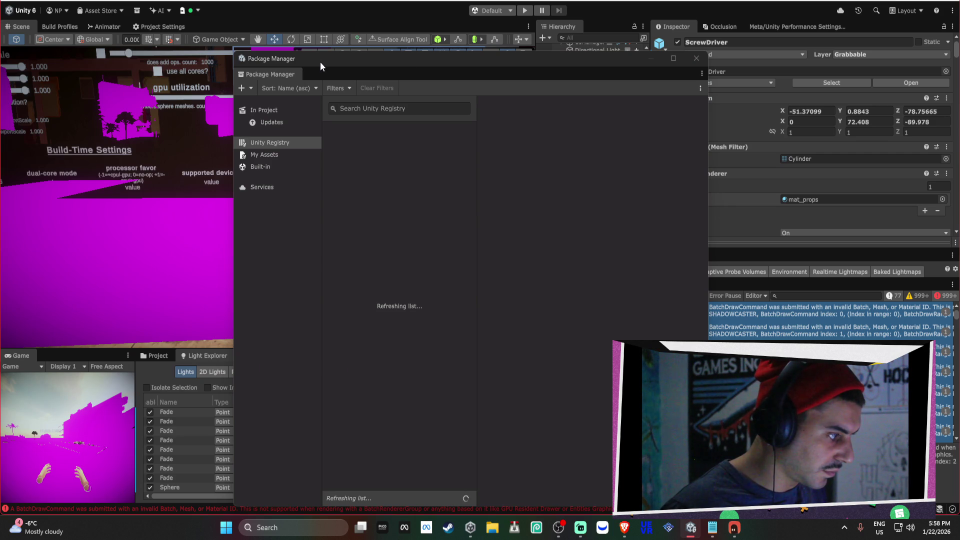
pyautogui.moveTo(411, 56); pyautogui.dragTo(407, 37)
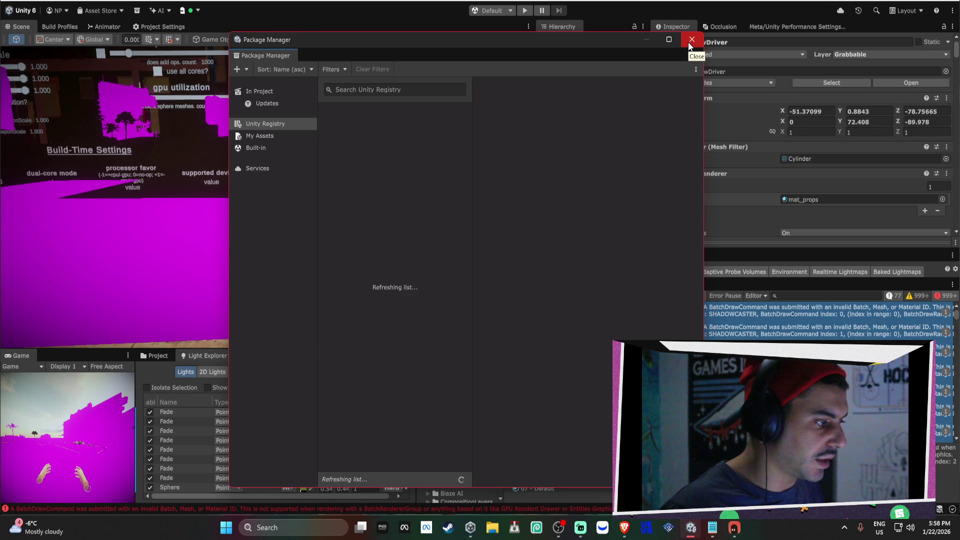
pyautogui.click(289, 135)
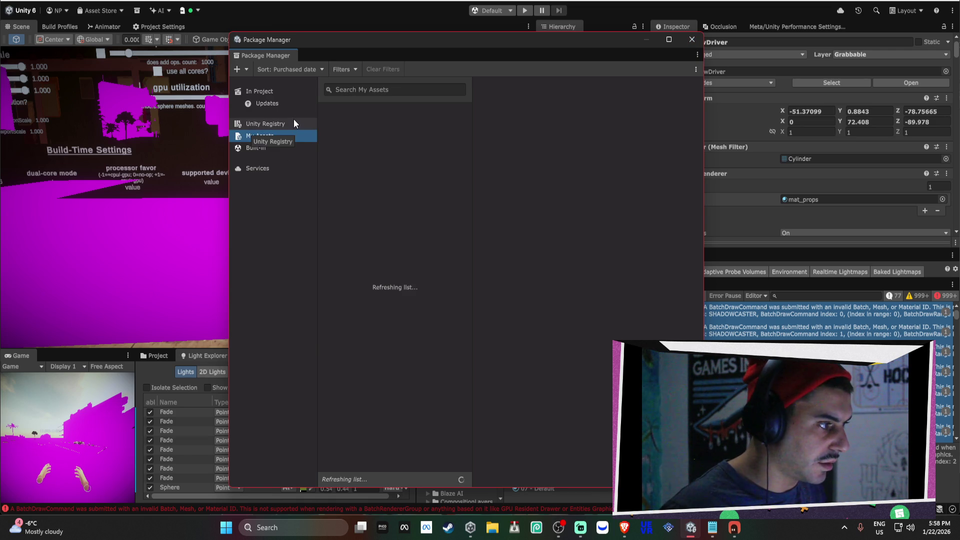
pyautogui.click(294, 123)
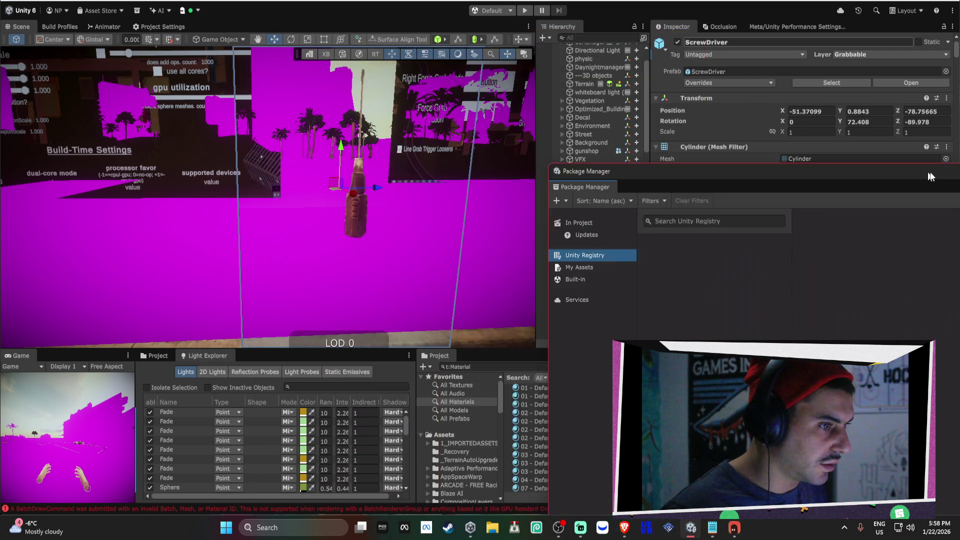
# Dock the Package Manager to the right, fly toward the palms, then float it as a smaller window
pyautogui.moveTo(612, 42); pyautogui.dragTo(959, 285)
pyautogui.click(87, 427)
pyautogui.moveTo(317, 263)
pyautogui.mouseDown()
pyautogui.moveTo(325, 244)
pyautogui.moveTo(430, 276)
pyautogui.mouseUp()
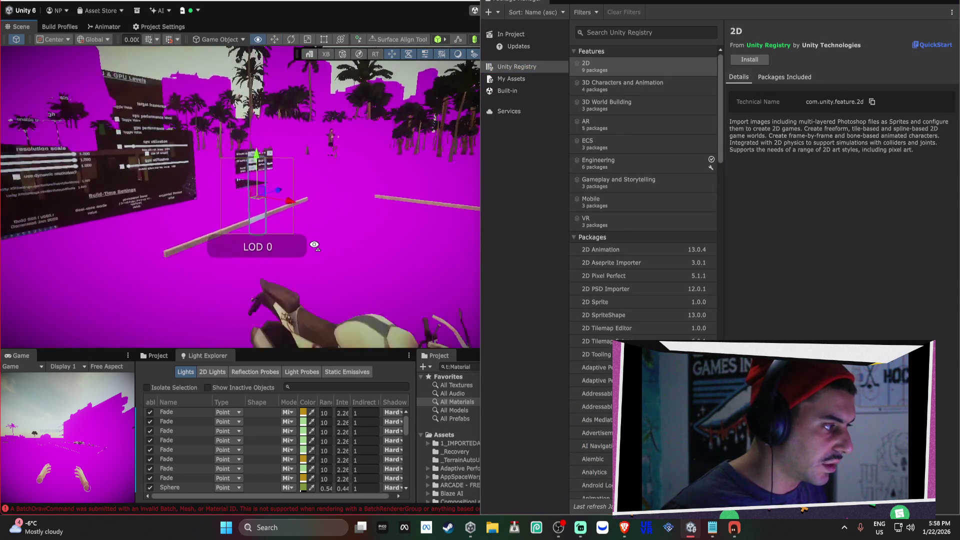
pyautogui.moveTo(430, 275)
pyautogui.mouseDown()
pyautogui.moveTo(283, 286)
pyautogui.moveTo(456, 246)
pyautogui.mouseUp()
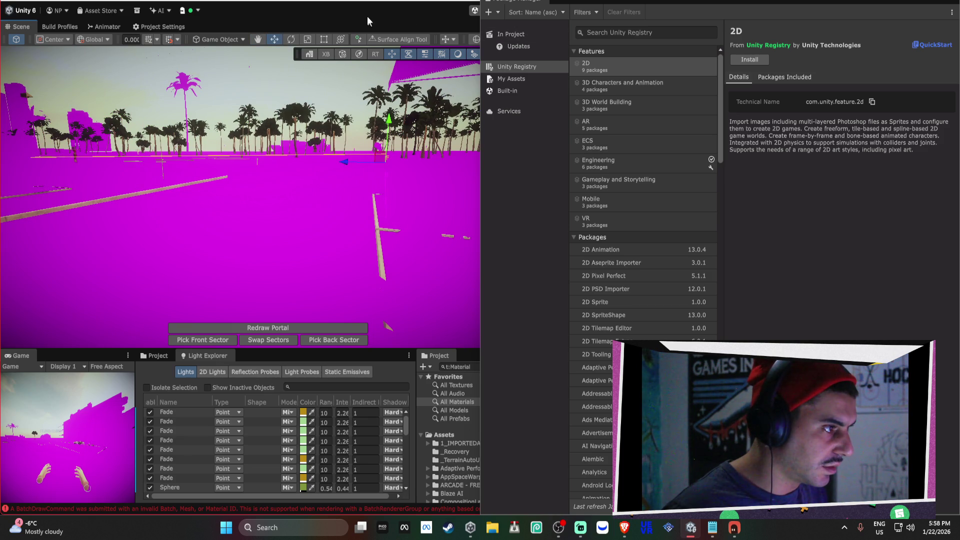
pyautogui.moveTo(588, 22); pyautogui.dragTo(483, 142)
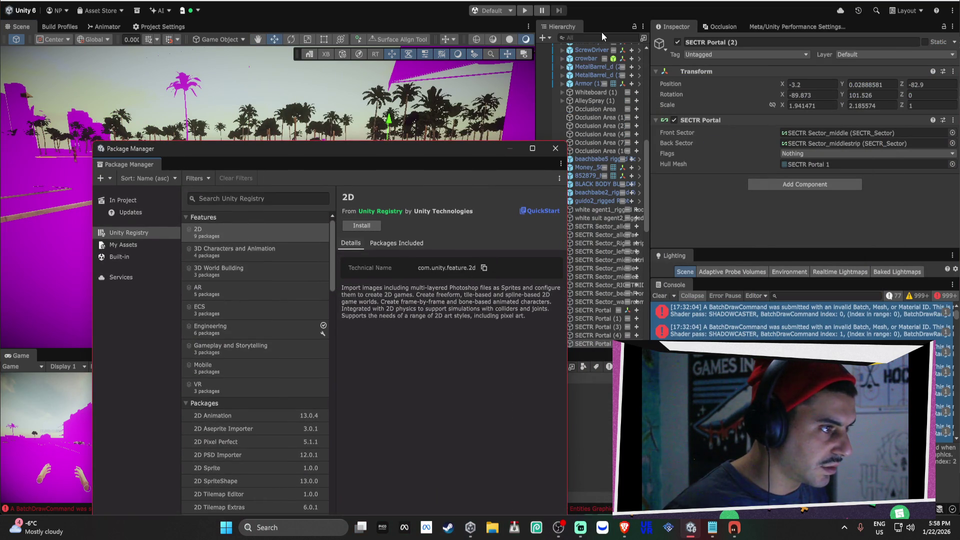
pyautogui.click(353, 2)
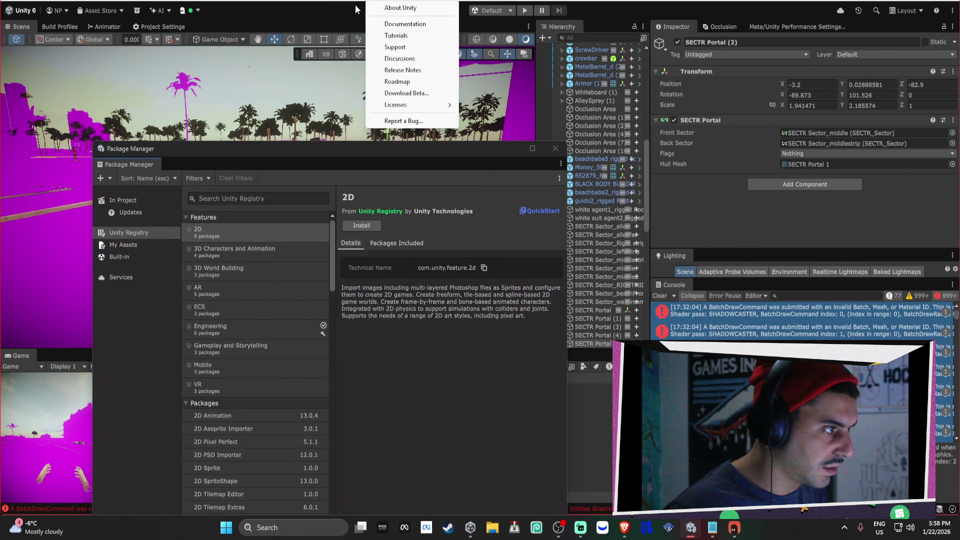
pyautogui.moveTo(409, 63)
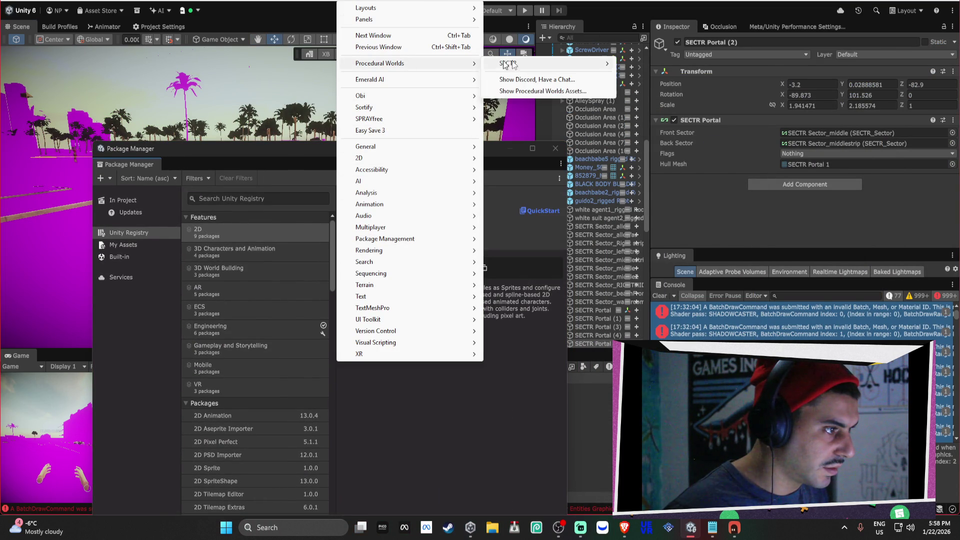
pyautogui.moveTo(553, 63)
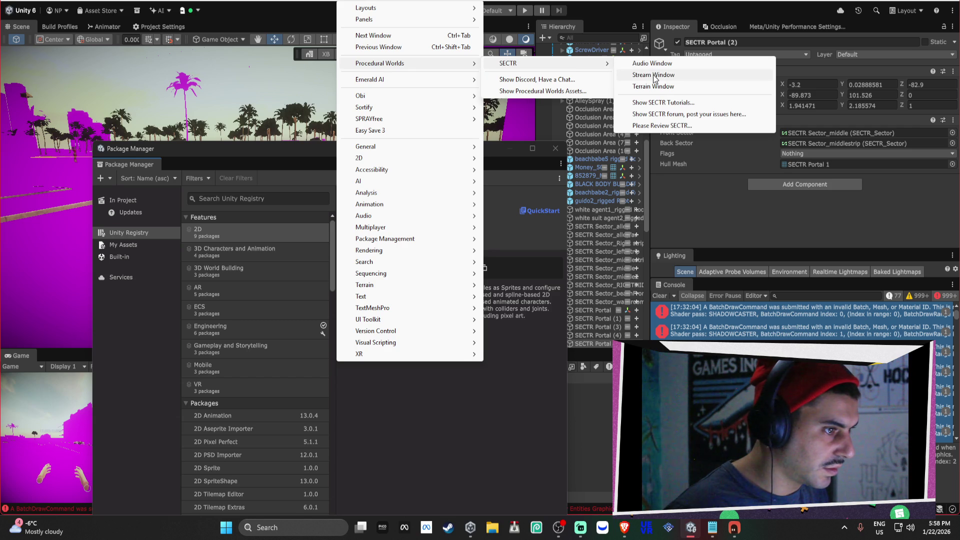
# In the SECTR Stream window, import the RIGHTMID, washrooms, strips, middle2, middle, alleyfar and alley sectors
pyautogui.click(654, 74)
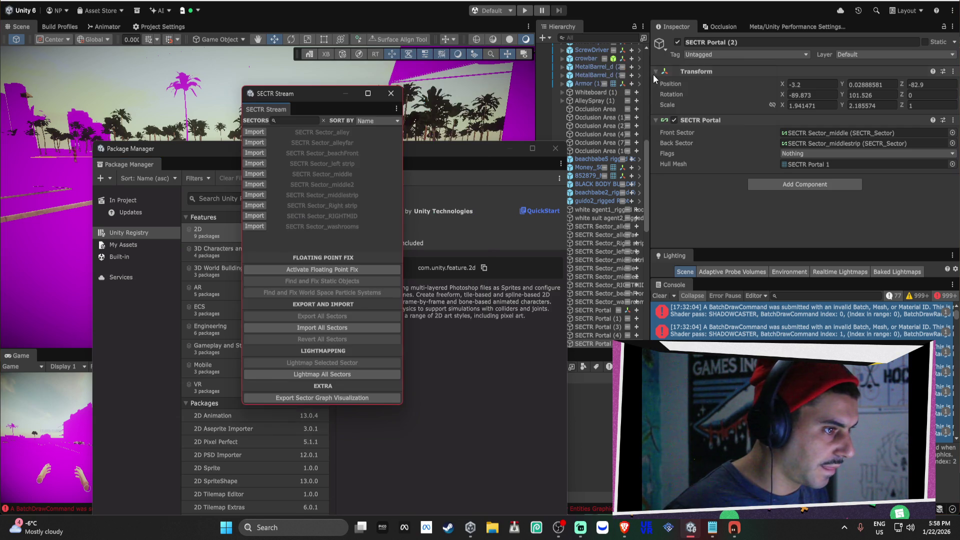
pyautogui.click(263, 216)
pyautogui.click(263, 208)
pyautogui.click(262, 183)
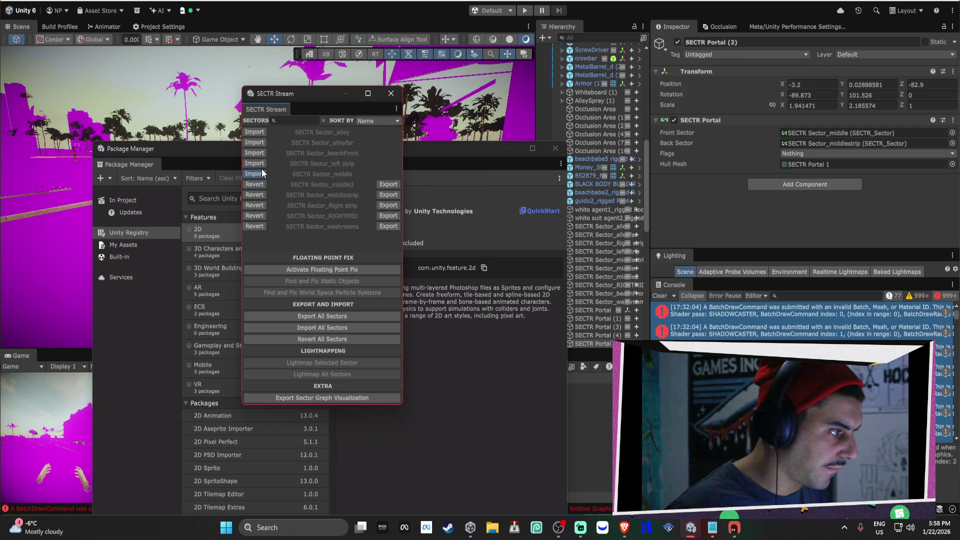
pyautogui.click(262, 173)
pyautogui.click(262, 144)
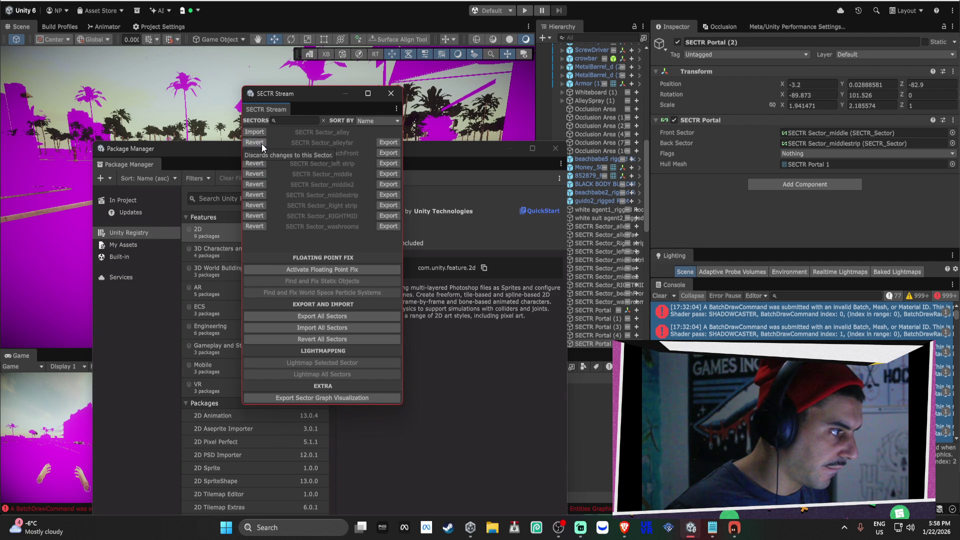
pyautogui.click(259, 132)
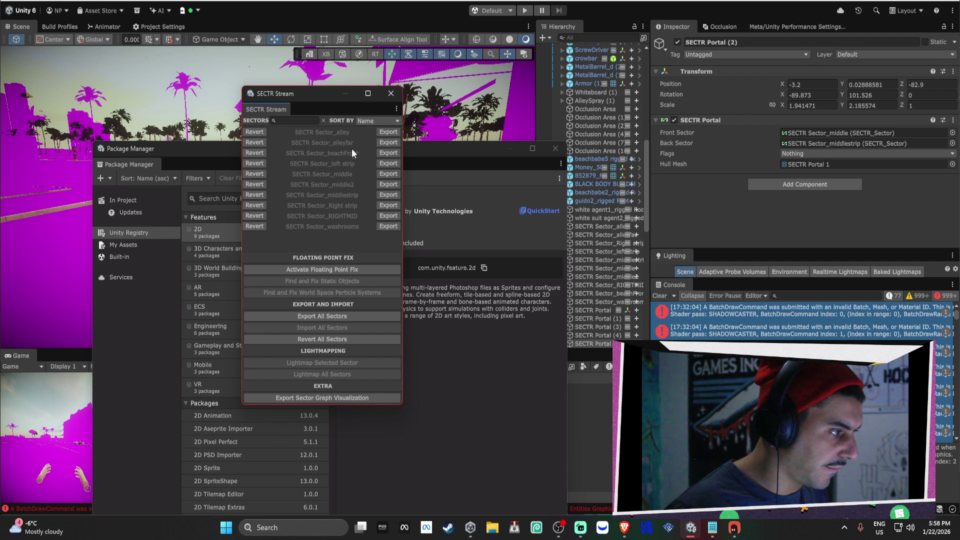
# Close the SECTR Stream and Package Manager windows, fly through the level and select a palm tree
pyautogui.click(390, 93)
pyautogui.click(555, 148)
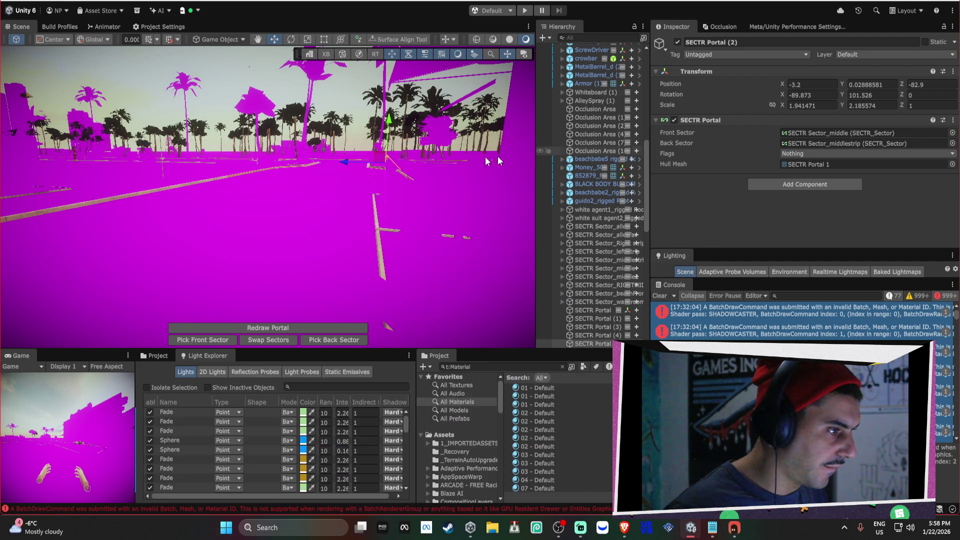
pyautogui.moveTo(309, 151); pyautogui.dragTo(440, 186)
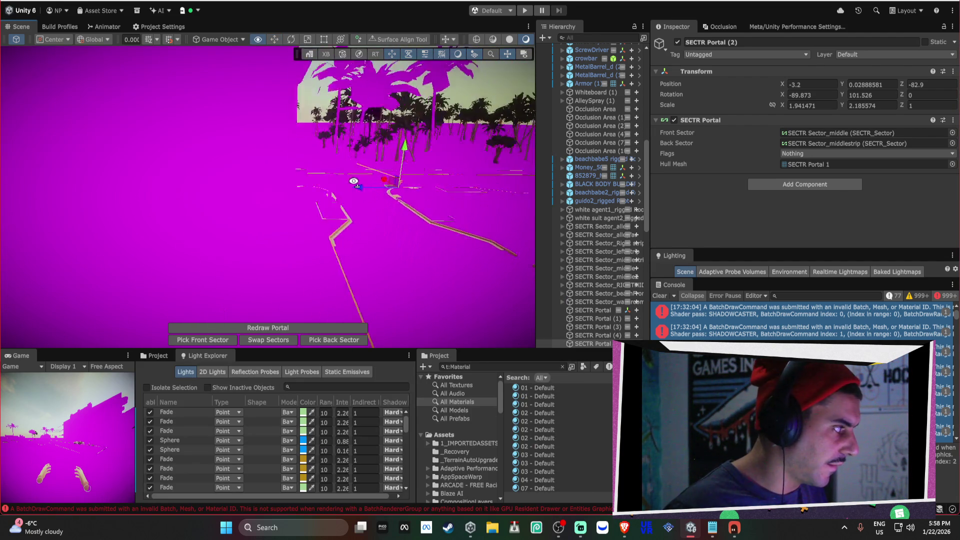
pyautogui.moveTo(440, 186); pyautogui.dragTo(428, 247)
pyautogui.click(428, 248)
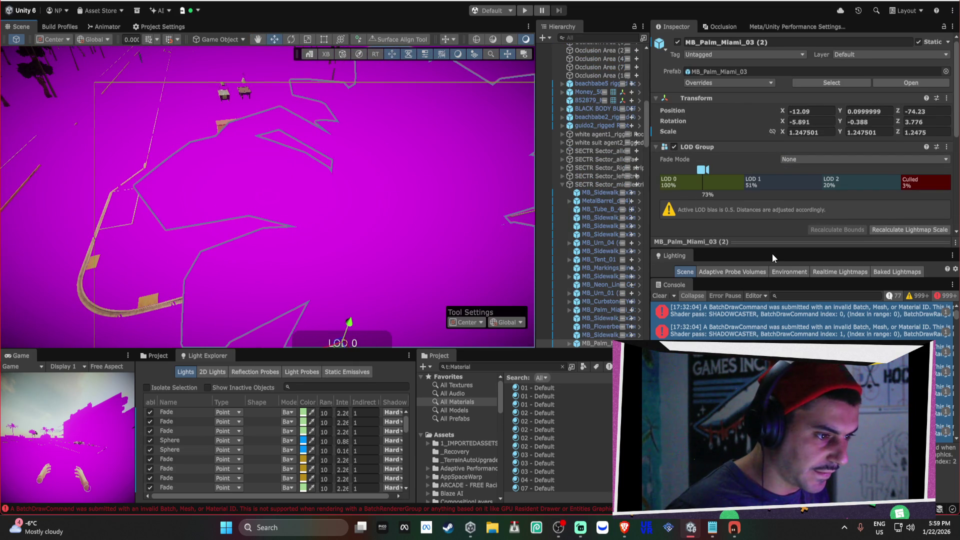
# Open the Package Manager and list the packages installed In Project
pyautogui.click(347, 2)
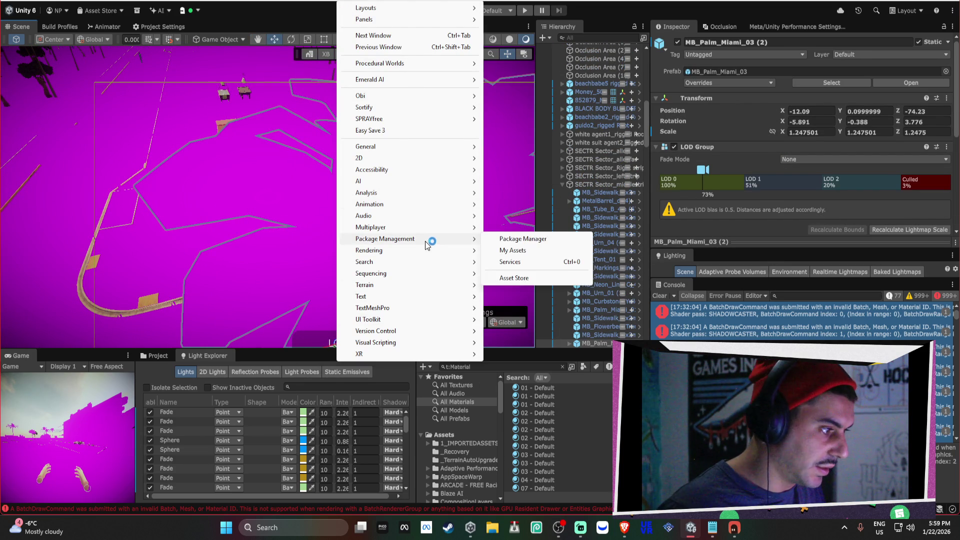
pyautogui.click(564, 236)
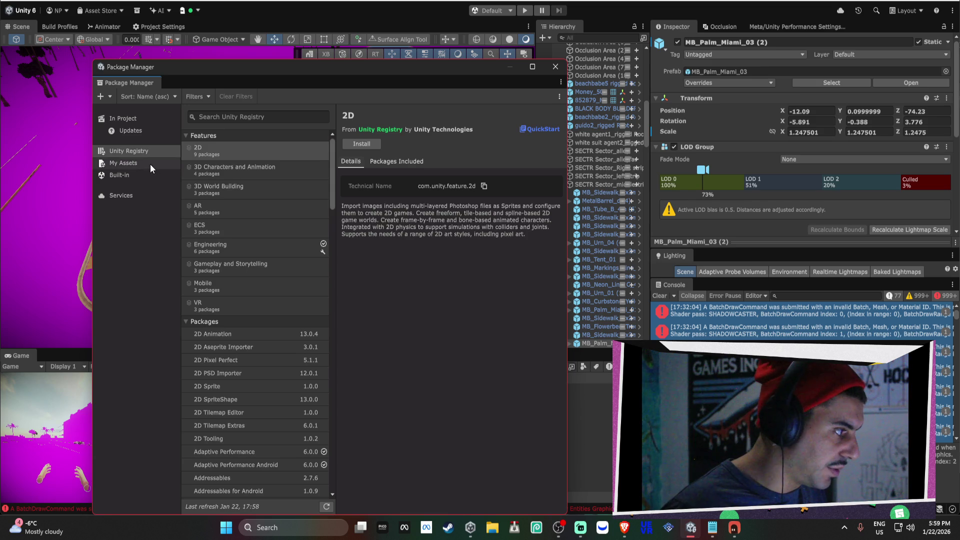
pyautogui.click(150, 165)
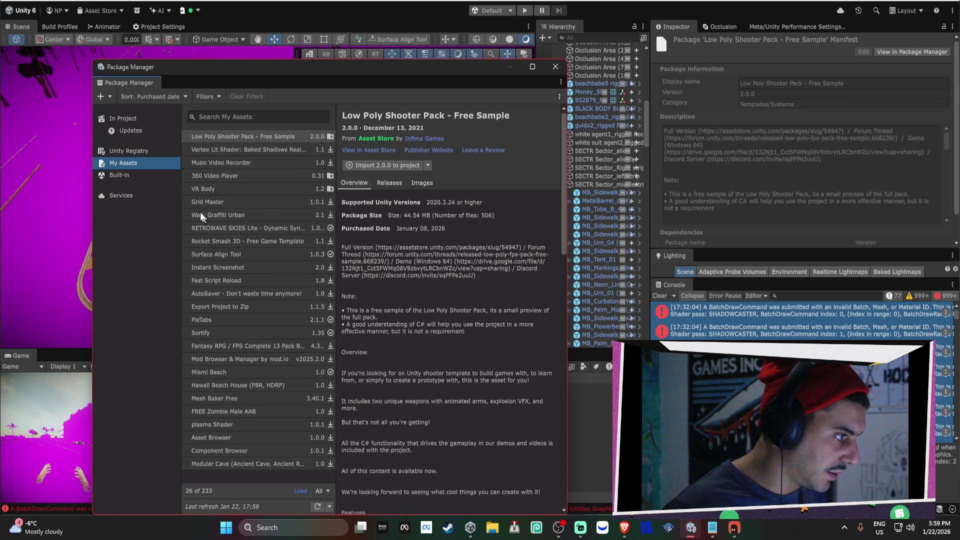
pyautogui.click(143, 120)
pyautogui.scroll(-5, 289, 278)
# Select Core RP Library, Shader Graph and Universal RP, start Remove, then cancel to show Core RP Library details
pyautogui.click(235, 215)
pyautogui.keyDown('shift'); pyautogui.click(262, 242); pyautogui.keyUp('shift')
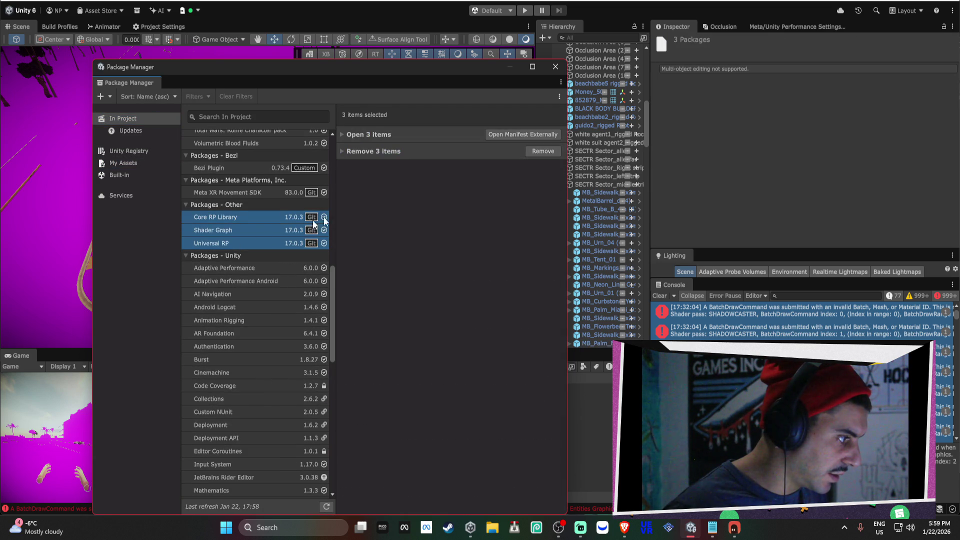
pyautogui.click(541, 151)
pyautogui.click(451, 266)
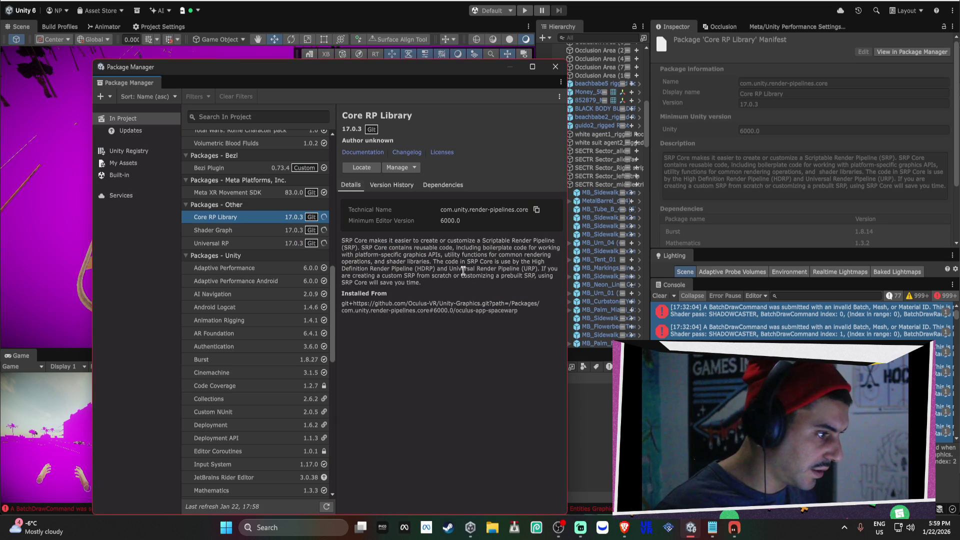
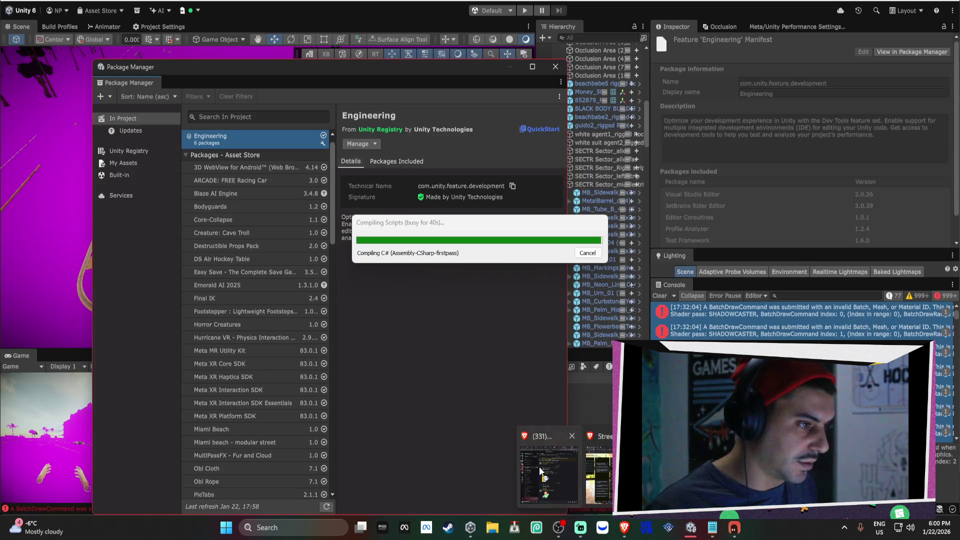
# Bring YouTube forward in Brave, skip to the Fables track, seek ahead and like it
pyautogui.click(541, 472)
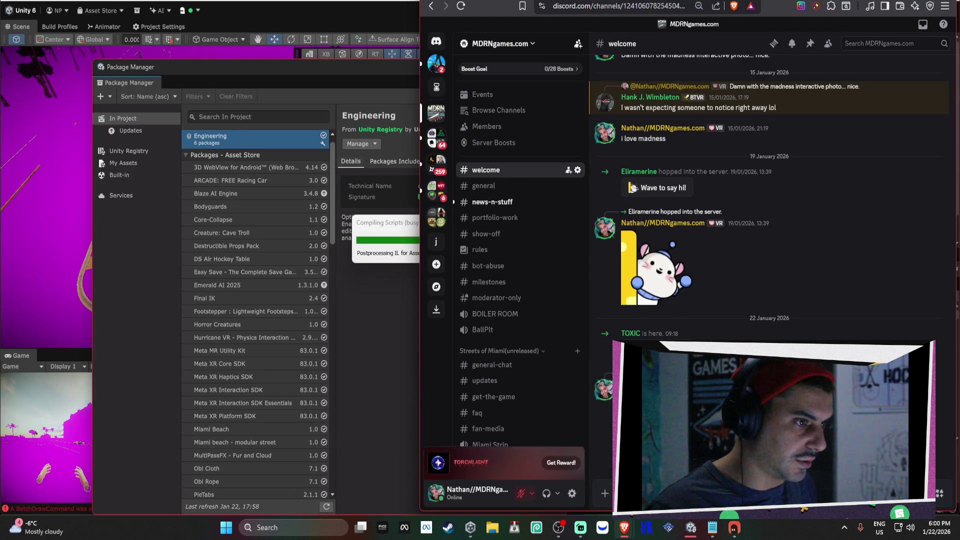
pyautogui.hotkey('ctrl', 'Tab')
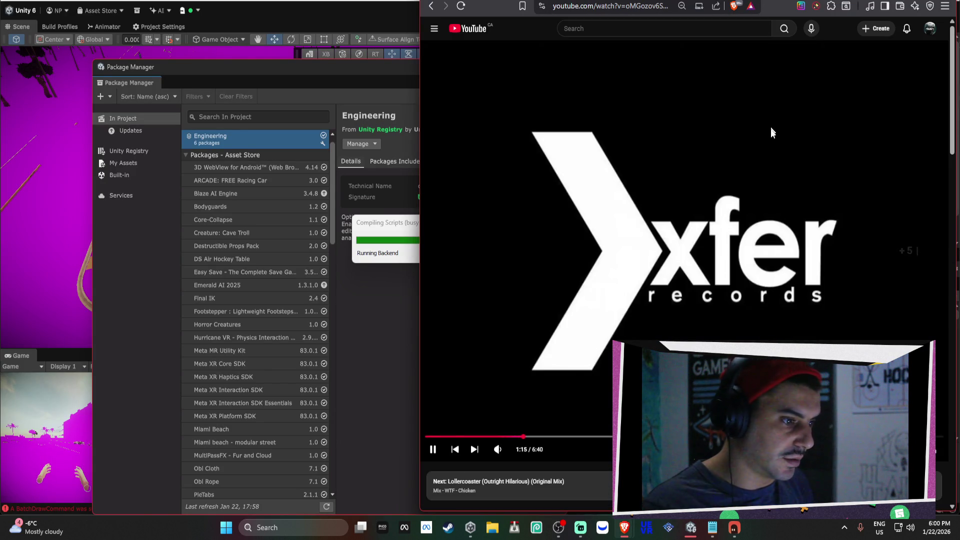
pyautogui.click(474, 448)
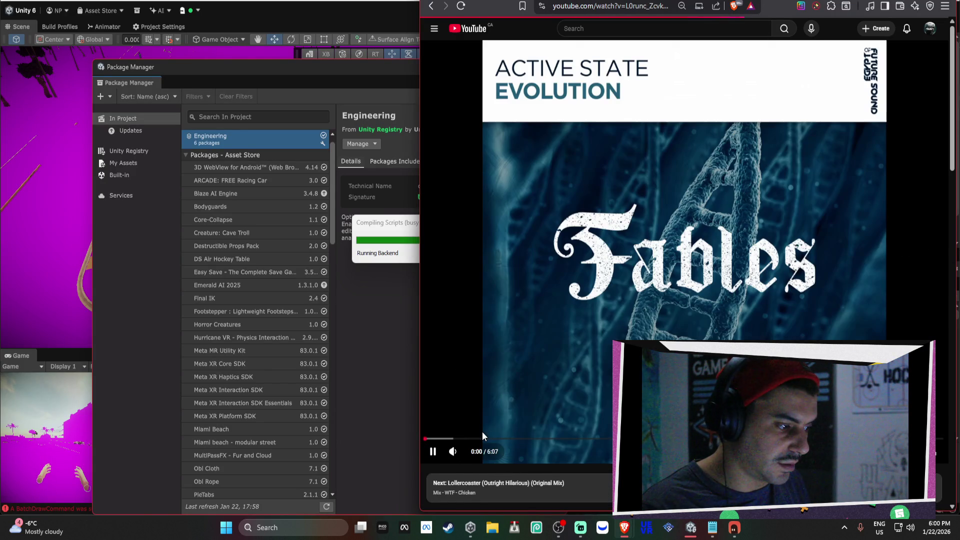
pyautogui.click(575, 439)
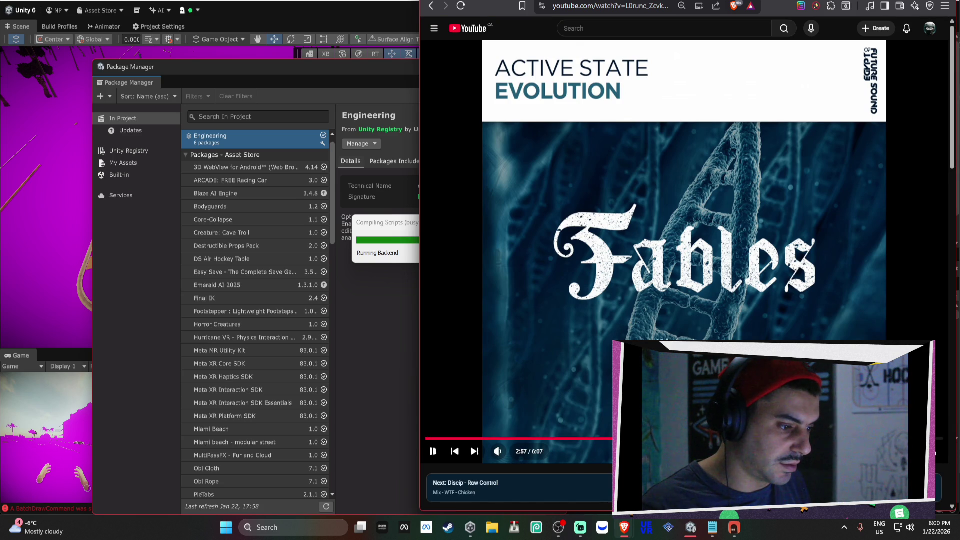
pyautogui.scroll(-5, 723, 314)
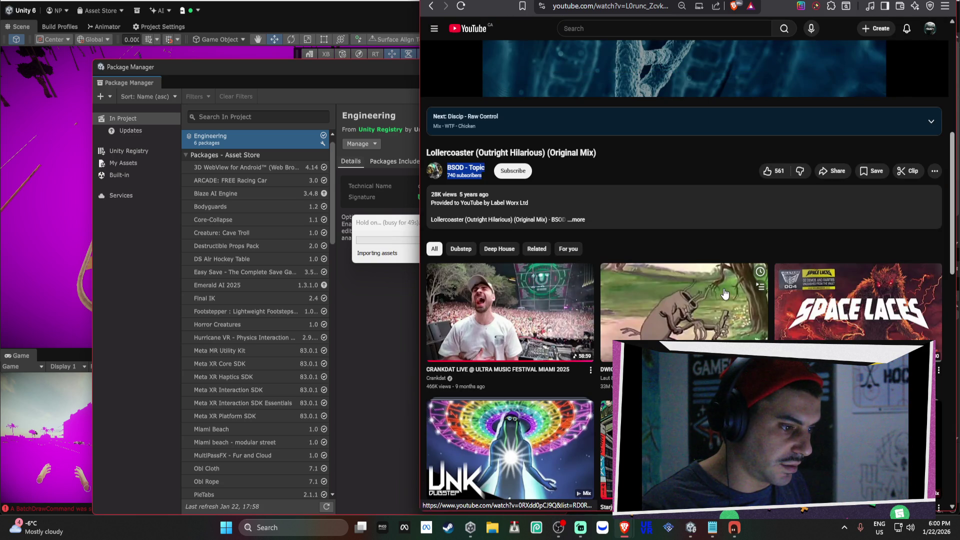
pyautogui.scroll(1, 650, 207)
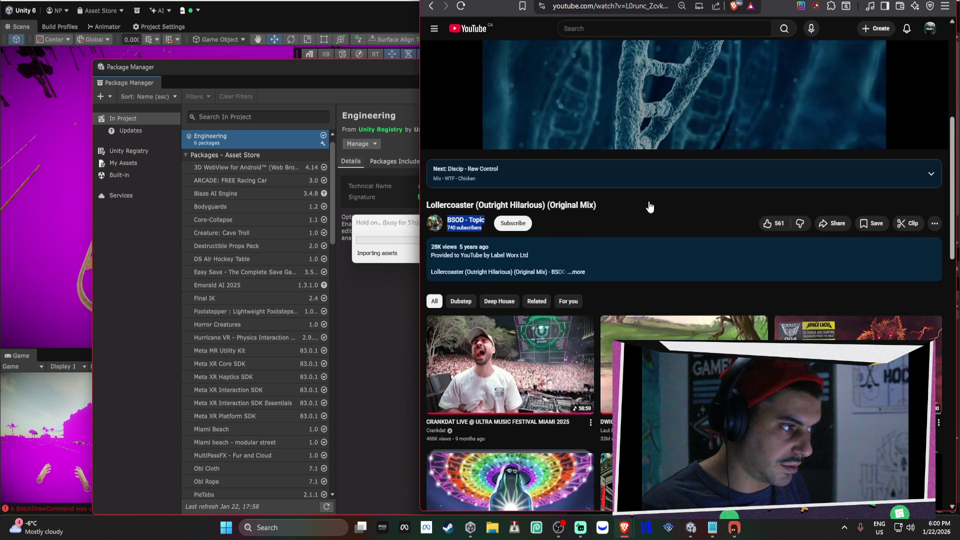
pyautogui.moveTo(605, 124)
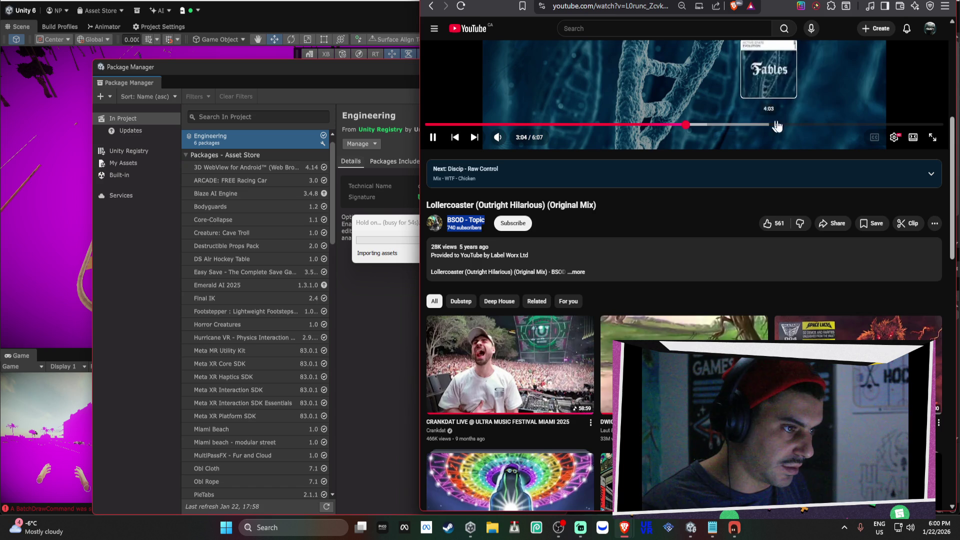
pyautogui.click(818, 125)
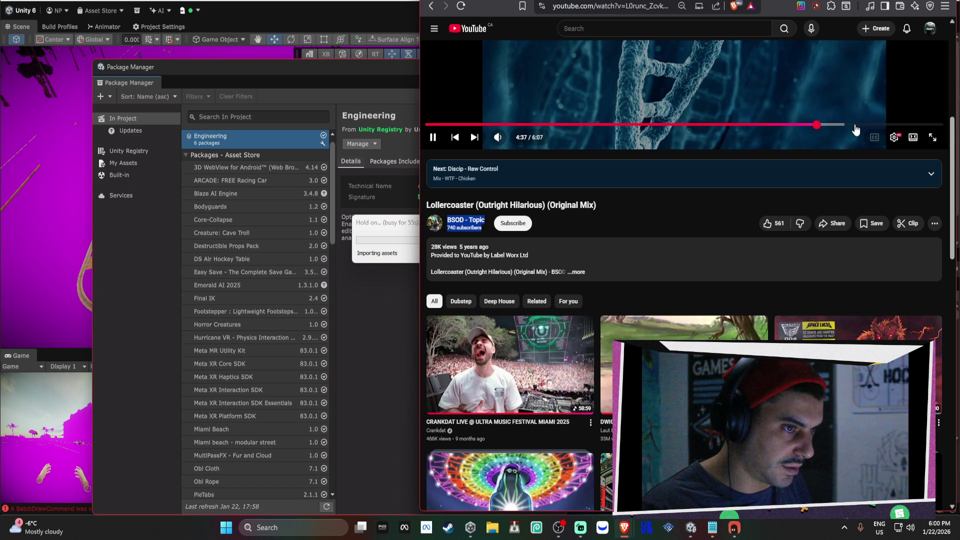
pyautogui.click(776, 227)
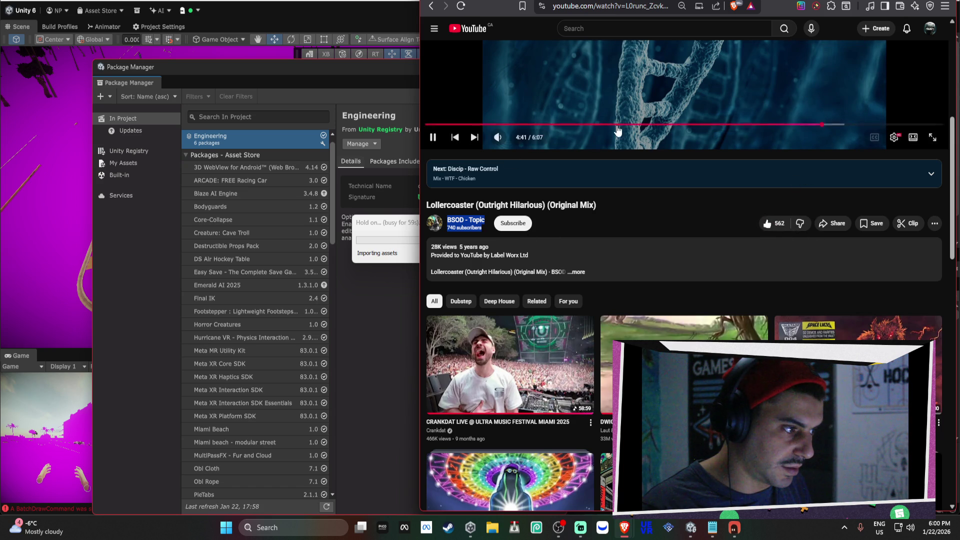
# Skip past PROFOUND and a deadmau5 track to leave 'Lack of a Better Name' playing
pyautogui.click(476, 139)
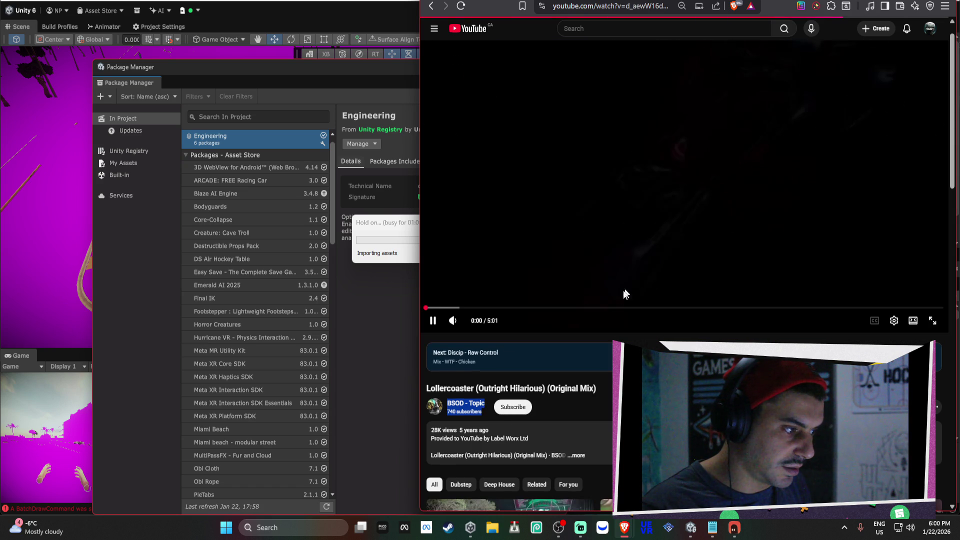
pyautogui.click(625, 331)
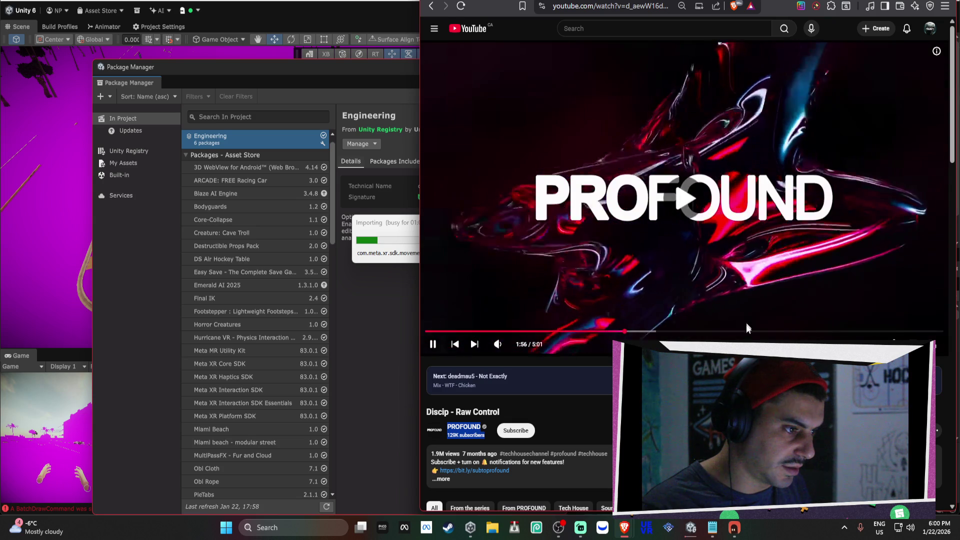
pyautogui.click(805, 290)
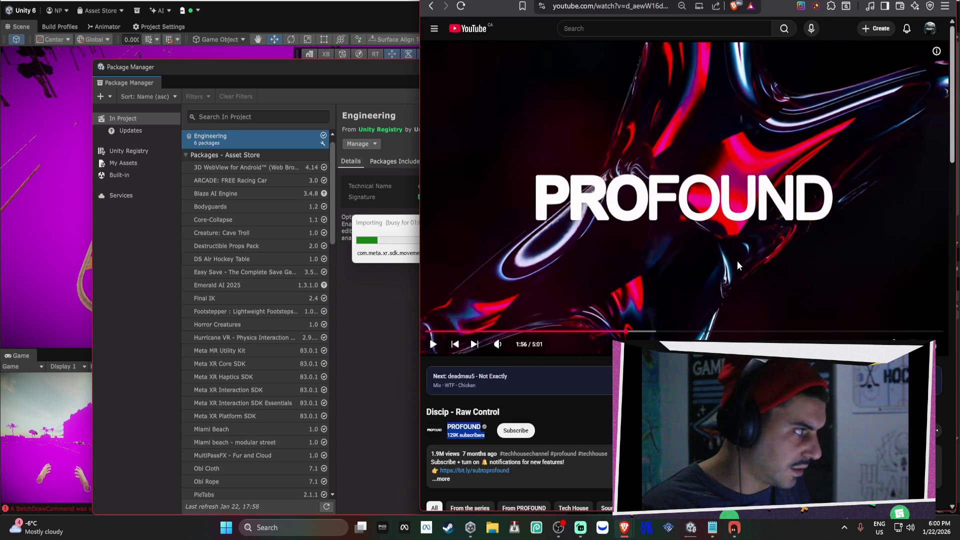
pyautogui.scroll(-2, 737, 261)
pyautogui.hotkey('shift', 'n')
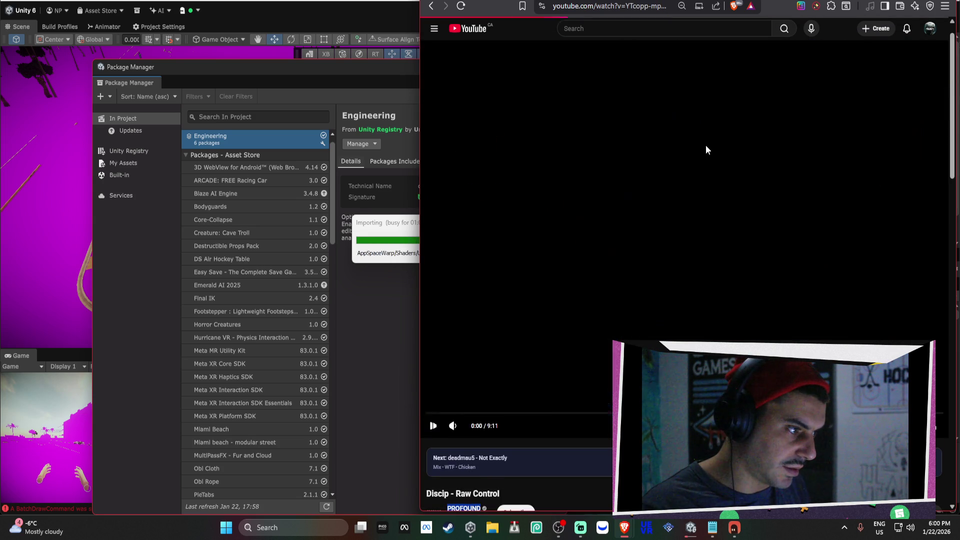
pyautogui.click(561, 415)
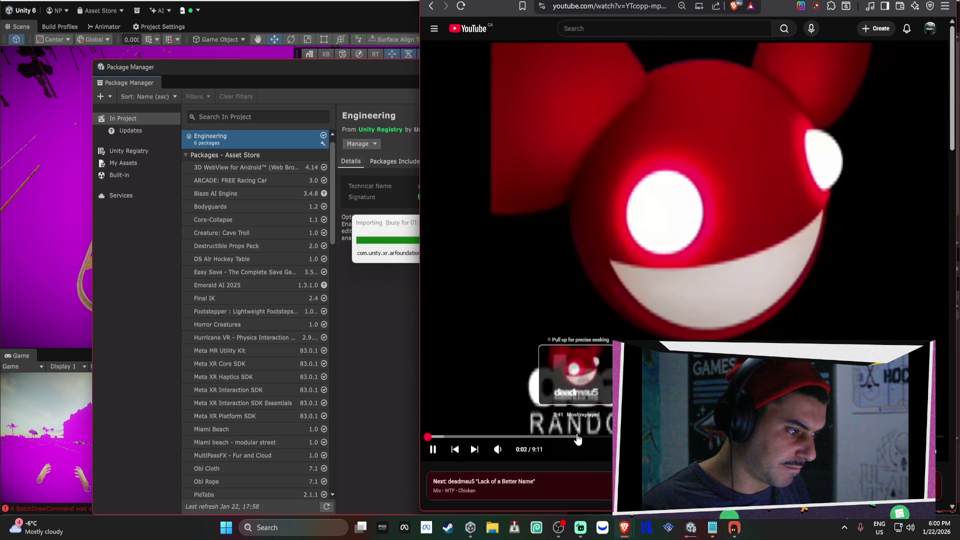
pyautogui.click(577, 436)
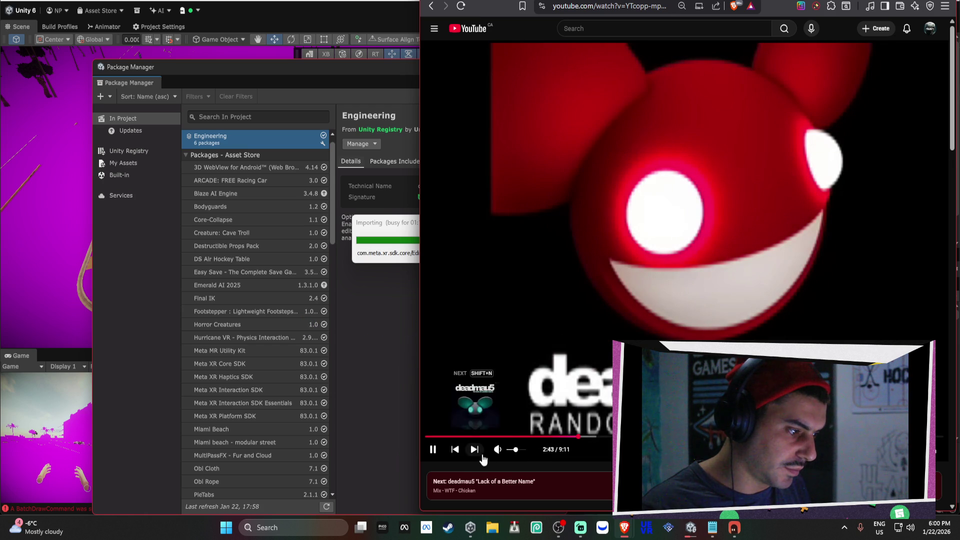
pyautogui.click(474, 449)
pyautogui.click(604, 331)
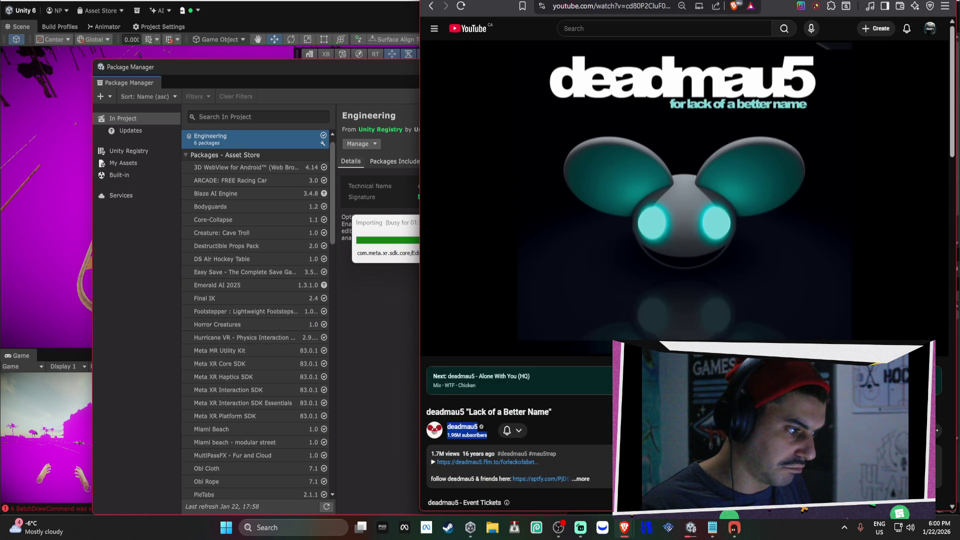
# Open the 'Mix - WTF - Chicken' playlist and sample Brazil (Second Edit) and Bye Friend
pyautogui.click(480, 380)
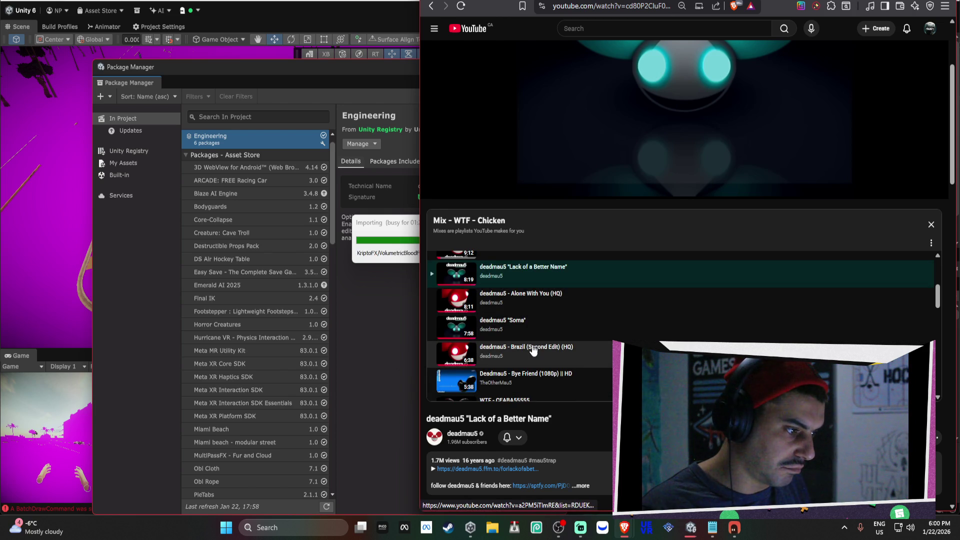
pyautogui.click(534, 349)
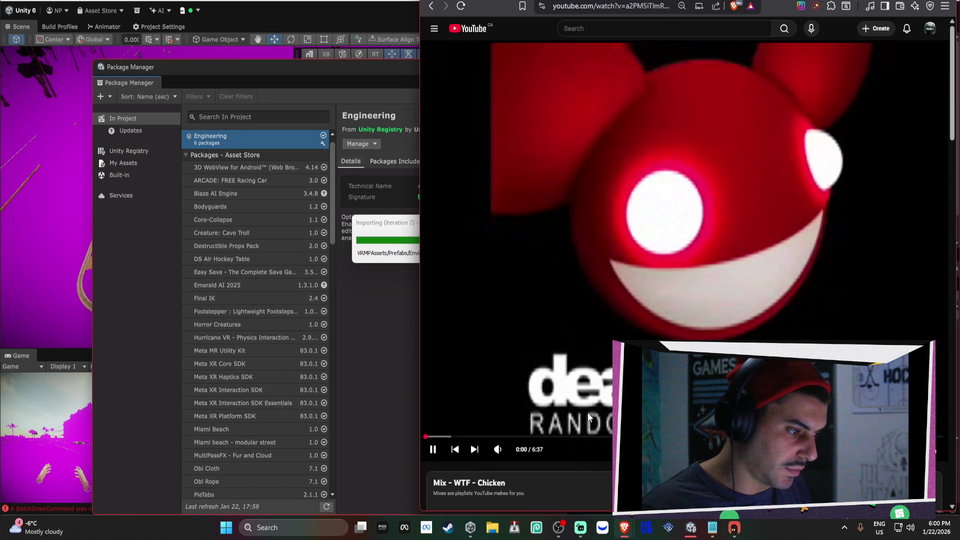
pyautogui.click(608, 412)
pyautogui.scroll(-3, 608, 413)
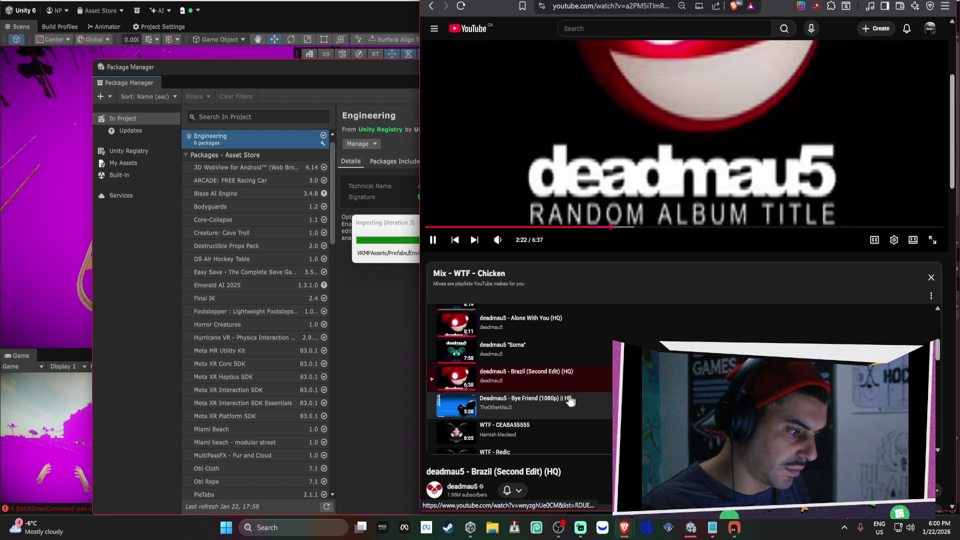
pyautogui.scroll(-1, 572, 400)
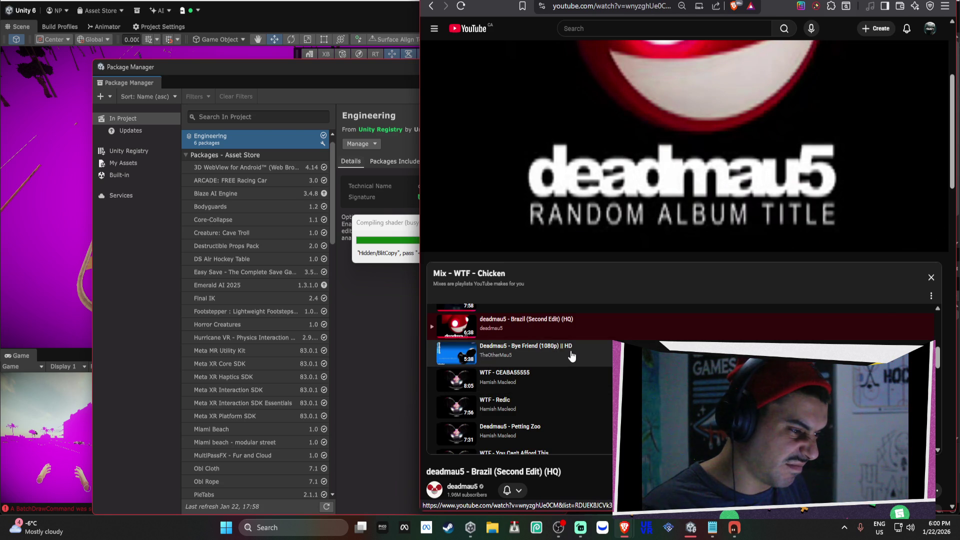
pyautogui.click(572, 356)
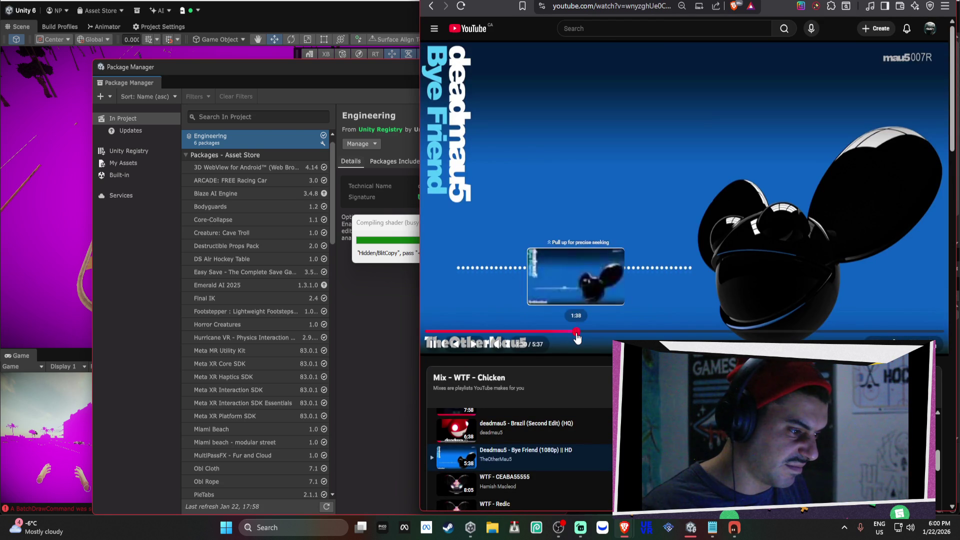
pyautogui.click(651, 330)
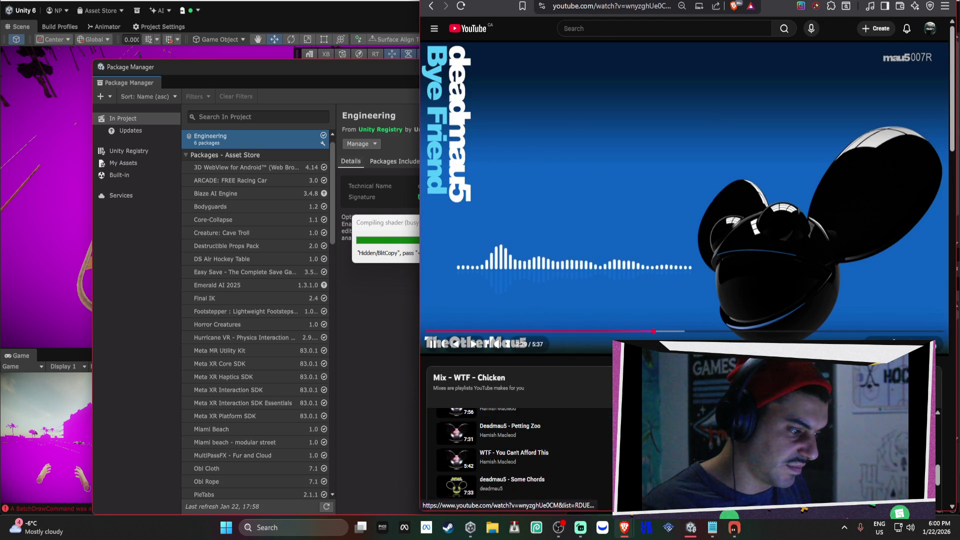
pyautogui.scroll(-2, 525, 450)
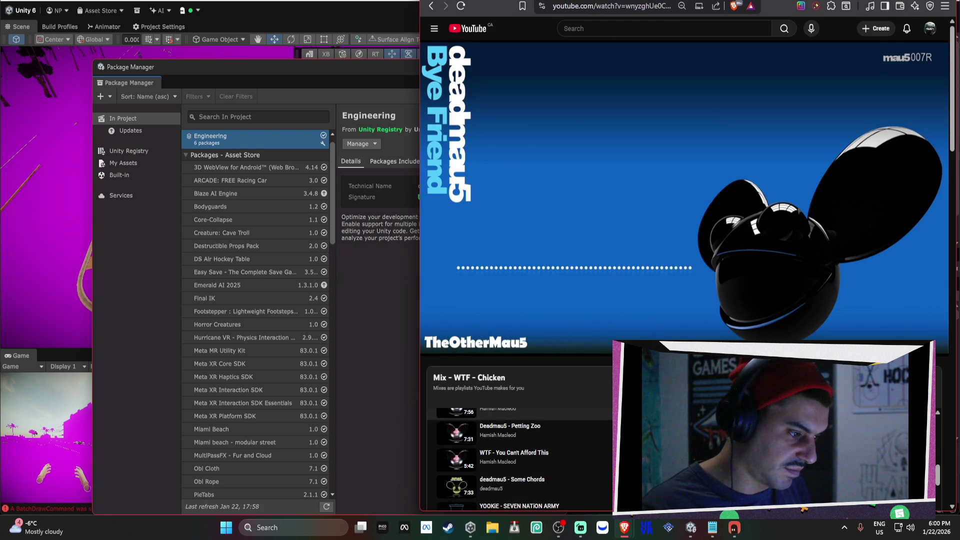
# Sample WTF - Redic, You Can't Afford This and YOOKIE's Seven Nation Army from the playlist
pyautogui.click(605, 428)
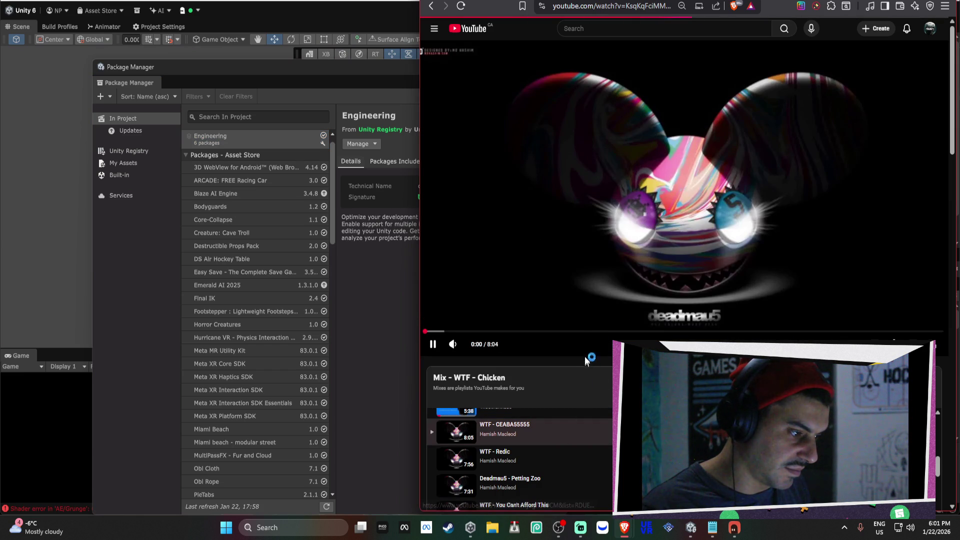
pyautogui.click(553, 459)
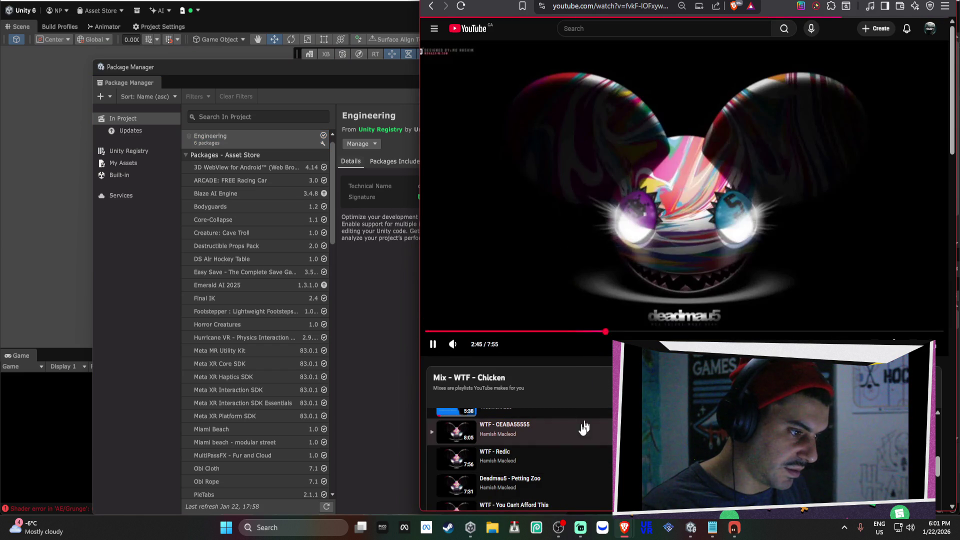
pyautogui.scroll(-2, 555, 459)
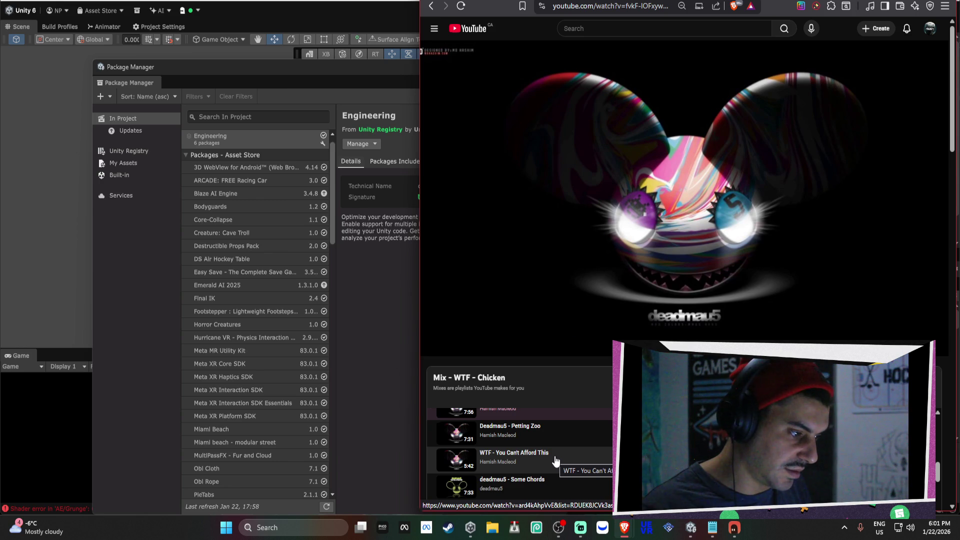
pyautogui.click(555, 457)
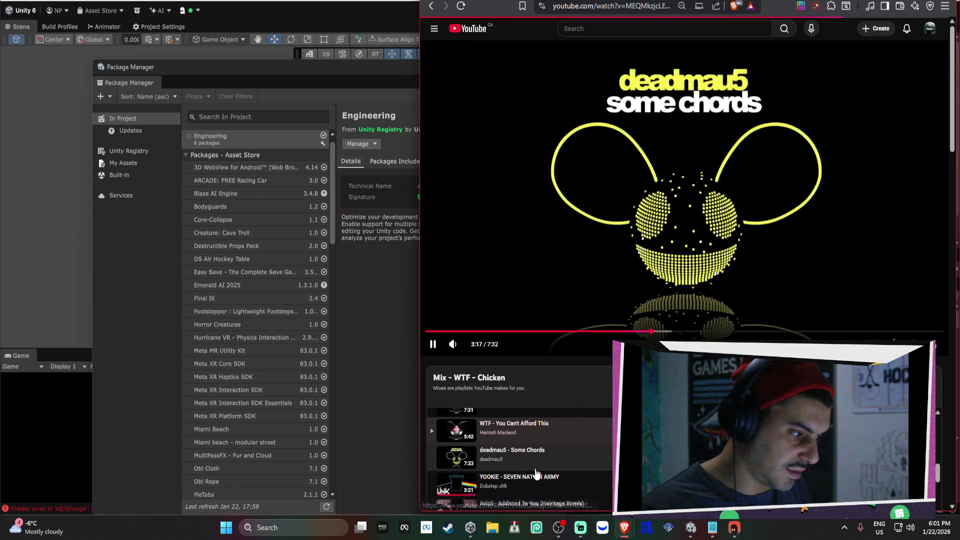
pyautogui.click(537, 472)
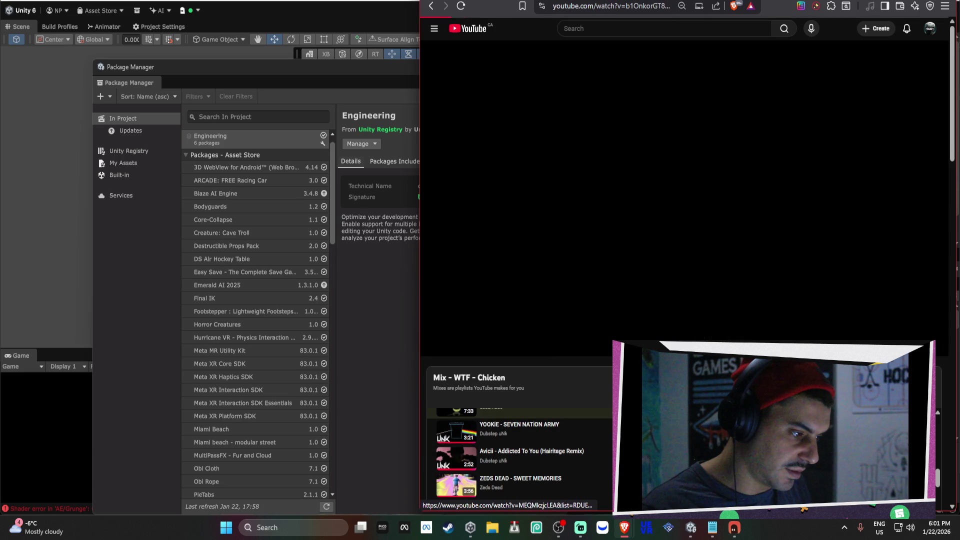
pyautogui.click(655, 332)
pyautogui.scroll(1, 589, 444)
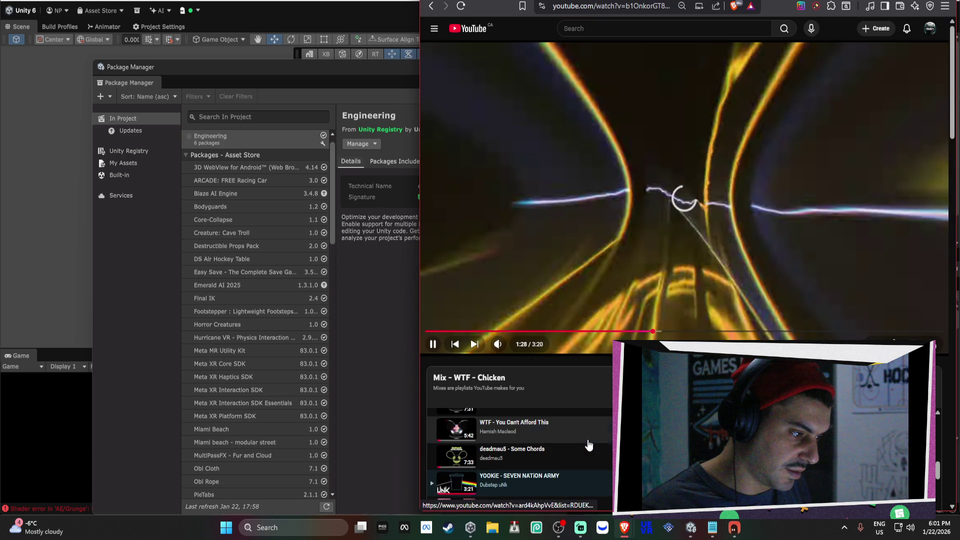
pyautogui.scroll(-2, 589, 444)
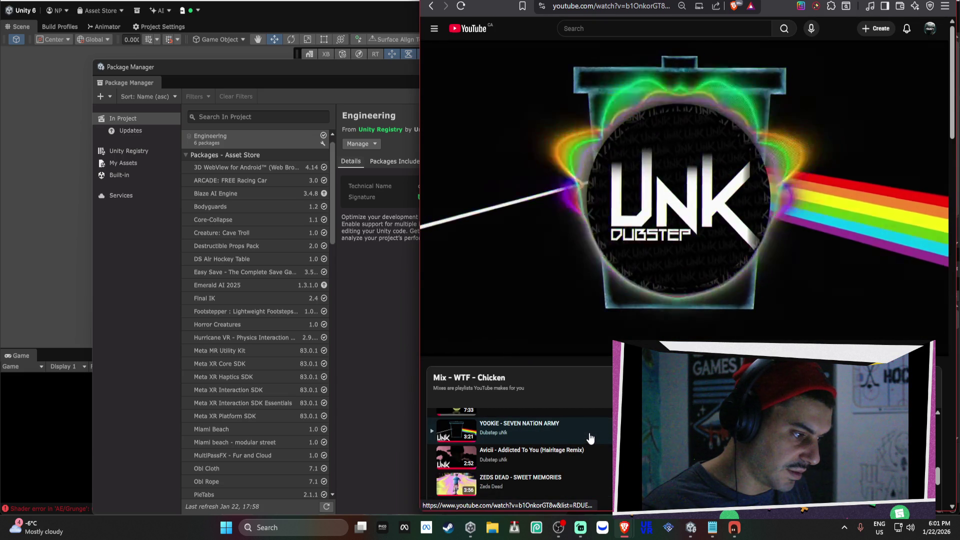
pyautogui.scroll(-5, 589, 439)
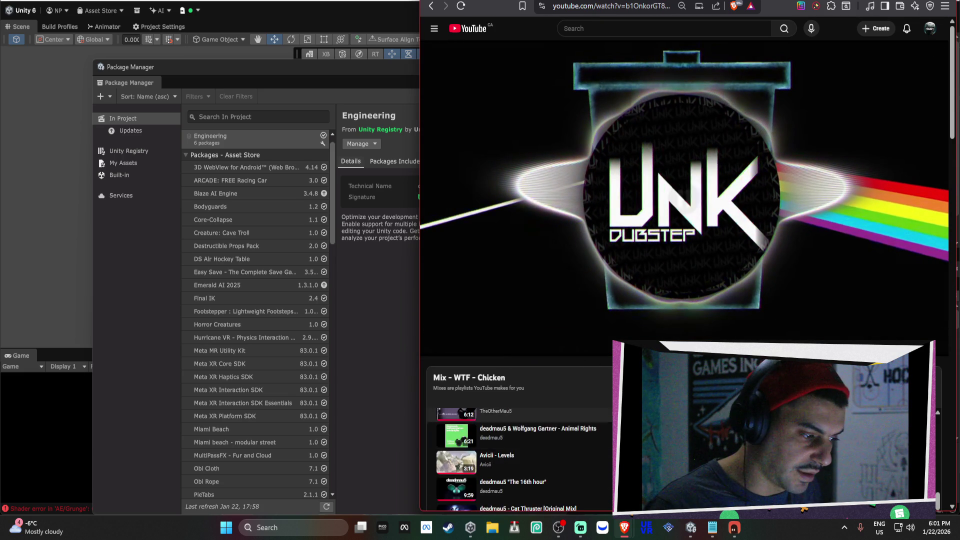
pyautogui.scroll(-3, 589, 439)
pyautogui.scroll(-3, 616, 246)
pyautogui.scroll(-2, 617, 246)
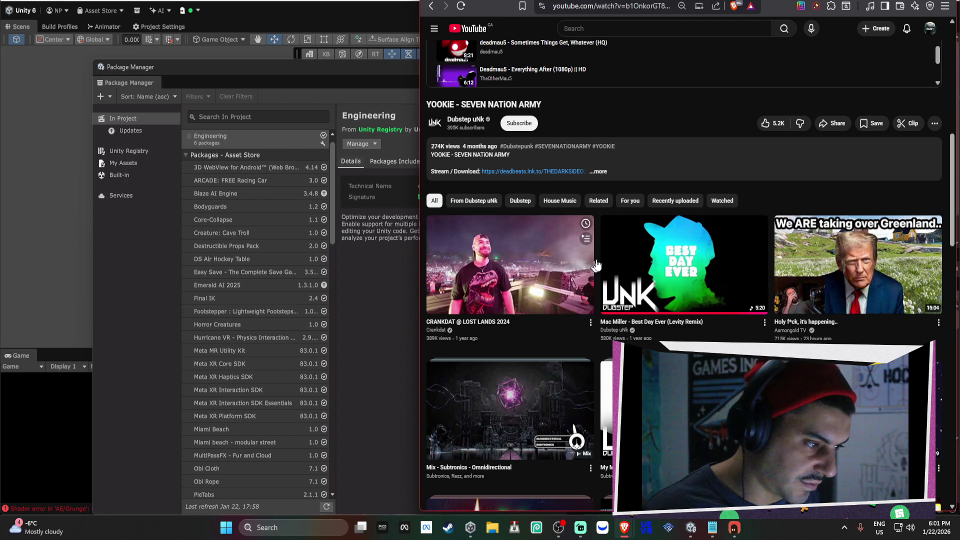
pyautogui.scroll(-1, 616, 246)
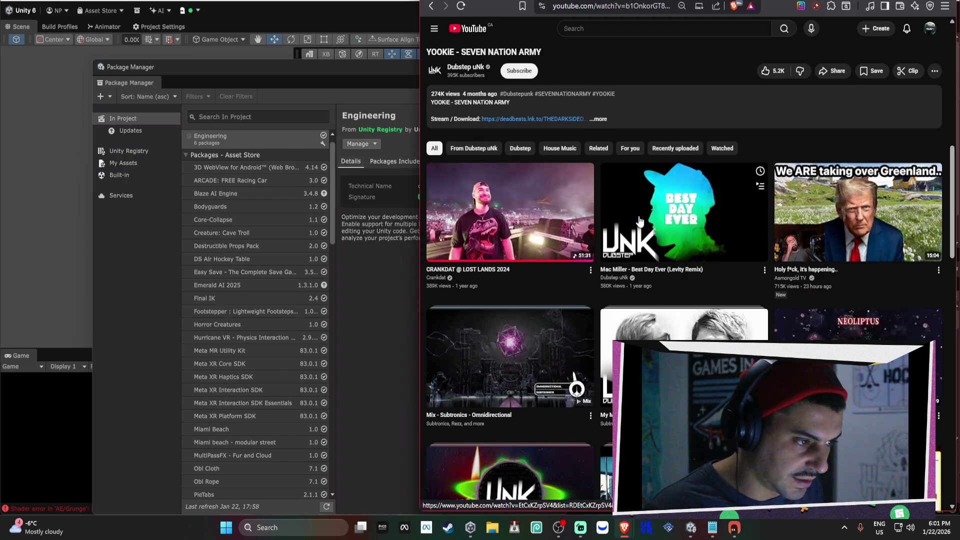
pyautogui.scroll(-1, 644, 218)
pyautogui.scroll(-1, 654, 210)
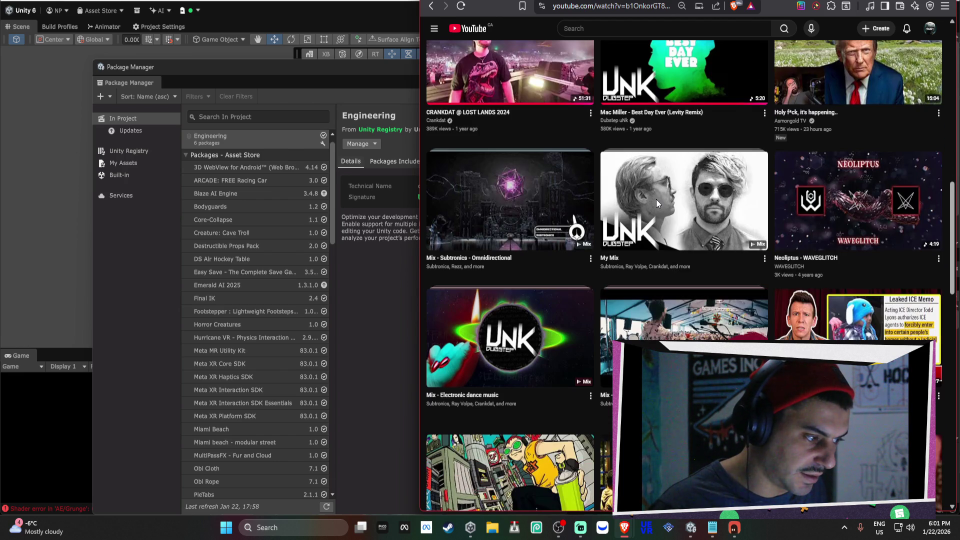
# Mark the Subtronics mix Not interested, start the Electronic music mix, and return to Unity
pyautogui.click(590, 258)
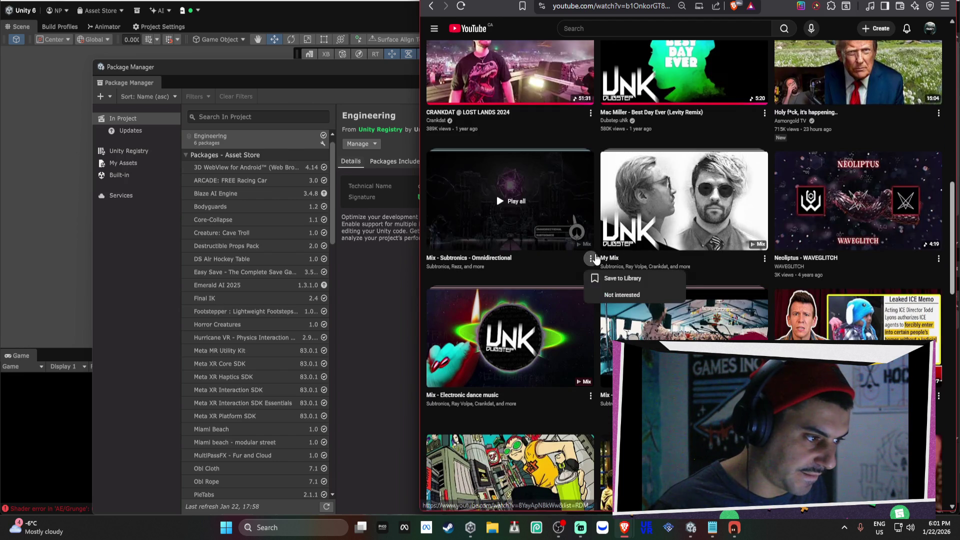
pyautogui.click(625, 294)
pyautogui.moveTo(684, 202)
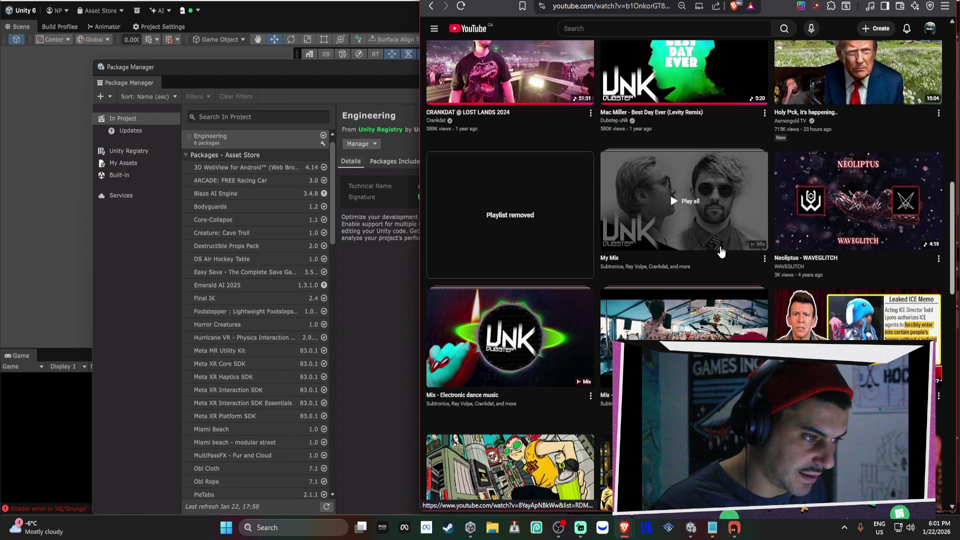
pyautogui.scroll(-1, 855, 200)
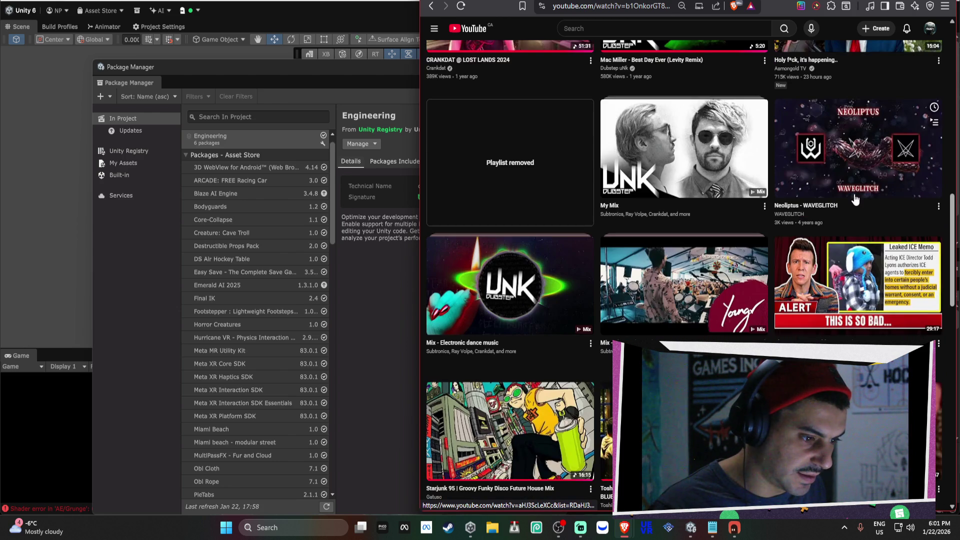
pyautogui.scroll(-2, 825, 217)
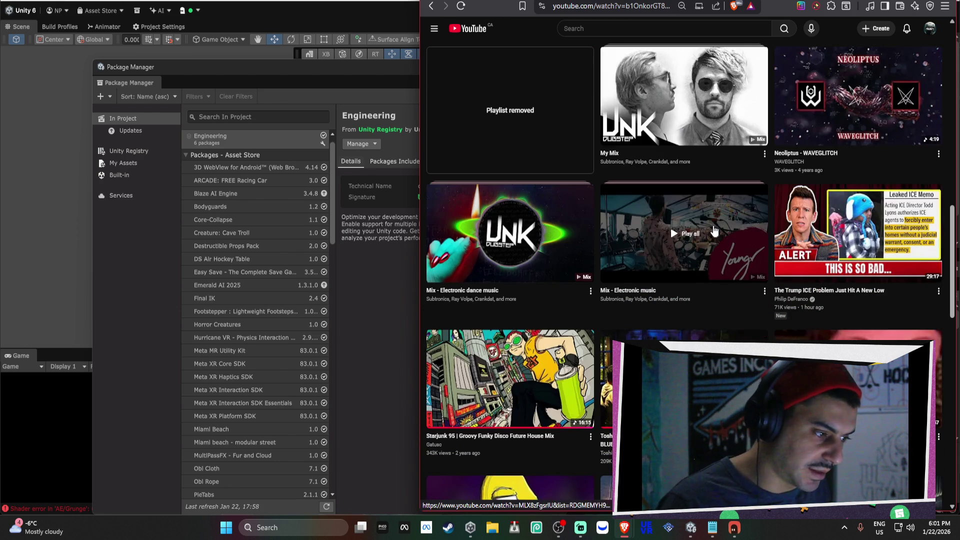
pyautogui.click(672, 204)
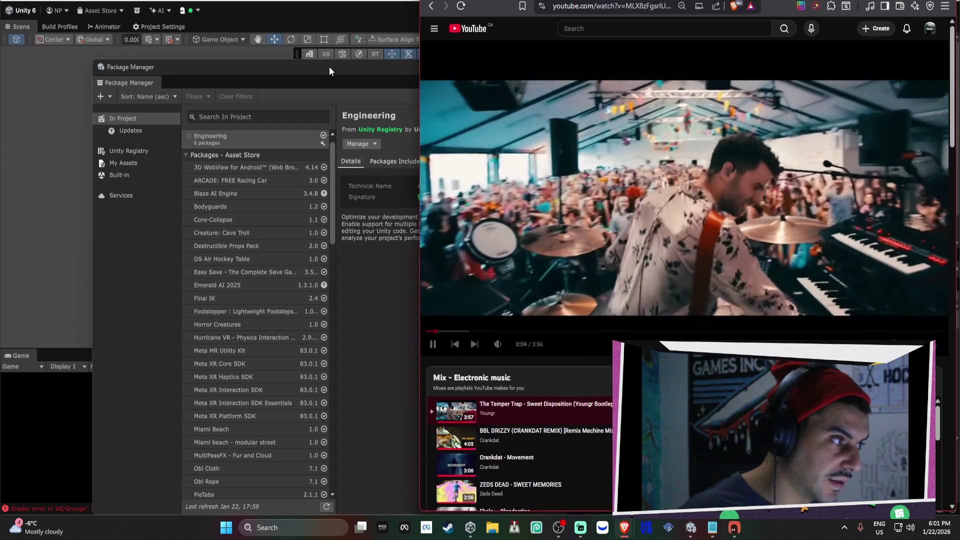
pyautogui.click(331, 70)
pyautogui.moveTo(332, 70); pyautogui.dragTo(412, 77)
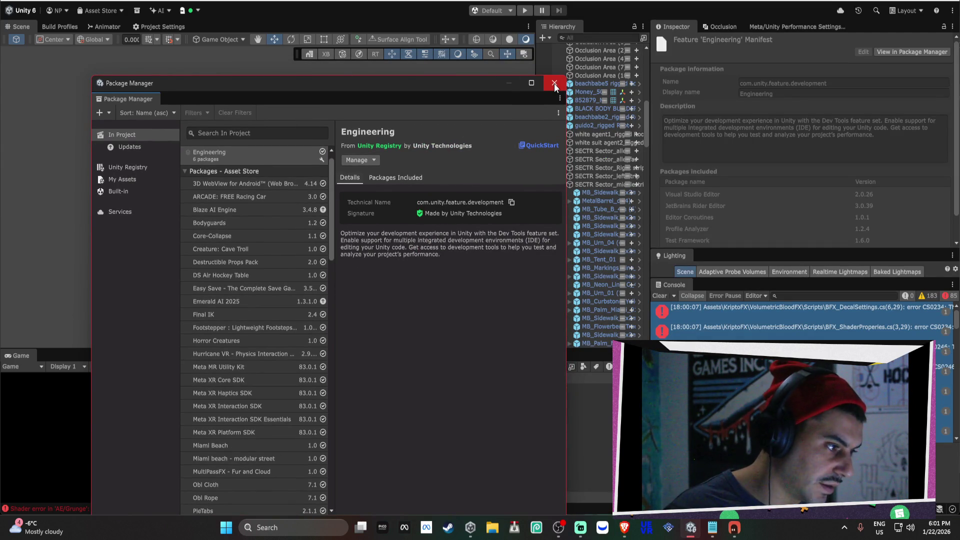
# In Package Manager's Unity Registry, find Universal Render Pipeline and start installing it
pyautogui.click(258, 133)
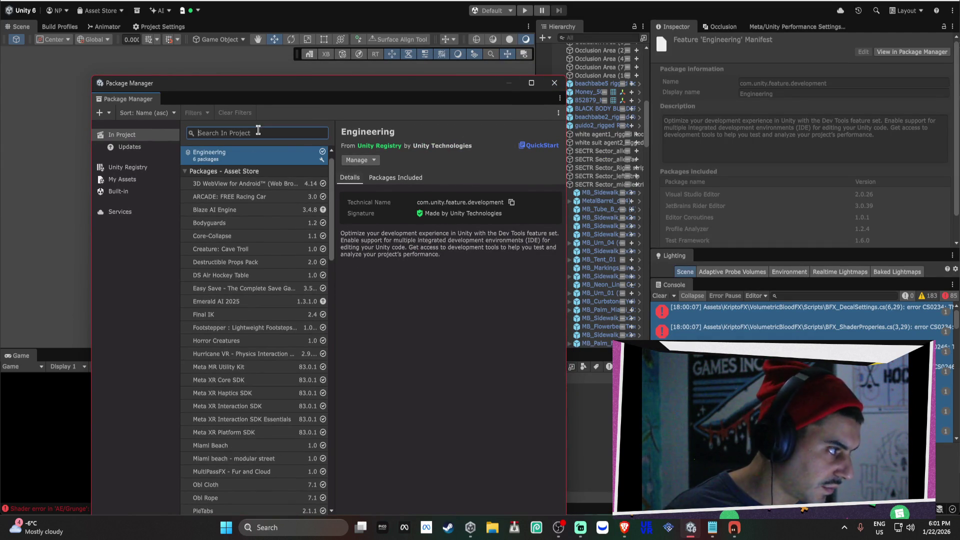
pyautogui.click(162, 178)
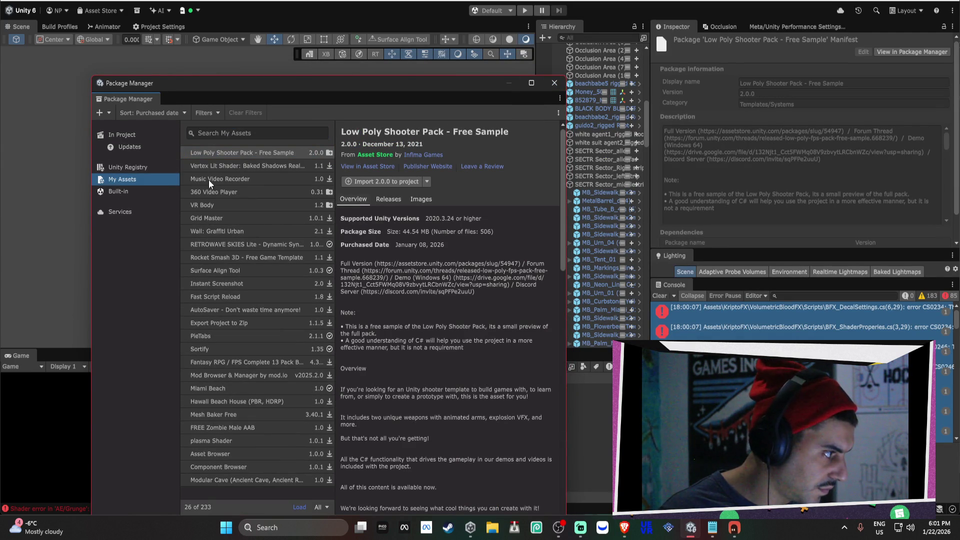
pyautogui.click(165, 166)
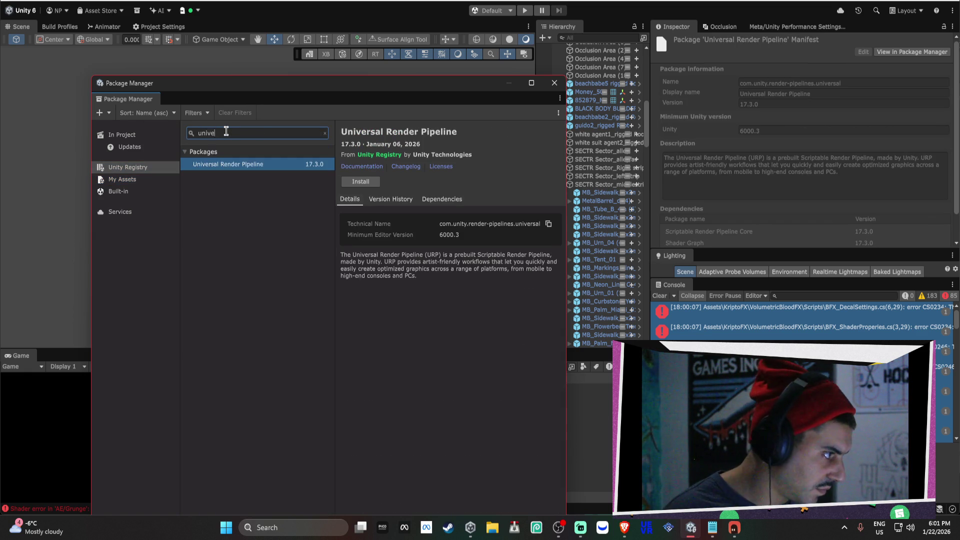
pyautogui.click(358, 184)
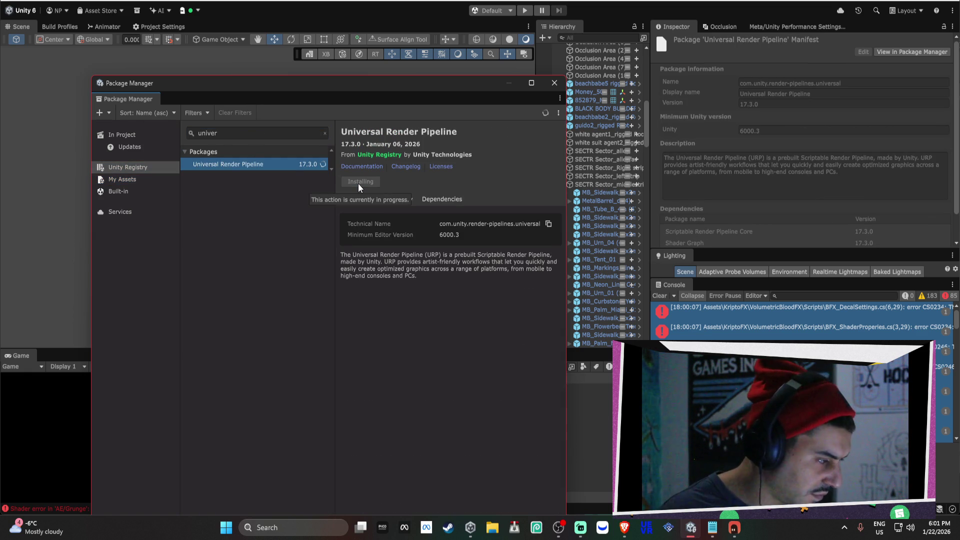
pyautogui.click(300, 137)
pyautogui.write('sq')
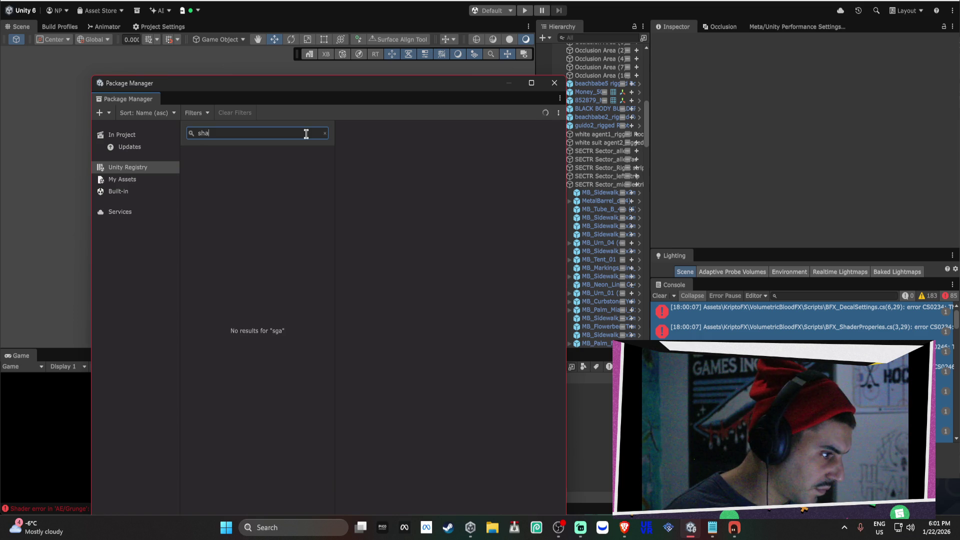
pyautogui.write('de')
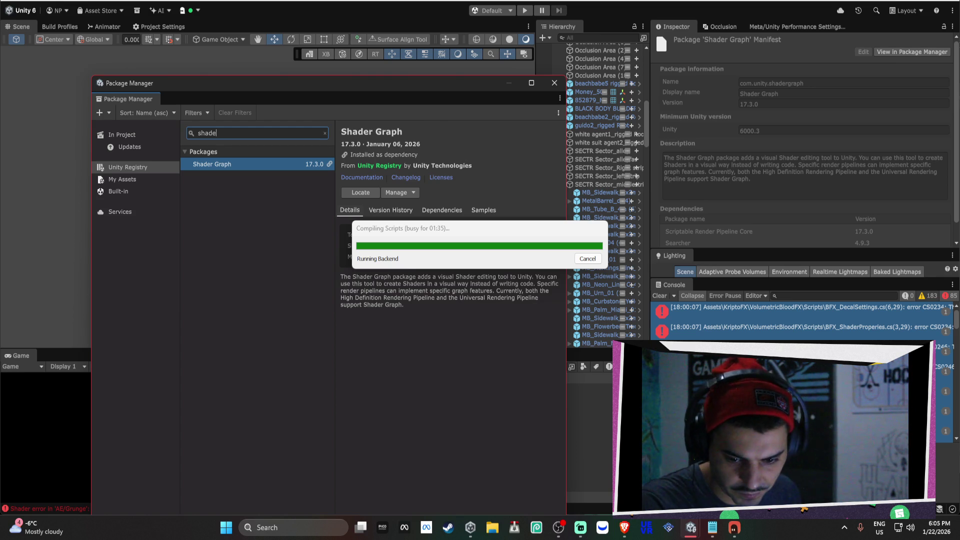
# Bring up the Trello board, briefly visit the Twitch tab, then refocus Unity's import progress
pyautogui.hotkey('alt', 'Tab')
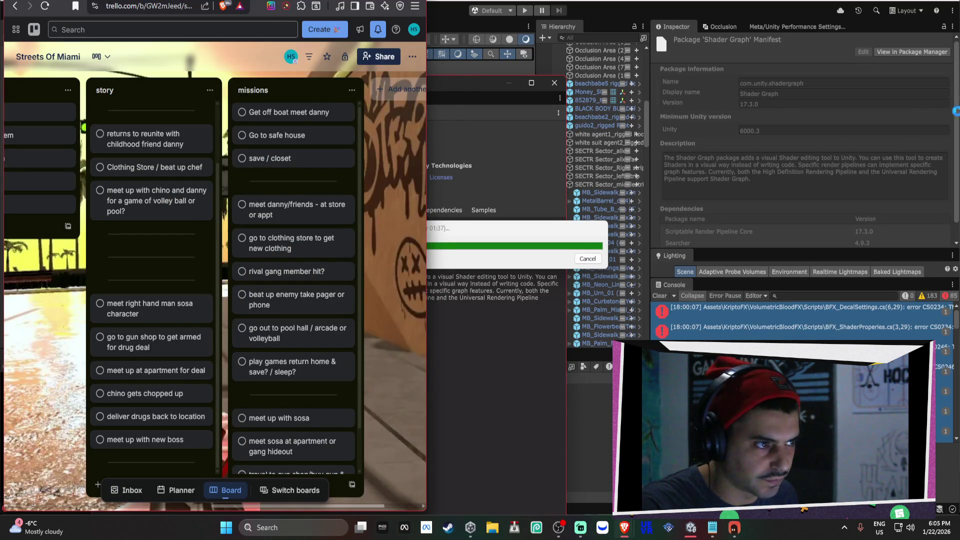
pyautogui.hotkey('ctrl', 't')
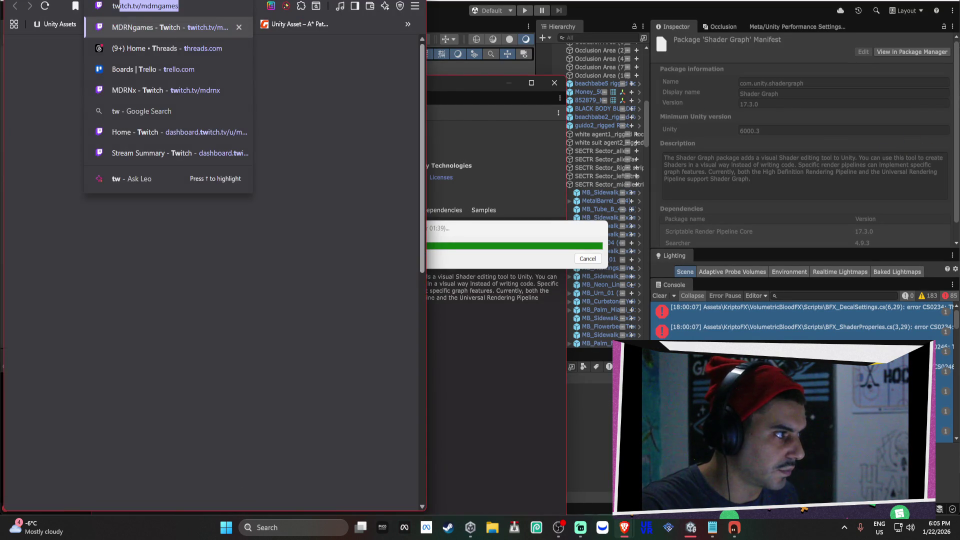
pyautogui.press('Return')
pyautogui.hotkey('ctrl', 'w')
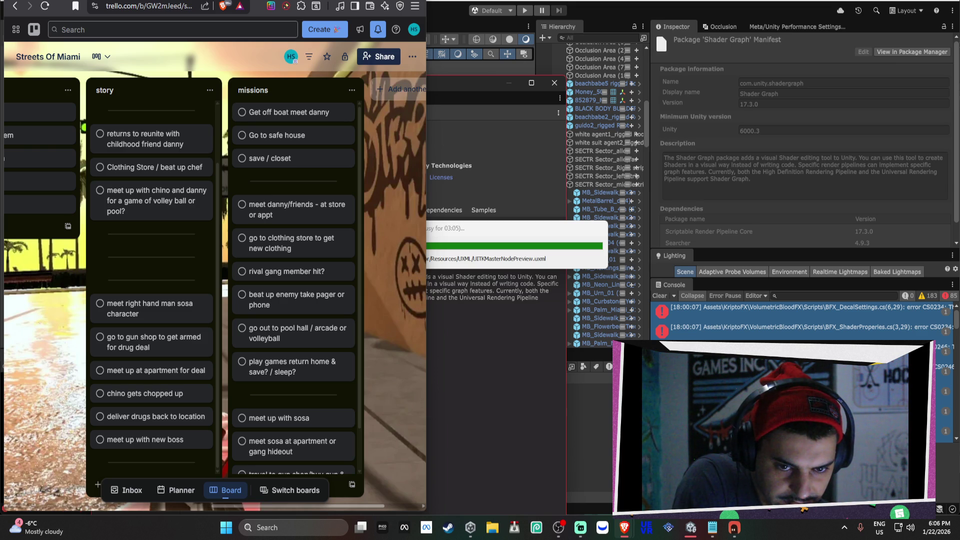
pyautogui.click(475, 229)
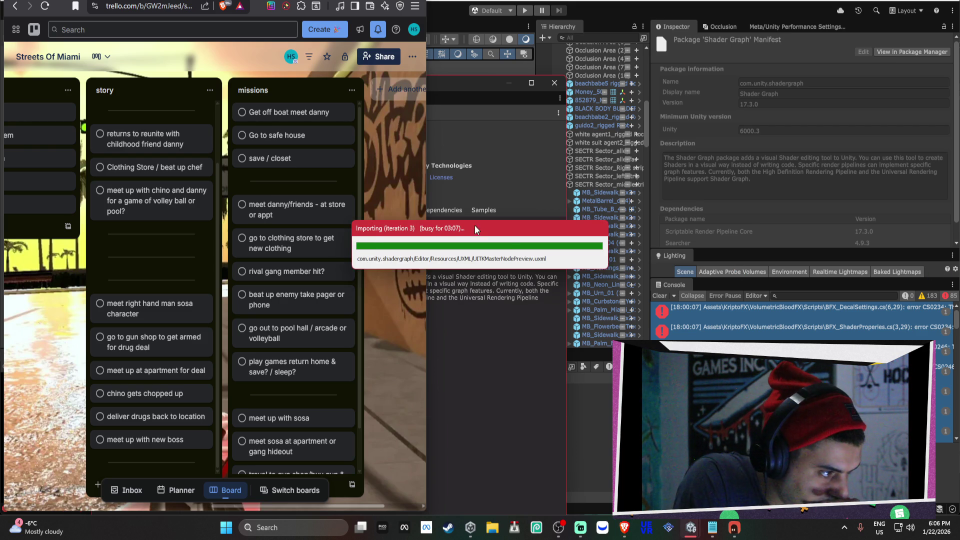
# Drag the browser window lower-left to reveal Package Manager showing Shader Graph installed
pyautogui.moveTo(247, 6)
pyautogui.mouseDown()
pyautogui.moveTo(217, 192)
pyautogui.moveTo(222, 182)
pyautogui.mouseUp()
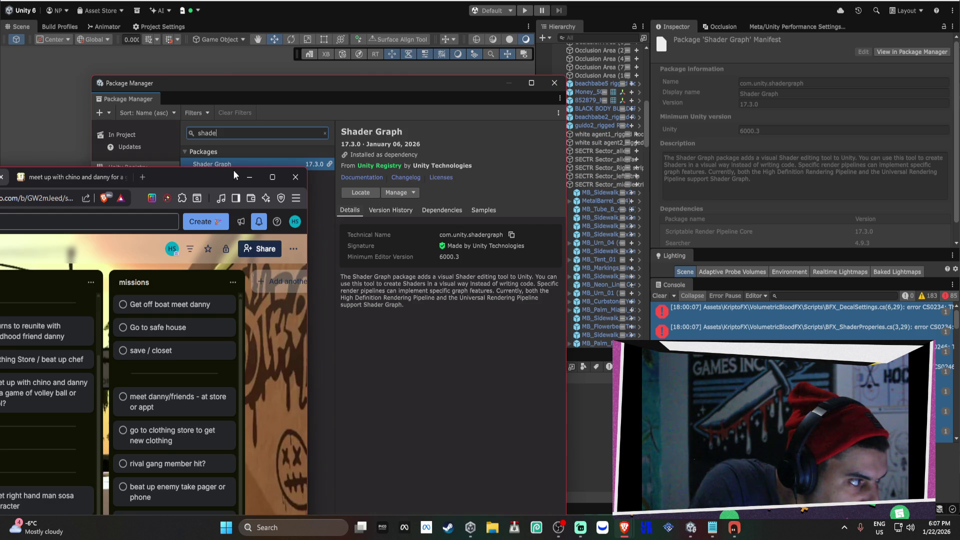
# Move the browser aside and accept the URP Material upgrade with OK
pyautogui.moveTo(232, 170); pyautogui.dragTo(349, 39)
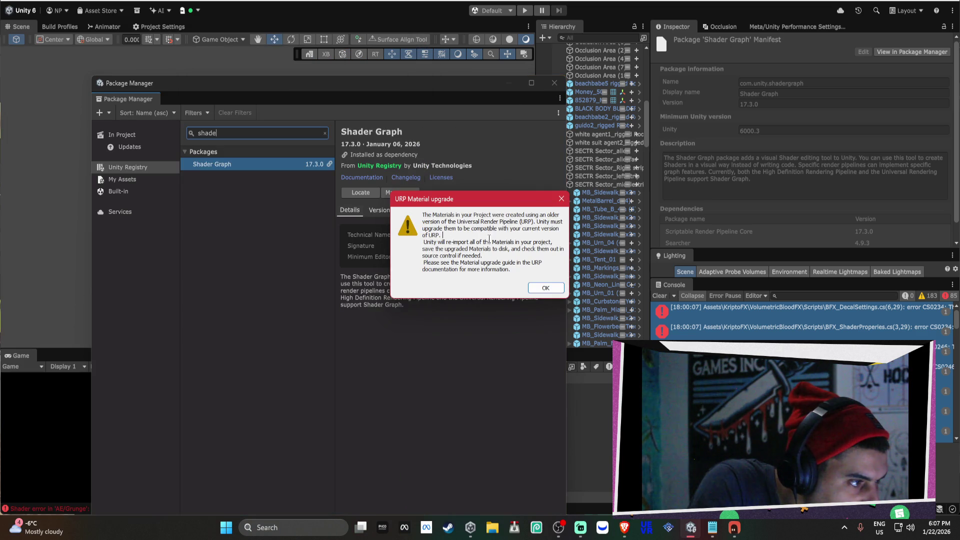
pyautogui.moveTo(537, 223)
pyautogui.mouseDown()
pyautogui.moveTo(500, 243)
pyautogui.moveTo(547, 253)
pyautogui.mouseUp()
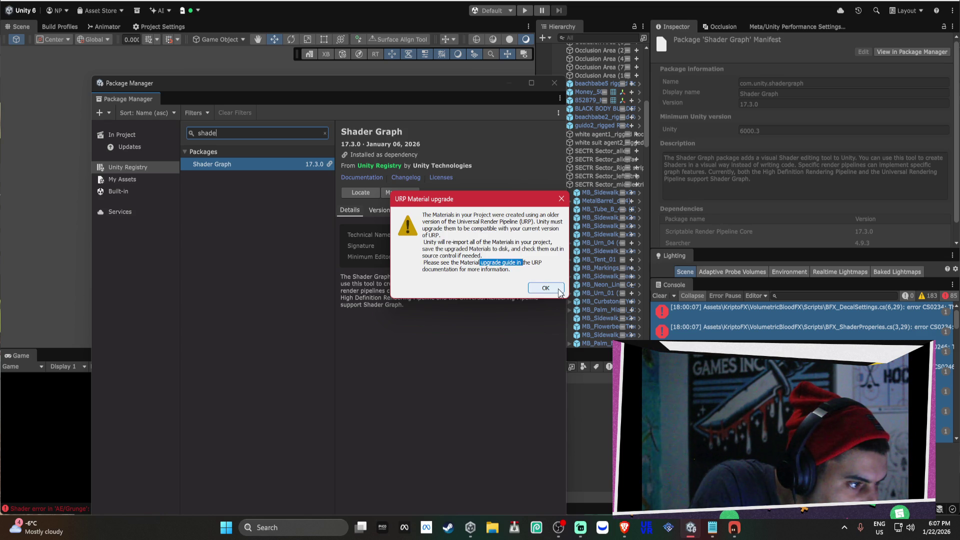
pyautogui.click(553, 287)
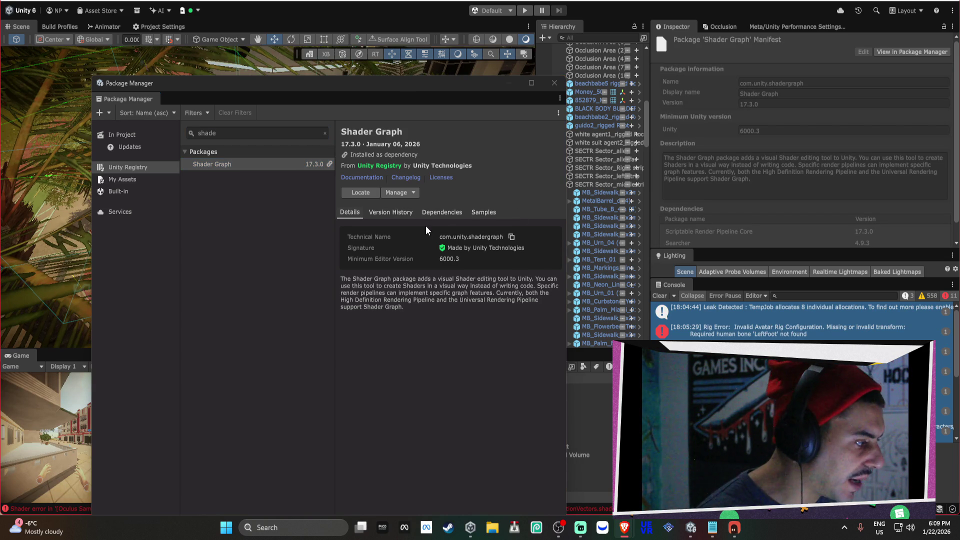
# Close the Package Manager window after the material re-import finishes
pyautogui.click(554, 83)
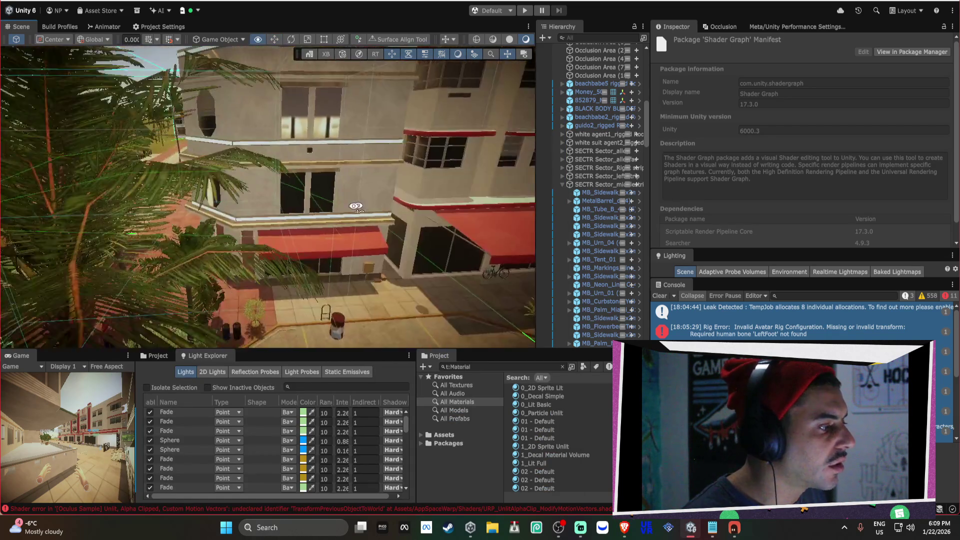
pyautogui.scroll(-2, 414, 197)
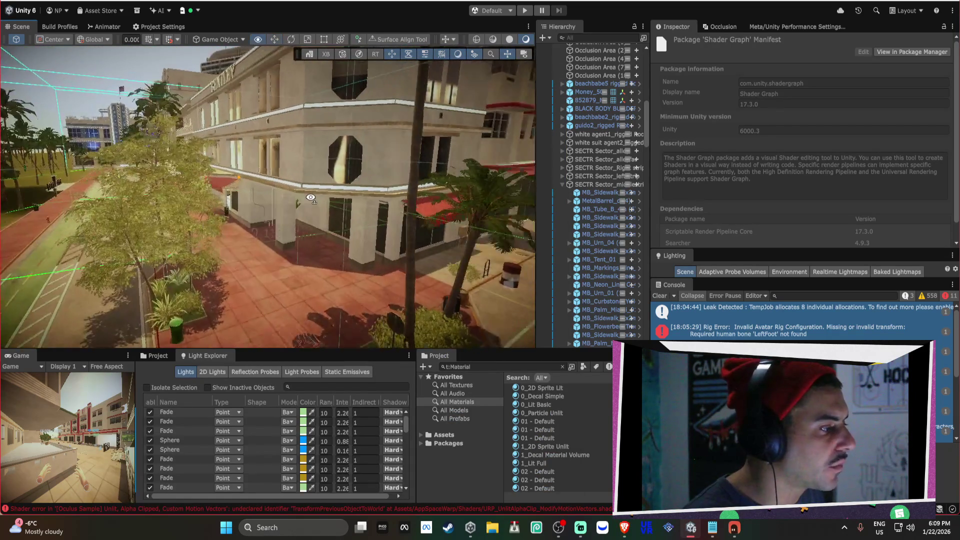
# Fly the Scene camera down the Miami street toward the red awnings and sidewalk sign
pyautogui.moveTo(424, 191)
pyautogui.mouseDown()
pyautogui.moveTo(288, 197)
pyautogui.moveTo(457, 189)
pyautogui.mouseUp()
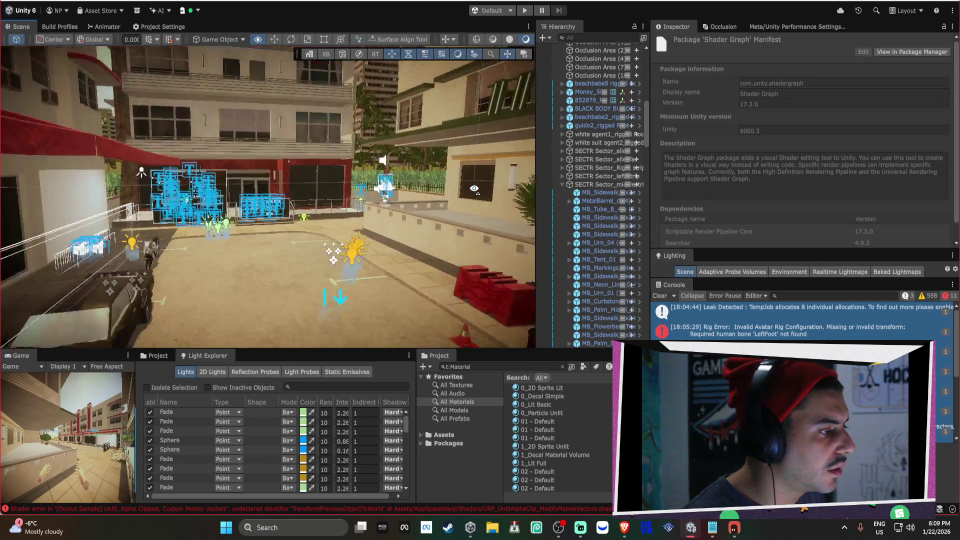
pyautogui.moveTo(457, 189)
pyautogui.mouseDown()
pyautogui.moveTo(165, 211)
pyautogui.moveTo(529, 196)
pyautogui.moveTo(326, 187)
pyautogui.moveTo(127, 162)
pyautogui.mouseUp()
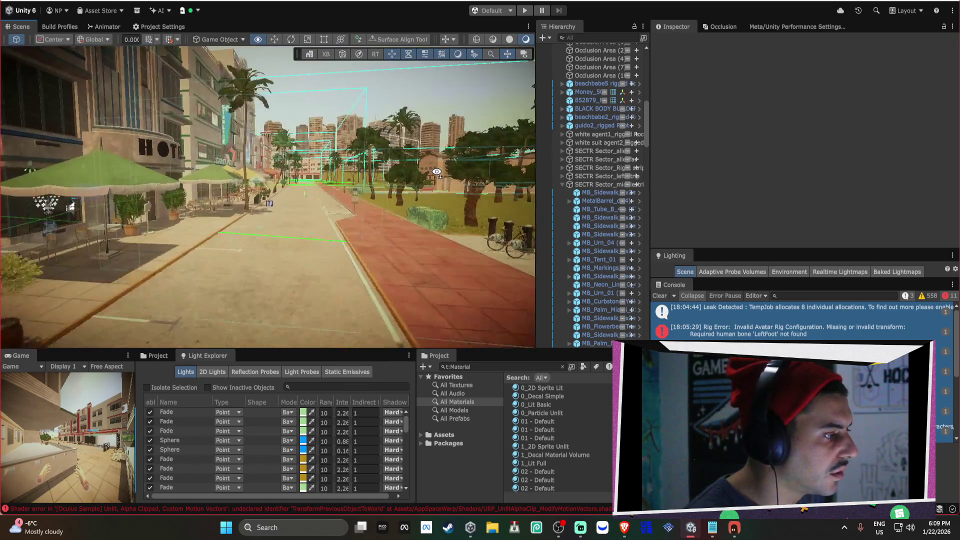
pyautogui.moveTo(127, 162)
pyautogui.mouseDown()
pyautogui.moveTo(387, 201)
pyautogui.moveTo(309, 313)
pyautogui.mouseUp()
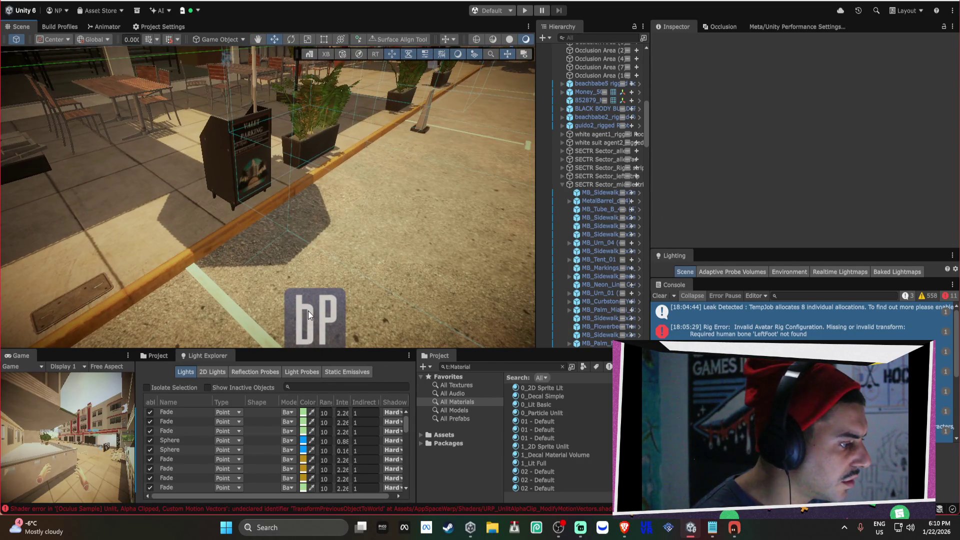
# Frame beachbabe5 rigged Root (3), zero the Fall object's X and Z position and apply to prefab
pyautogui.click(307, 311)
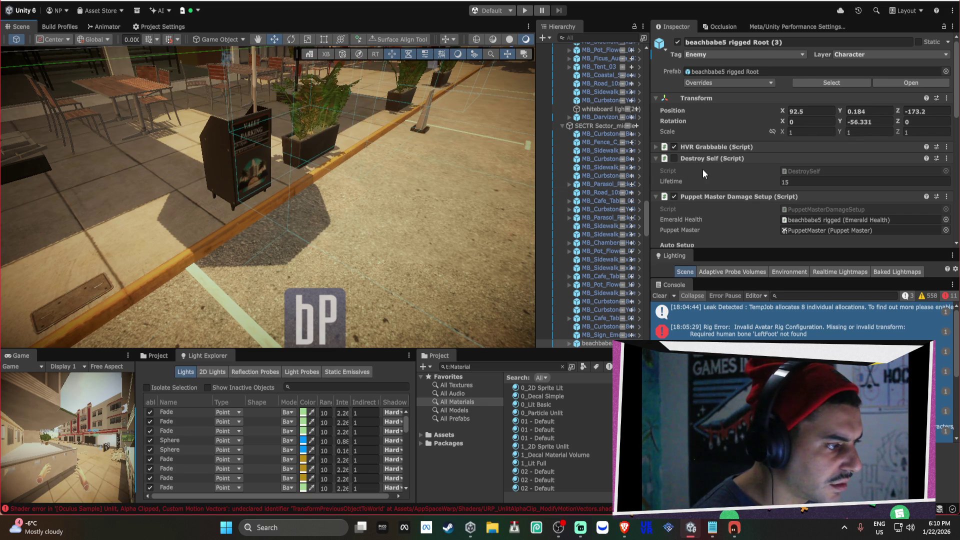
pyautogui.press('f')
pyautogui.press('f')
pyautogui.moveTo(430, 262)
pyautogui.mouseDown()
pyautogui.moveTo(258, 100)
pyautogui.moveTo(199, 197)
pyautogui.mouseUp()
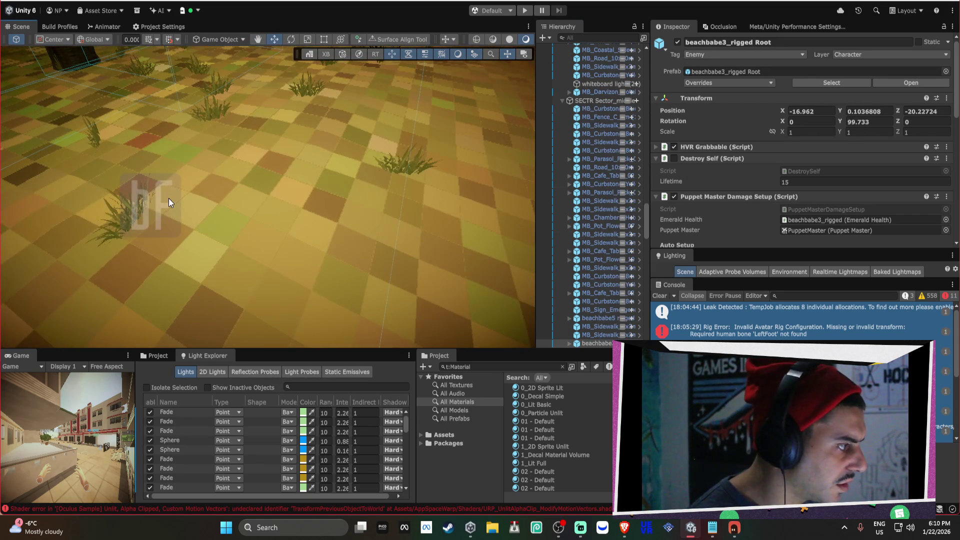
pyautogui.scroll(-5, 675, 165)
pyautogui.scroll(3, 674, 164)
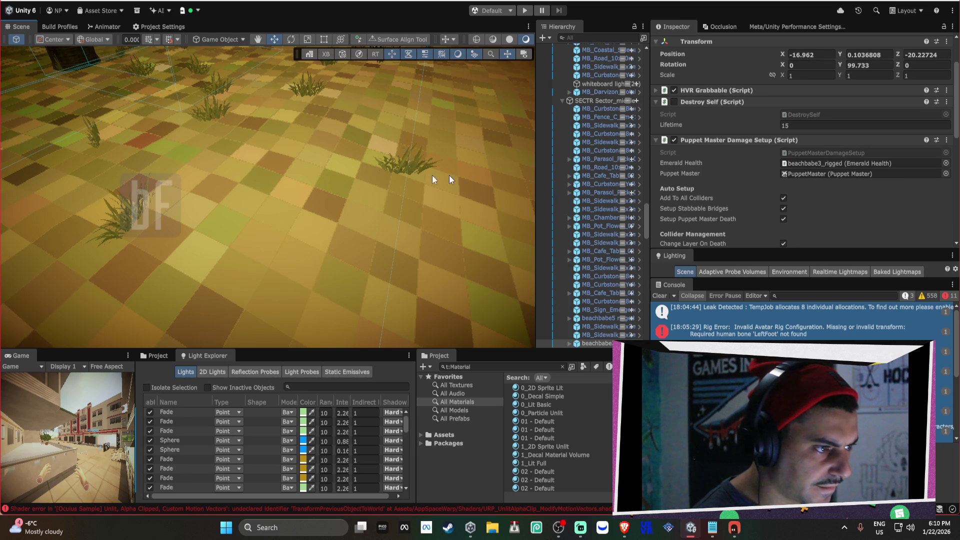
pyautogui.click(143, 193)
pyautogui.scroll(2, 708, 127)
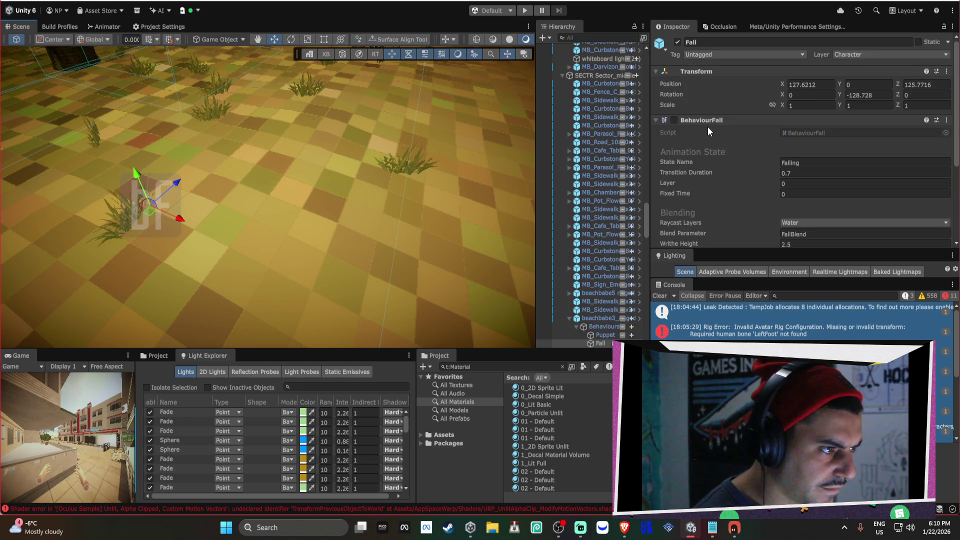
pyautogui.scroll(-3, 707, 131)
pyautogui.scroll(3, 707, 131)
pyautogui.click(793, 84)
pyautogui.write('0')
pyautogui.press('Tab')
pyautogui.press('Tab')
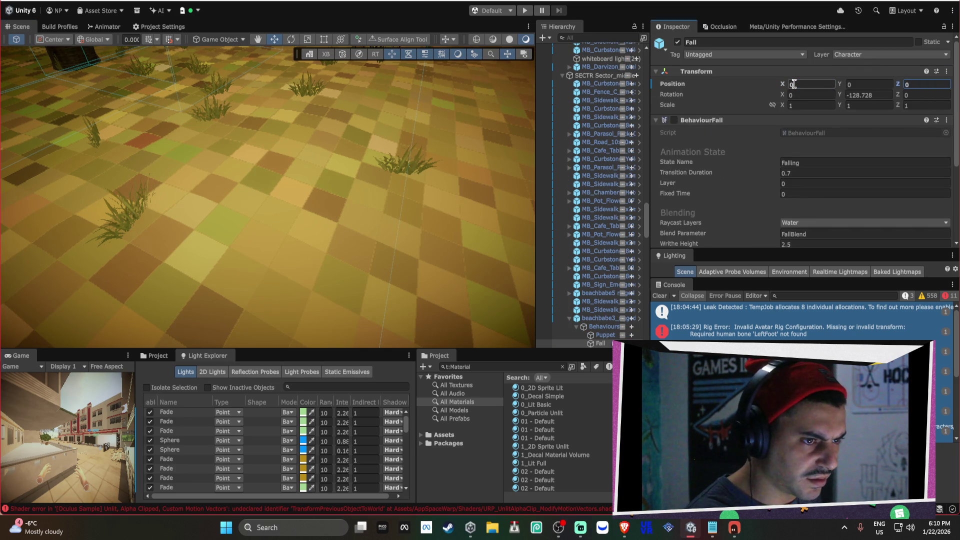
pyautogui.rightClick(694, 73)
pyautogui.moveTo(741, 107)
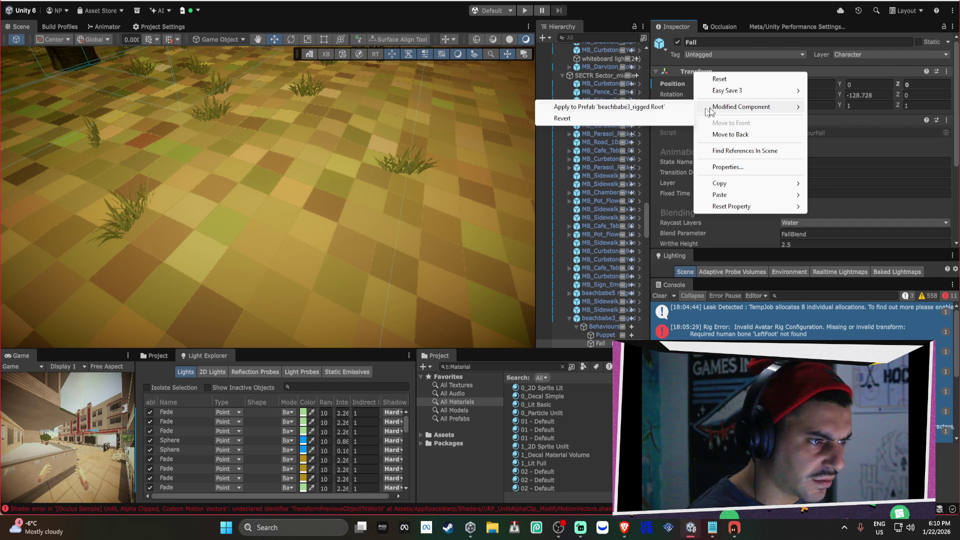
pyautogui.click(610, 107)
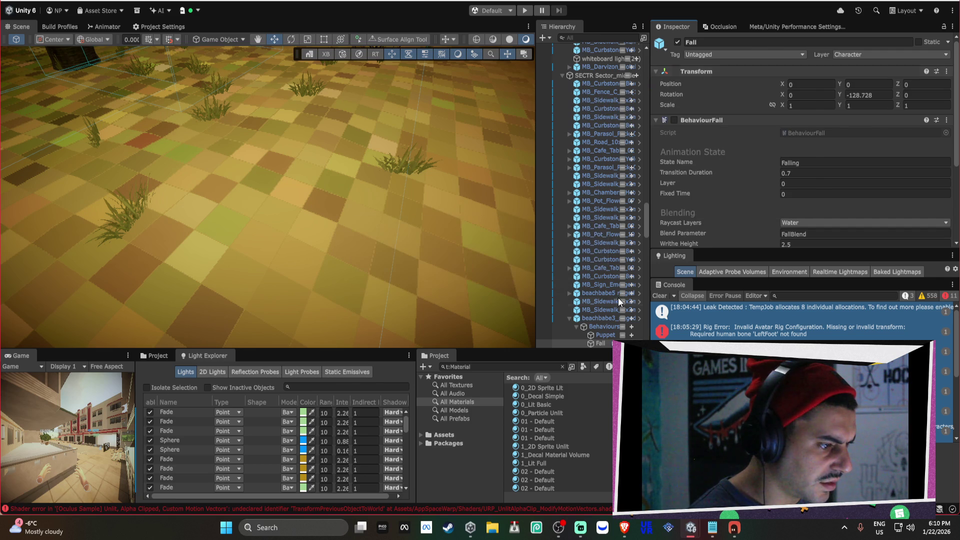
# Select all Fall objects via Hierarchy search, zero their Y rotation, and frame one Fall object
pyautogui.click(568, 319)
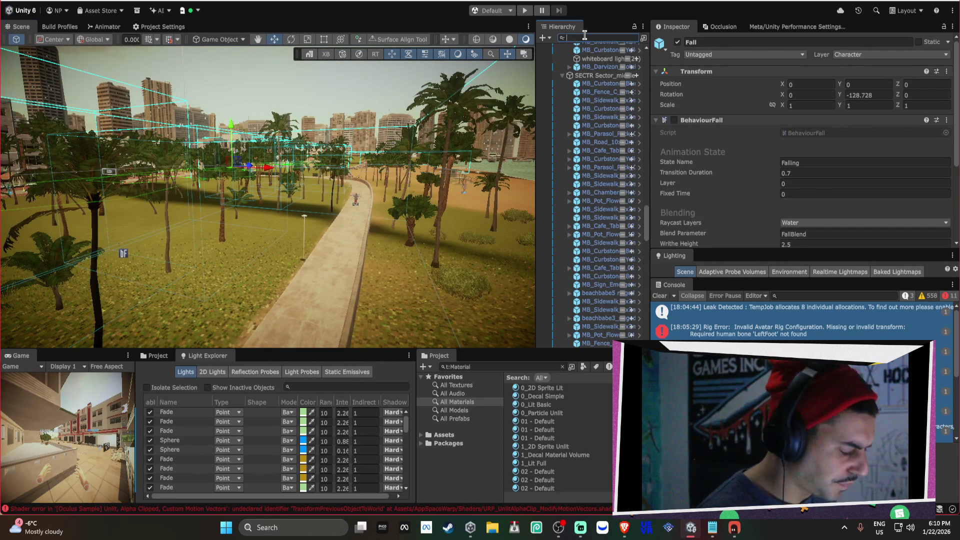
pyautogui.write('fall')
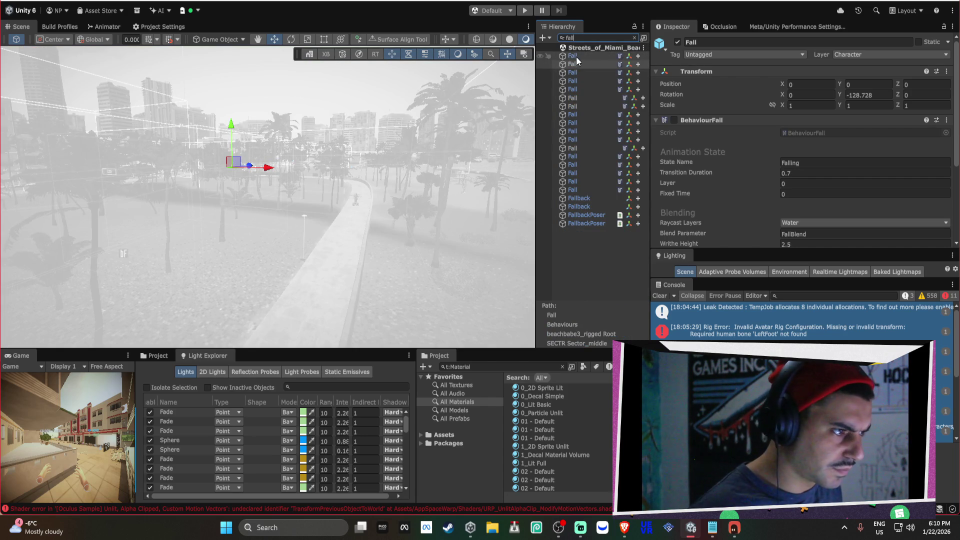
pyautogui.keyDown('shift'); pyautogui.click(589, 186); pyautogui.keyUp('shift')
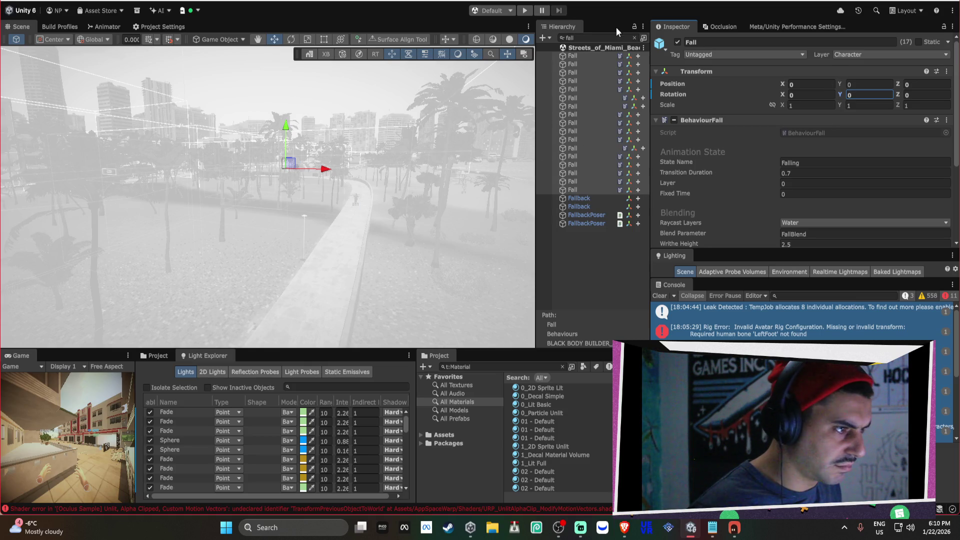
pyautogui.click(635, 37)
pyautogui.click(593, 129)
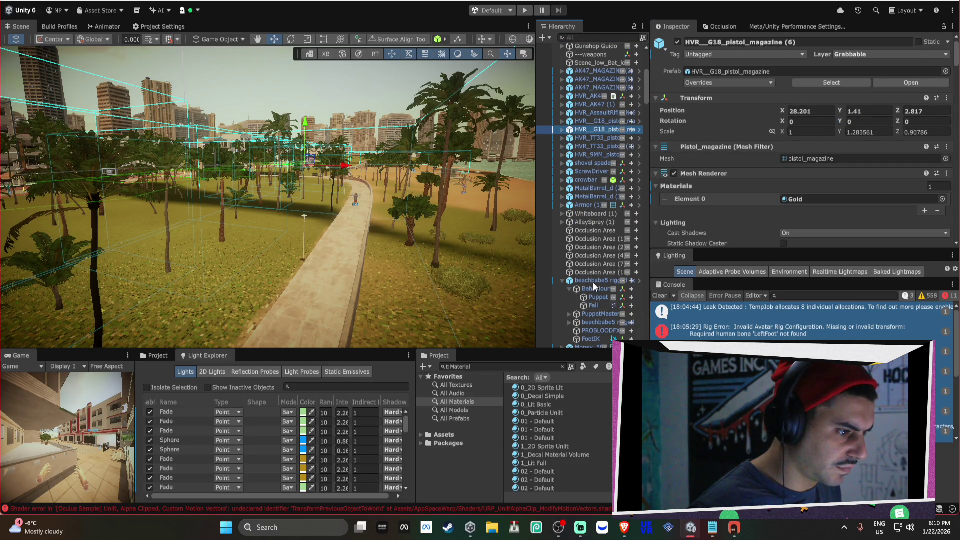
pyautogui.doubleClick(593, 304)
# Fly toward the red-trimmed building, then enlarge the Game view by dragging both splitters
pyautogui.moveTo(317, 227)
pyautogui.mouseDown()
pyautogui.moveTo(350, 234)
pyautogui.moveTo(249, 260)
pyautogui.moveTo(316, 327)
pyautogui.moveTo(391, 273)
pyautogui.mouseUp()
pyautogui.scroll(1, 249, 259)
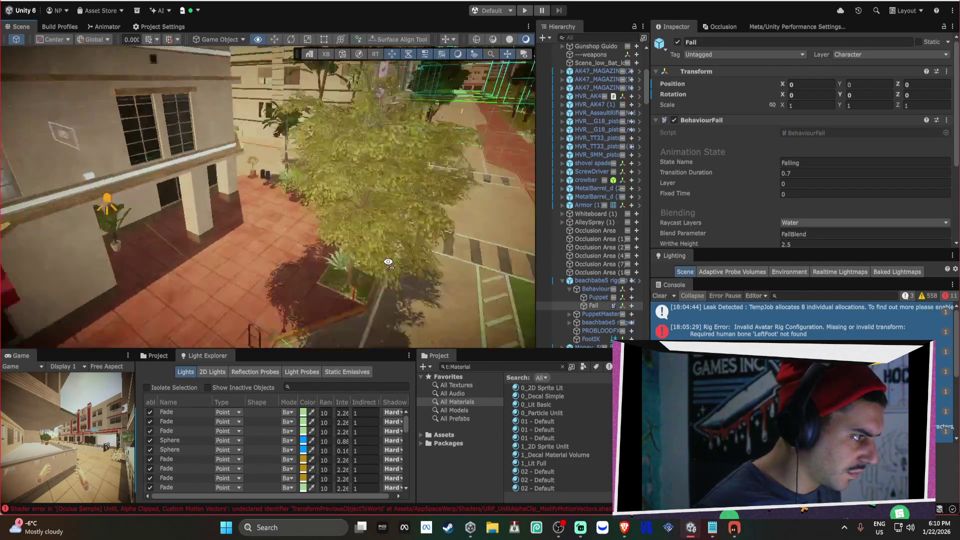
pyautogui.moveTo(392, 273)
pyautogui.mouseDown()
pyautogui.moveTo(265, 210)
pyautogui.moveTo(369, 266)
pyautogui.mouseUp()
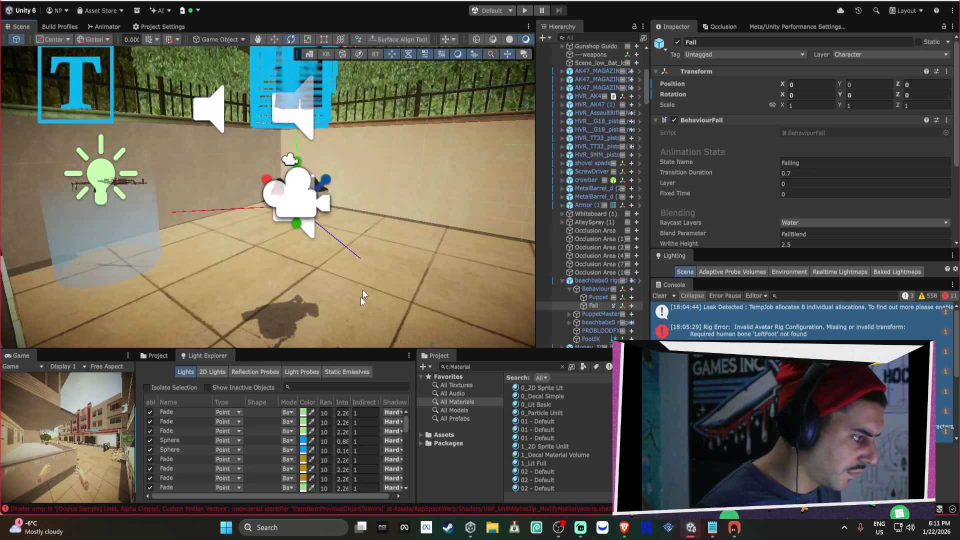
pyautogui.moveTo(357, 348); pyautogui.dragTo(225, 185)
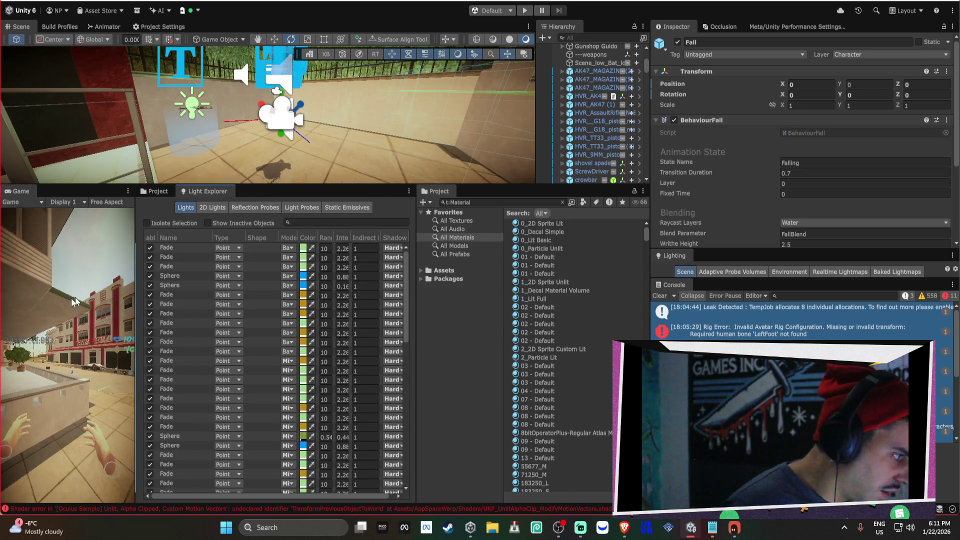
pyautogui.moveTo(141, 272); pyautogui.dragTo(592, 285)
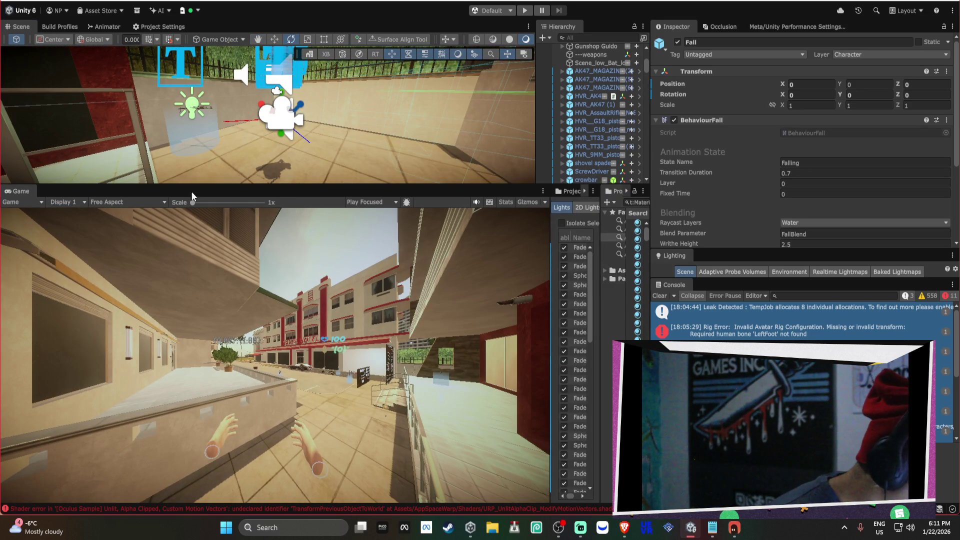
# Enter the keystore and key passwords in Player Publishing Settings for Android signing
pyautogui.click(167, 26)
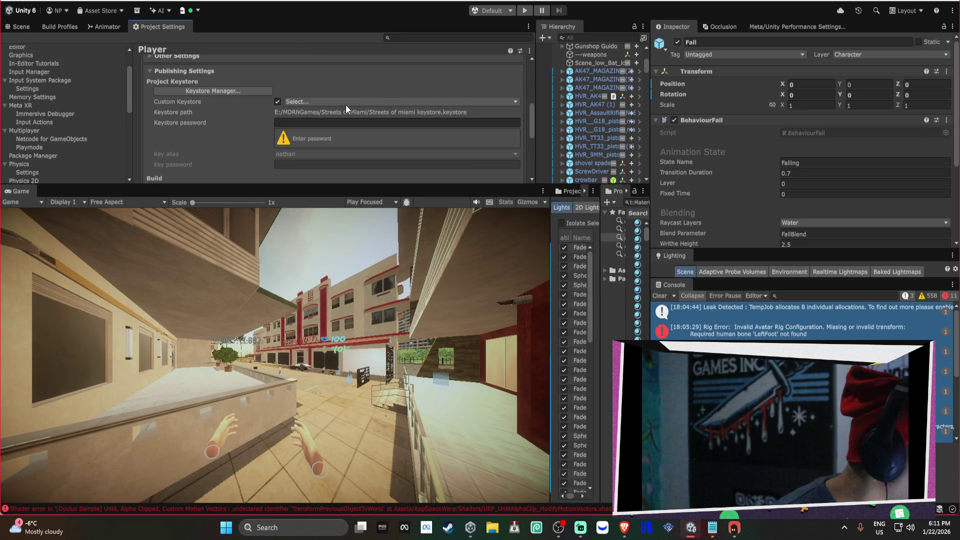
pyautogui.click(348, 121)
pyautogui.write('****')
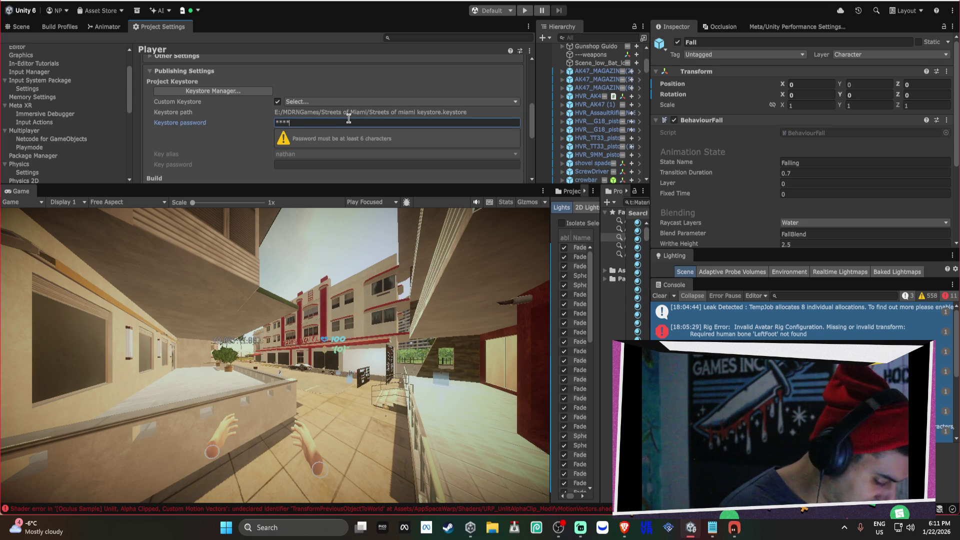
pyautogui.write('*****')
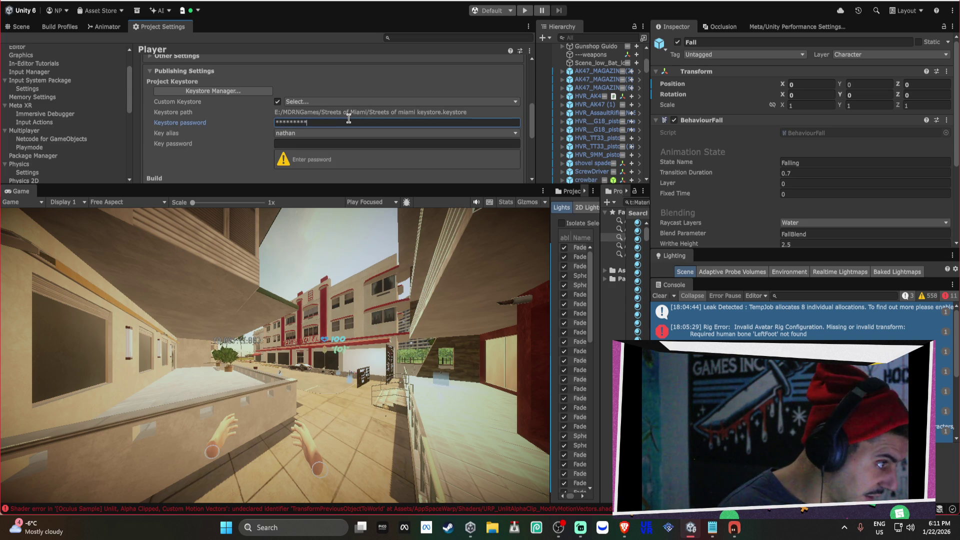
pyautogui.press('Tab')
pyautogui.write('*********')
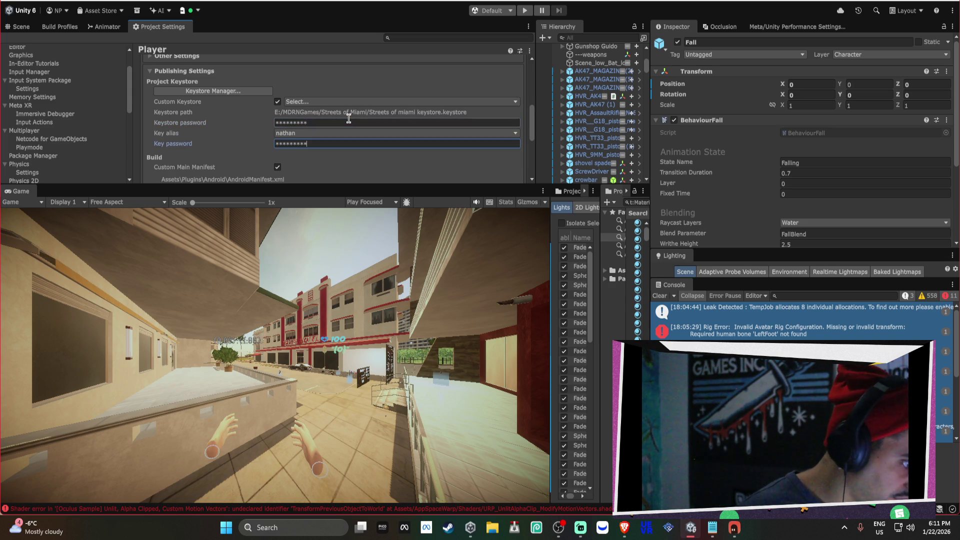
pyautogui.scroll(3, 39, 151)
pyautogui.scroll(-5, 48, 131)
pyautogui.scroll(-3, 49, 129)
# Check the OpenXR page, then show Graphics settings with the default volume profile expanded
pyautogui.click(53, 155)
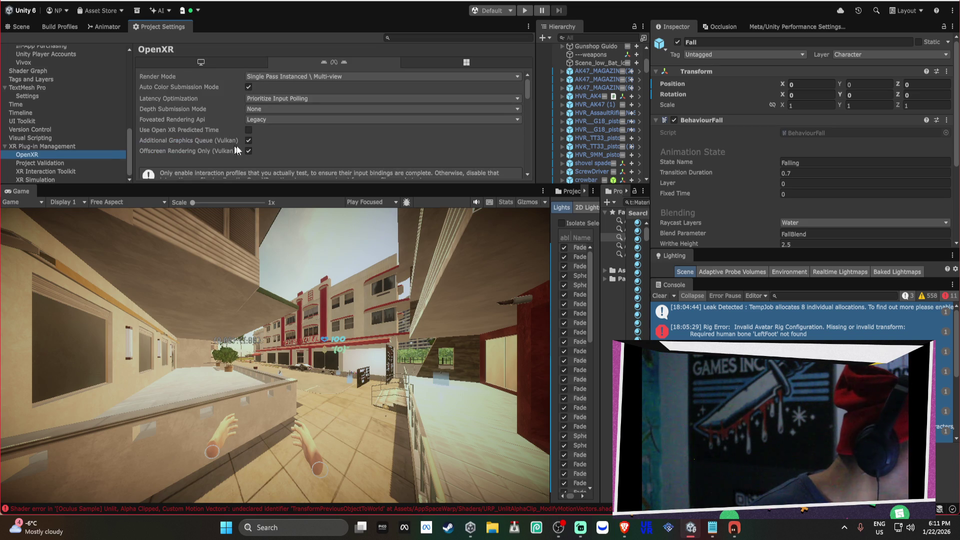
pyautogui.scroll(-5, 281, 143)
pyautogui.scroll(1, 313, 136)
pyautogui.scroll(2, 313, 136)
pyautogui.scroll(2, 68, 139)
pyautogui.scroll(3, 69, 139)
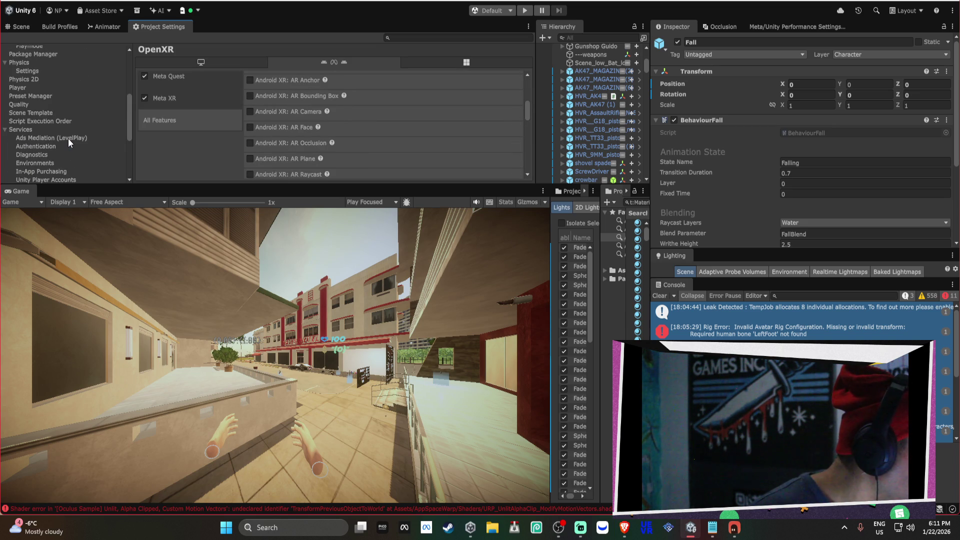
pyautogui.scroll(3, 64, 122)
pyautogui.scroll(3, 64, 122)
pyautogui.scroll(2, 64, 122)
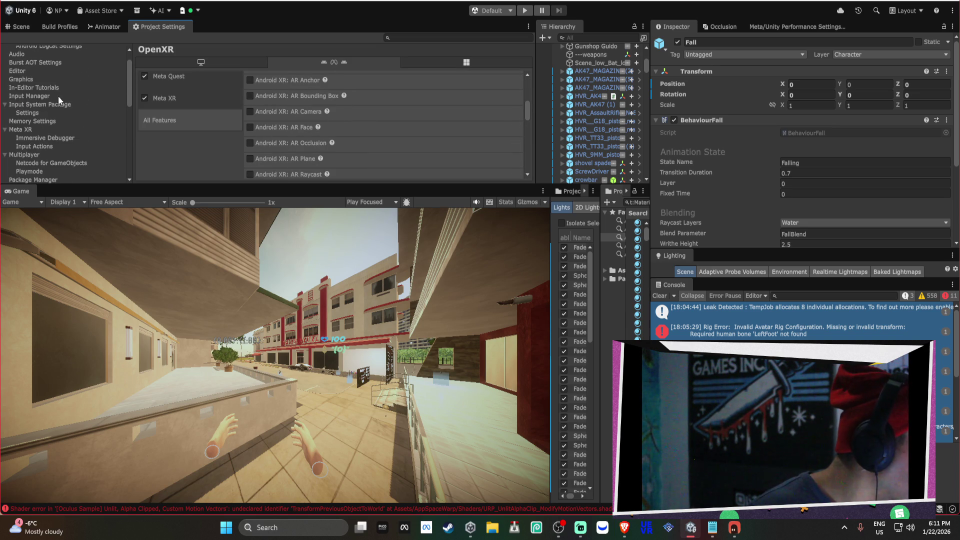
pyautogui.click(53, 78)
pyautogui.scroll(-5, 365, 81)
pyautogui.scroll(-2, 366, 97)
pyautogui.scroll(-2, 366, 97)
pyautogui.scroll(-1, 365, 97)
pyautogui.scroll(3, 219, 127)
pyautogui.scroll(3, 211, 161)
pyautogui.click(195, 172)
pyautogui.scroll(-3, 216, 147)
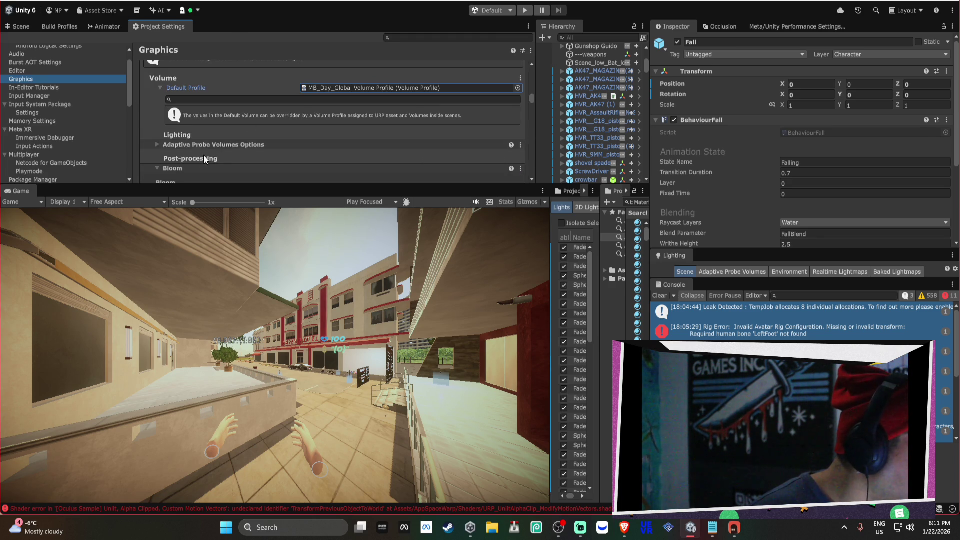
pyautogui.scroll(-2, 198, 145)
pyautogui.scroll(-2, 204, 153)
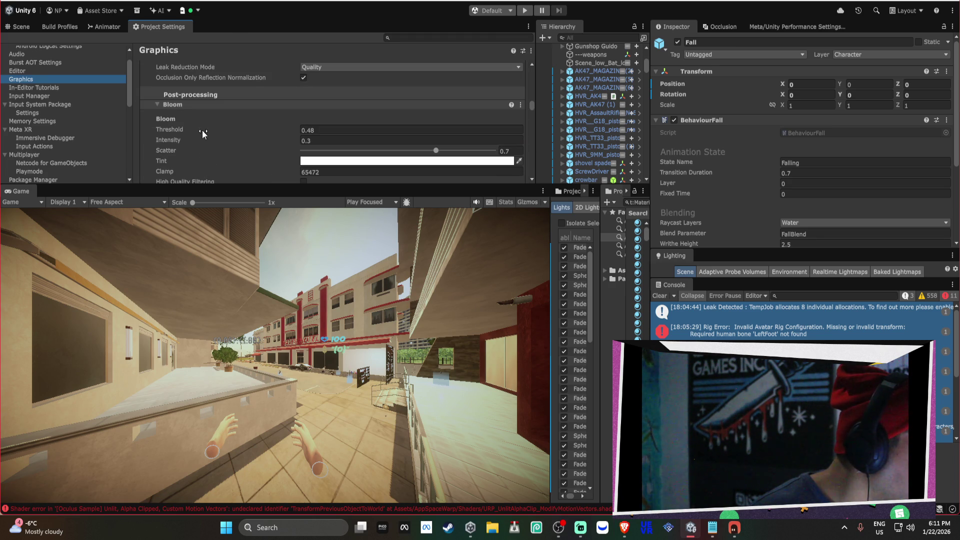
# Set default-profile Bloom Threshold 3.17 and Intensity 0.12, and narrow the Inspector
pyautogui.click(314, 139)
pyautogui.moveTo(282, 143)
pyautogui.mouseDown()
pyautogui.moveTo(271, 143)
pyautogui.moveTo(297, 130)
pyautogui.moveTo(348, 194)
pyautogui.mouseUp()
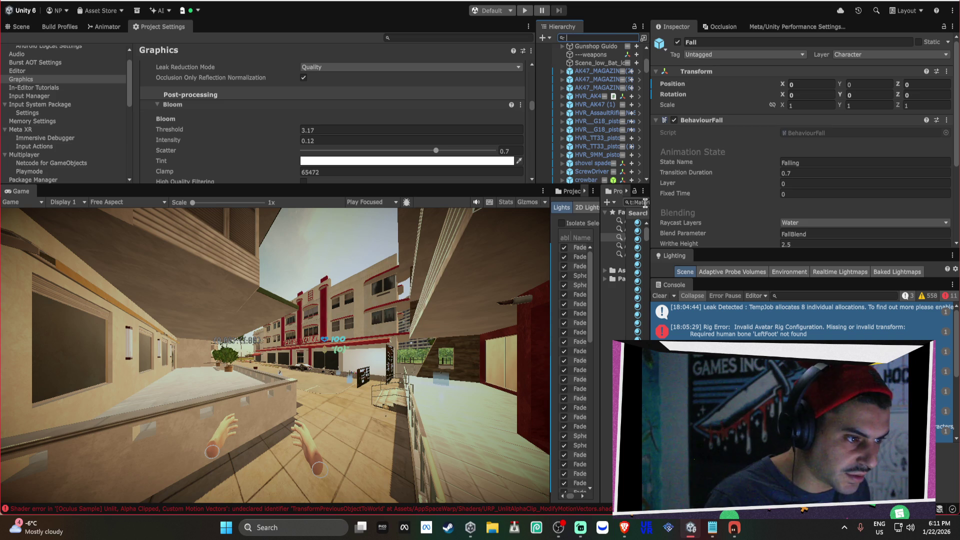
pyautogui.moveTo(652, 238); pyautogui.dragTo(822, 238)
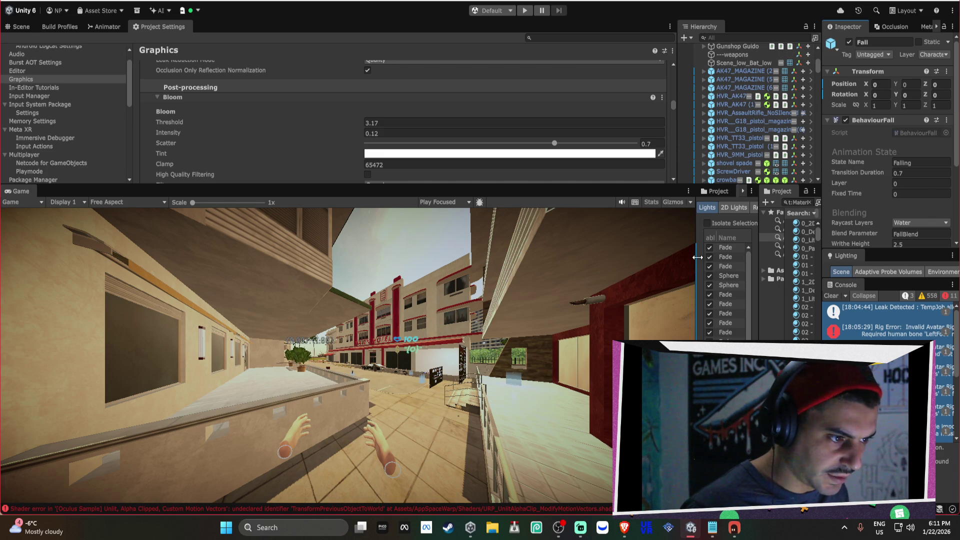
# Widen the Light Explorer, show the lighting environment and open the Nice Sky skybox material
pyautogui.moveTo(694, 247); pyautogui.dragTo(468, 248)
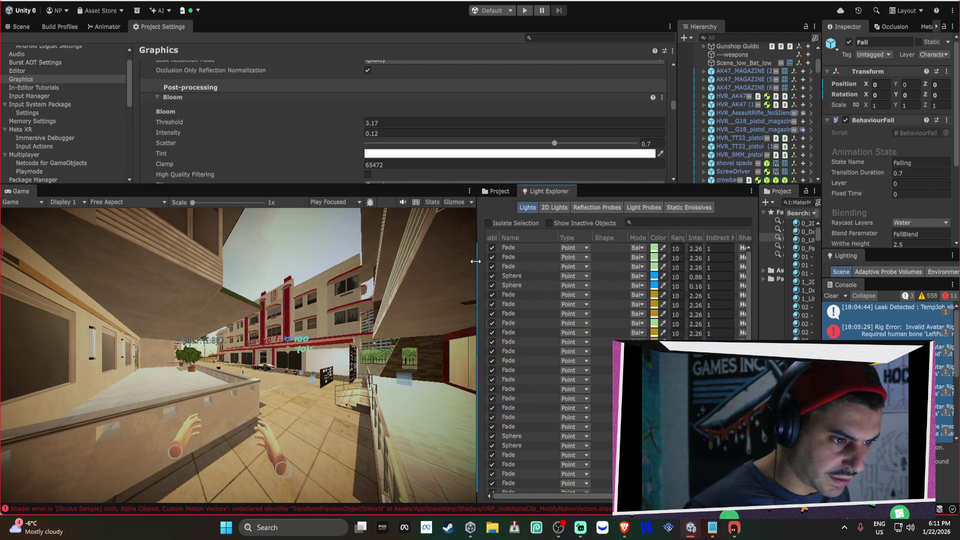
pyautogui.click(942, 272)
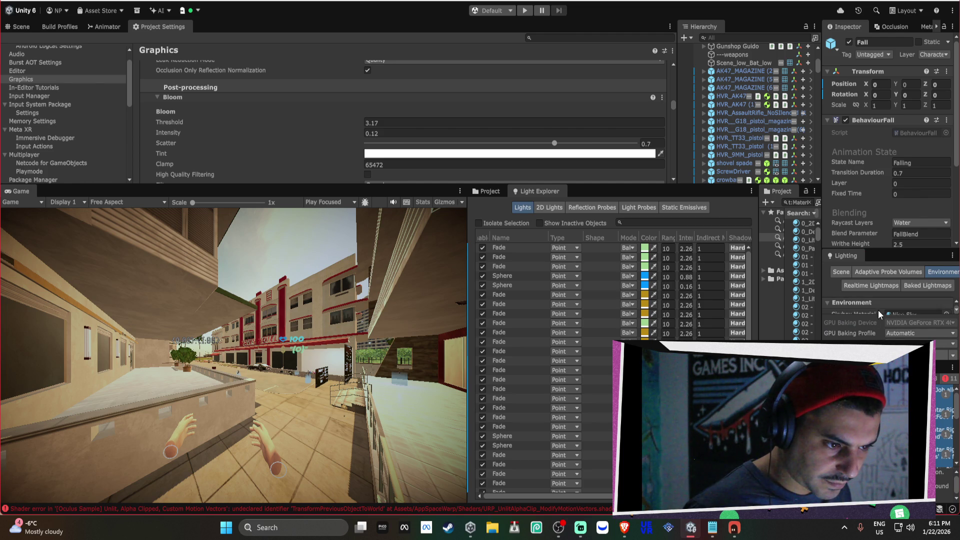
pyautogui.click(919, 311)
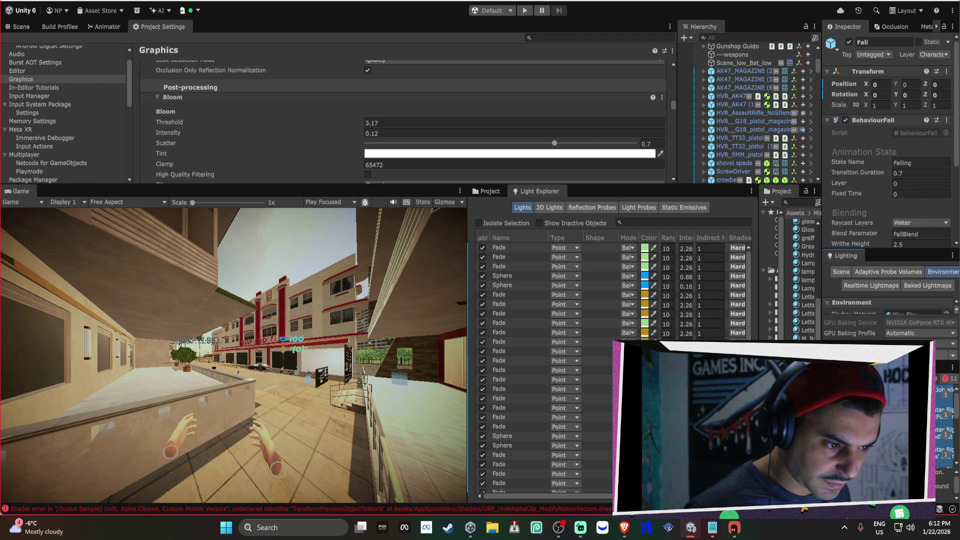
pyautogui.moveTo(870, 361); pyautogui.dragTo(870, 414)
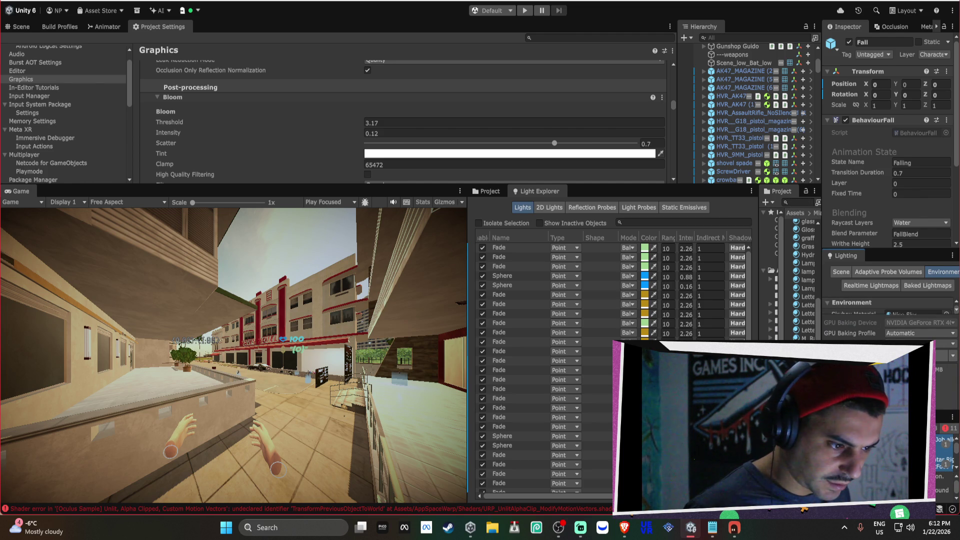
pyautogui.click(879, 375)
pyautogui.doubleClick(915, 314)
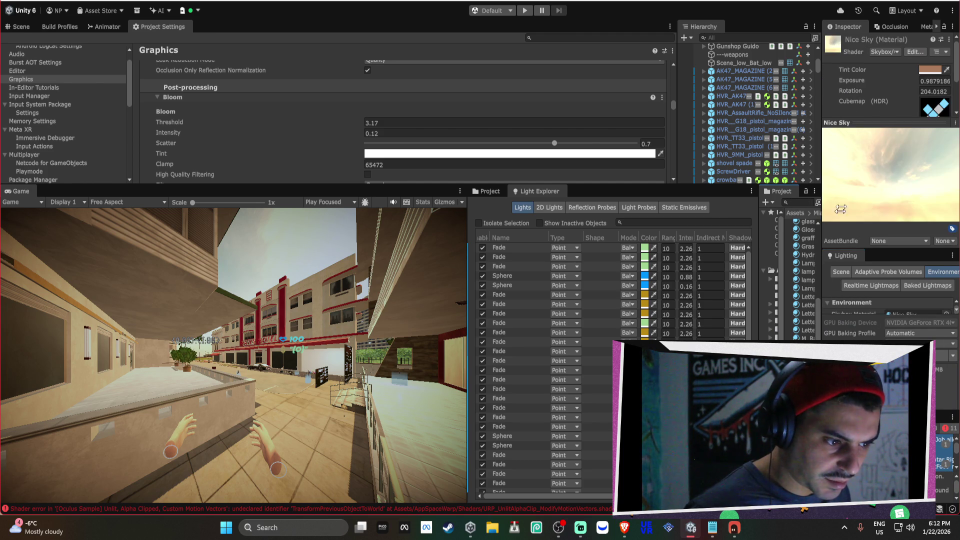
# Change the Nice Sky tint colour from orange to a pale green
pyautogui.moveTo(885, 121); pyautogui.dragTo(893, 199)
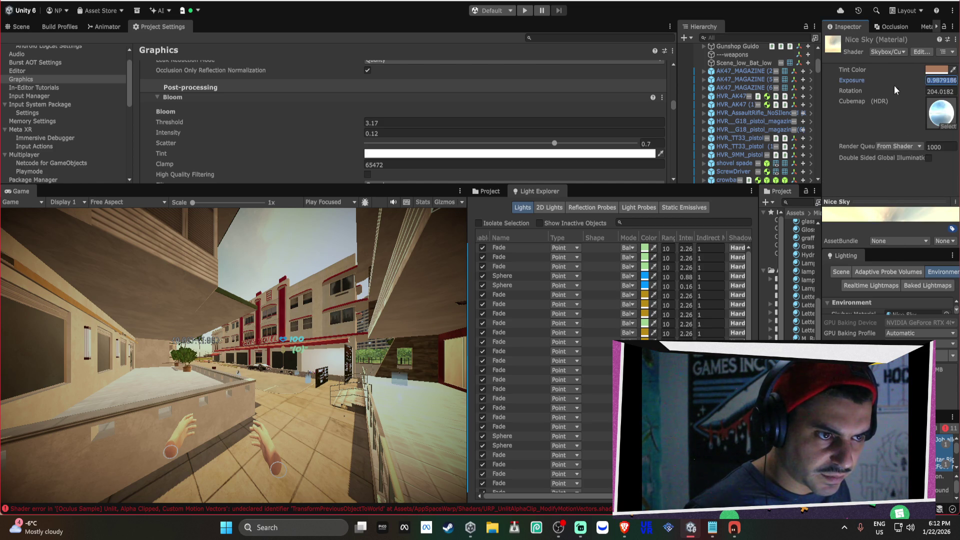
pyautogui.click(936, 69)
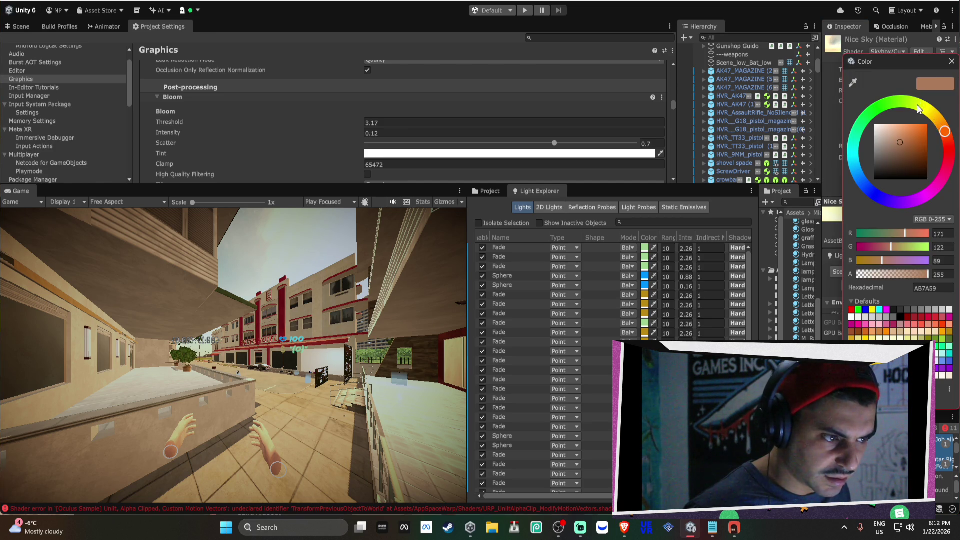
pyautogui.moveTo(926, 114); pyautogui.dragTo(875, 112)
pyautogui.moveTo(900, 142); pyautogui.dragTo(938, 125)
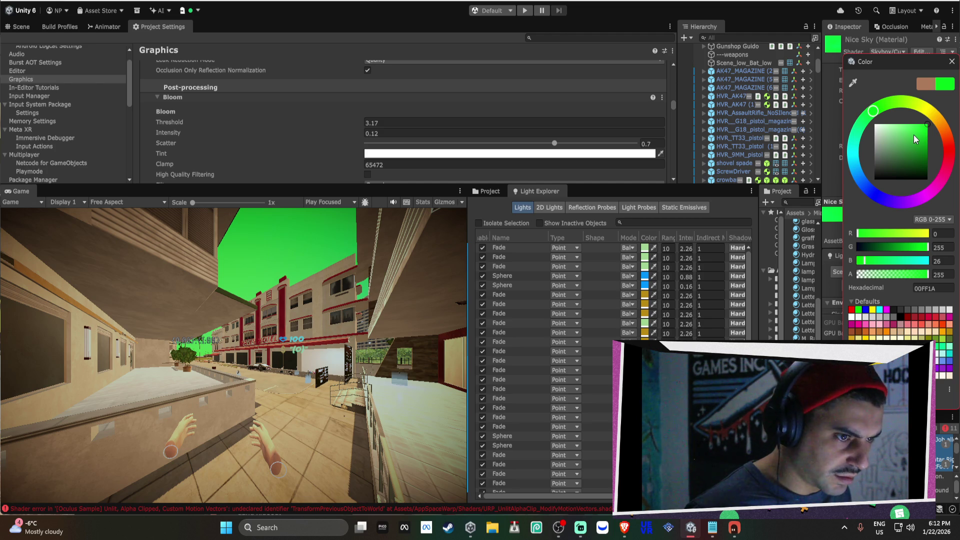
pyautogui.moveTo(913, 138)
pyautogui.mouseDown()
pyautogui.moveTo(900, 137)
pyautogui.moveTo(910, 136)
pyautogui.mouseUp()
pyautogui.click(952, 62)
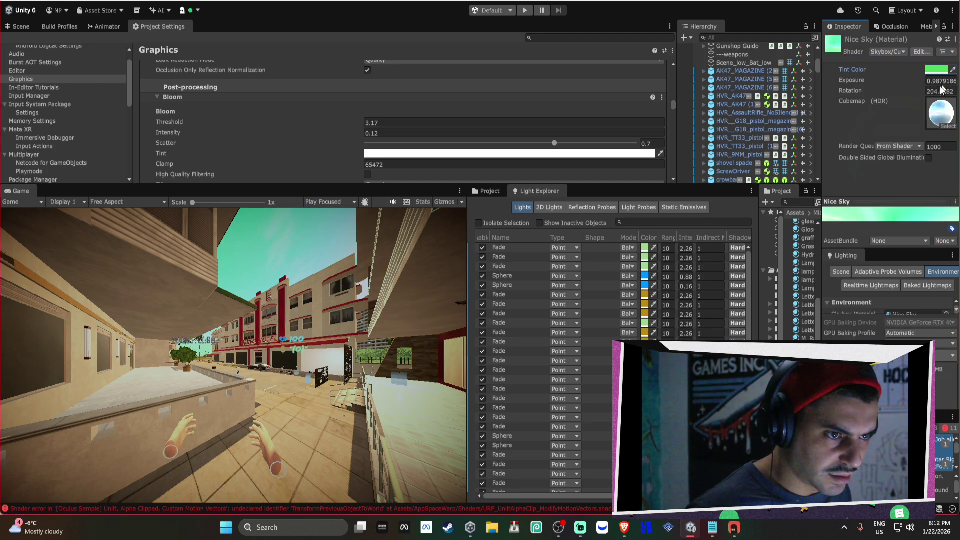
# Lower the sky exposure to 0.4 and return to the Scene view
pyautogui.moveTo(865, 81); pyautogui.dragTo(857, 83)
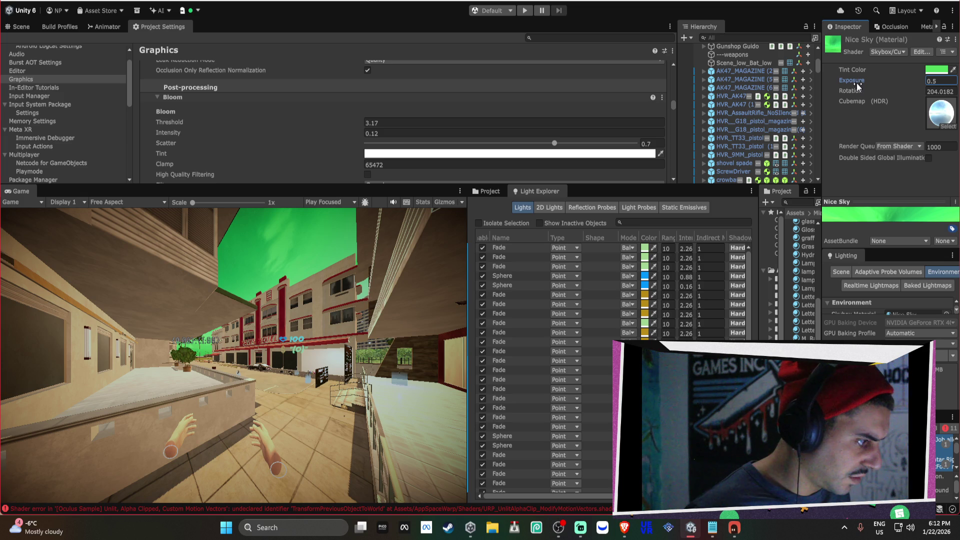
pyautogui.doubleClick(942, 80)
pyautogui.write('12')
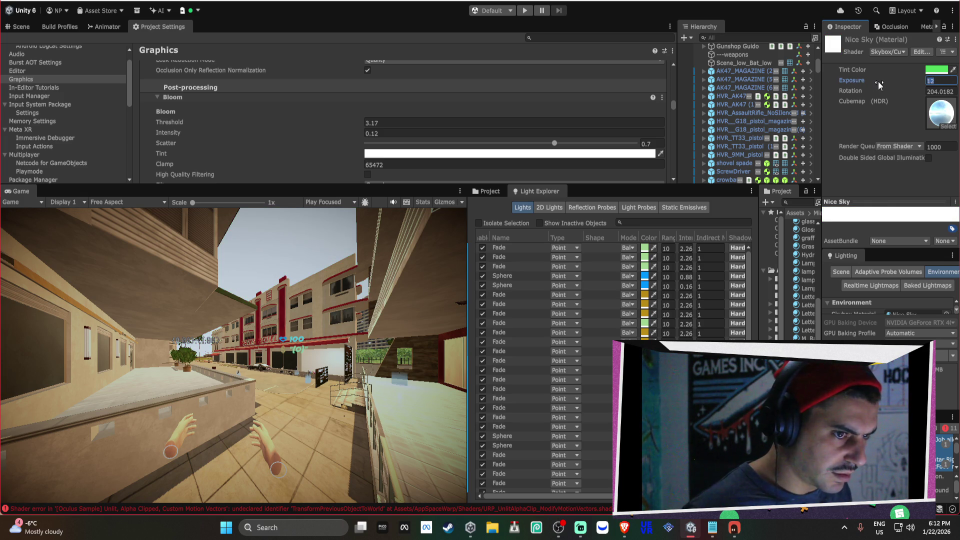
pyautogui.write('.3')
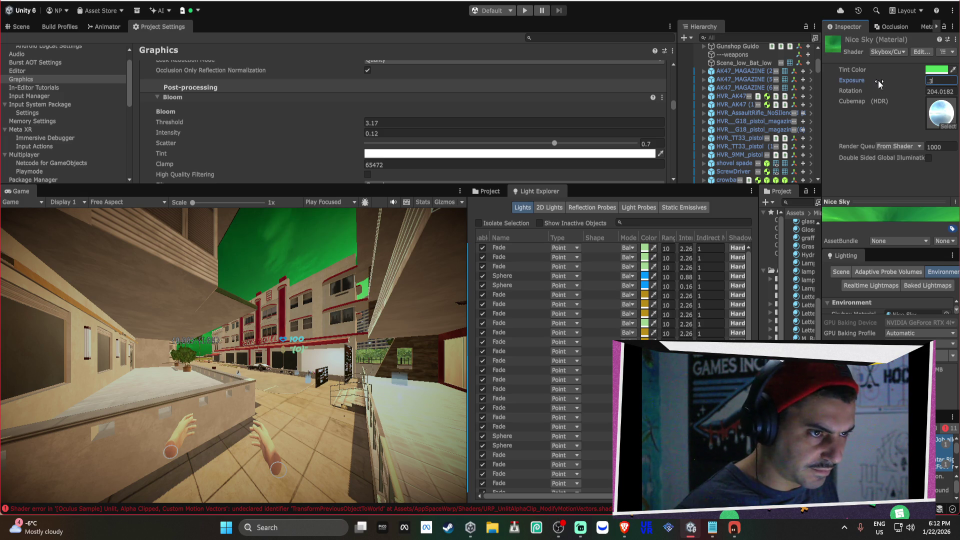
pyautogui.press('BackSpace')
pyautogui.write('4')
pyautogui.press('Return')
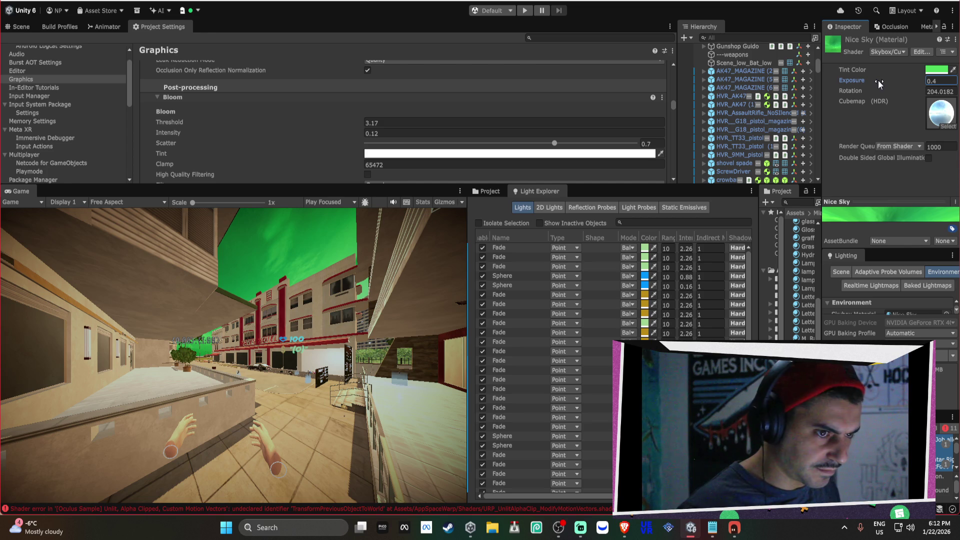
pyautogui.click(19, 26)
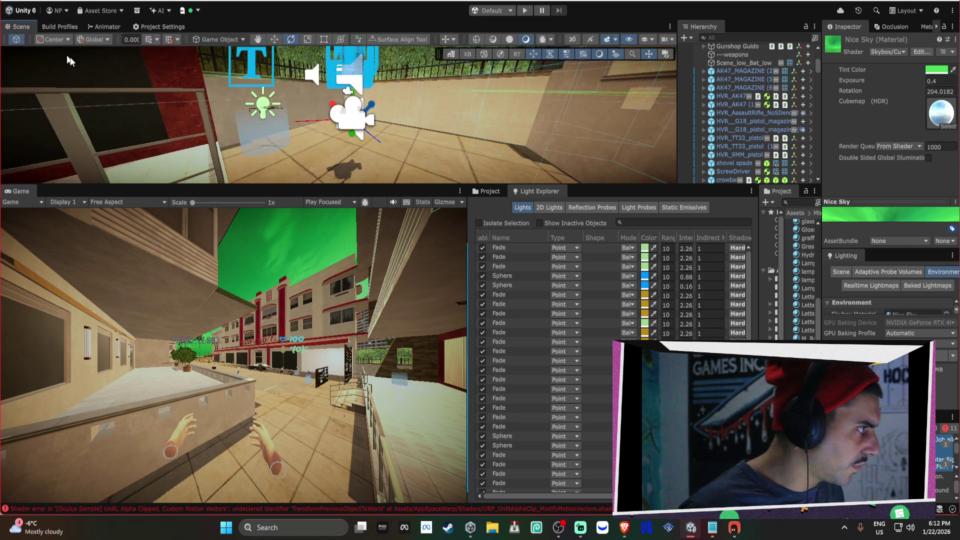
# Retint the sky from green to a muted warm sandy tone while looking toward the palm trees
pyautogui.moveTo(538, 72); pyautogui.dragTo(678, 152)
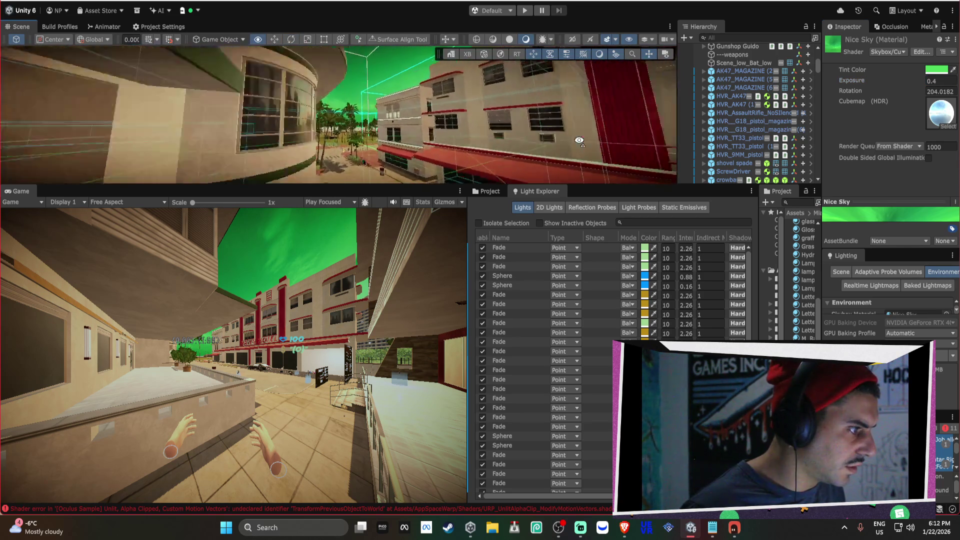
pyautogui.moveTo(678, 151); pyautogui.dragTo(750, 144)
pyautogui.click(929, 69)
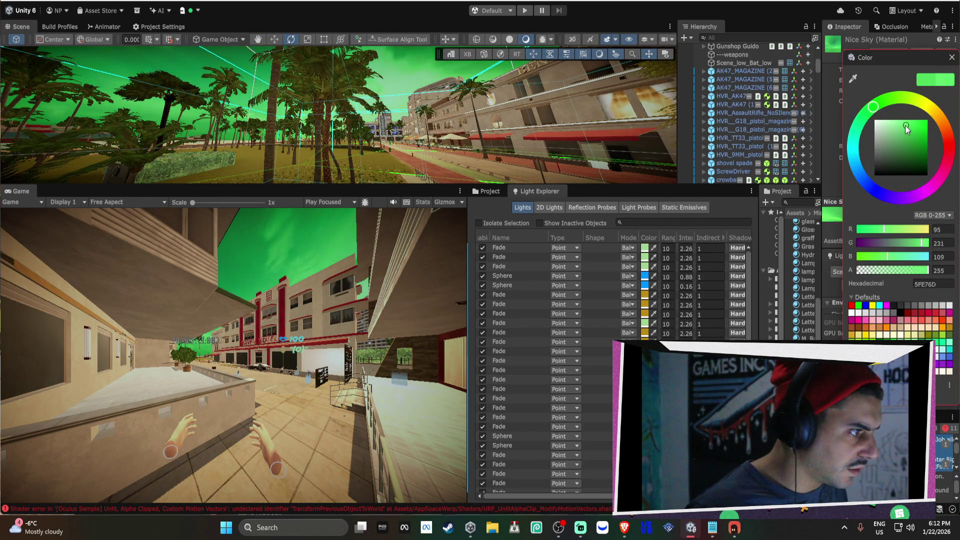
pyautogui.moveTo(907, 129); pyautogui.dragTo(903, 128)
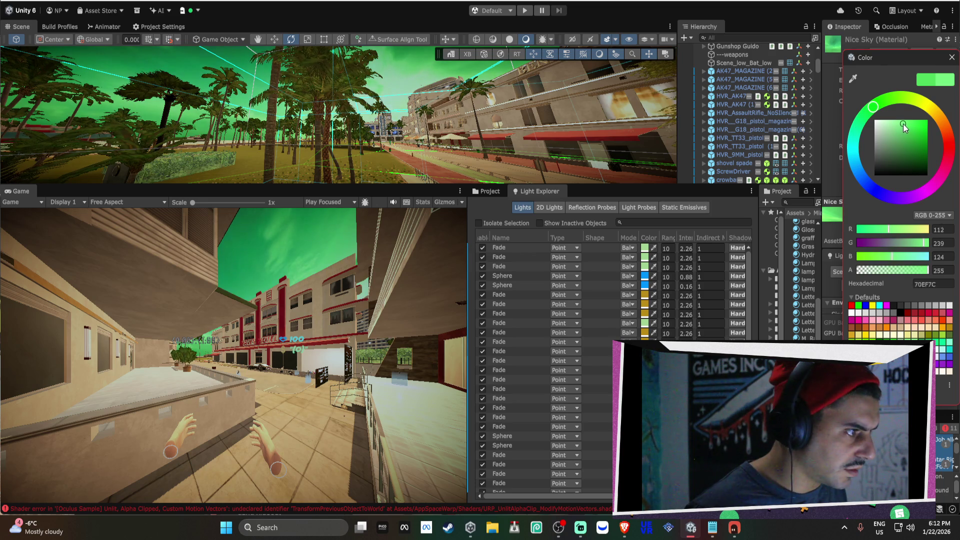
pyautogui.moveTo(402, 85)
pyautogui.mouseDown()
pyautogui.moveTo(307, 115)
pyautogui.moveTo(946, 135)
pyautogui.mouseUp()
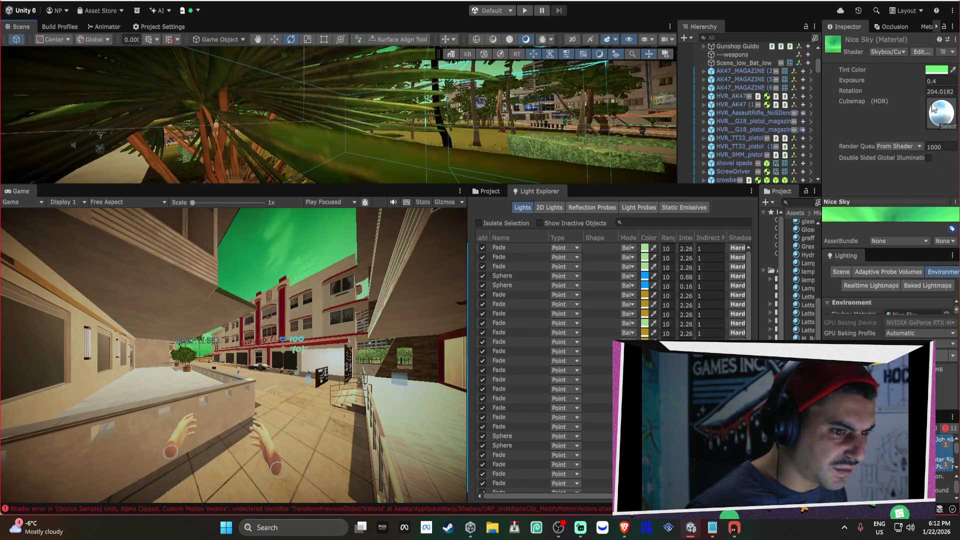
pyautogui.click(936, 69)
pyautogui.click(946, 131)
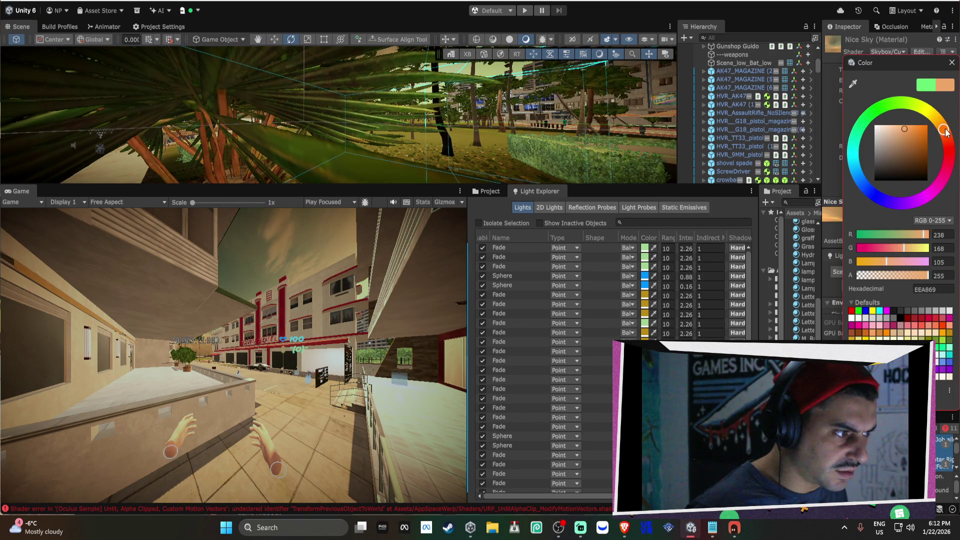
pyautogui.moveTo(947, 131); pyautogui.dragTo(945, 129)
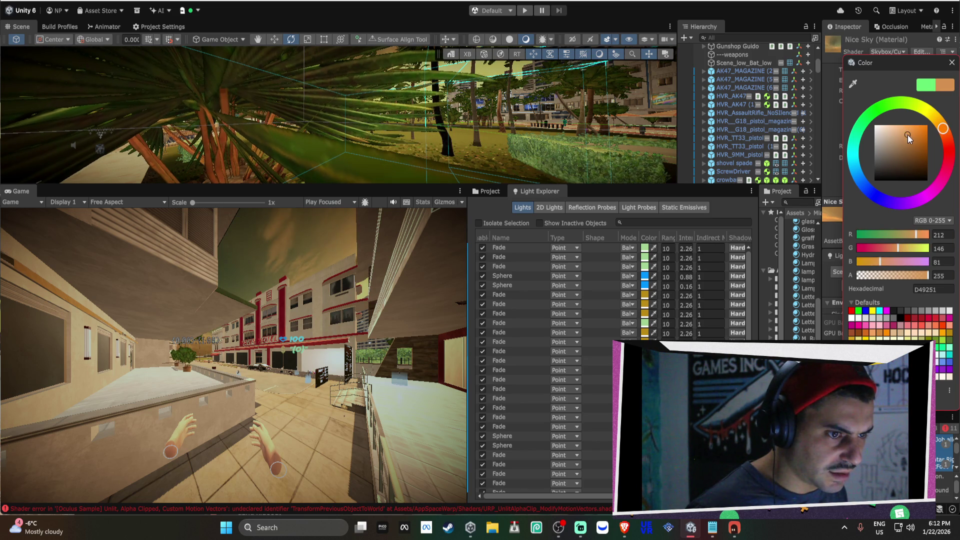
pyautogui.moveTo(907, 135); pyautogui.dragTo(899, 134)
# Fine-tune the sandy tint hue (around D4AB75), inspect the city view, and show the project folders
pyautogui.moveTo(450, 128)
pyautogui.mouseDown()
pyautogui.moveTo(480, 132)
pyautogui.moveTo(389, 115)
pyautogui.moveTo(360, 120)
pyautogui.mouseUp()
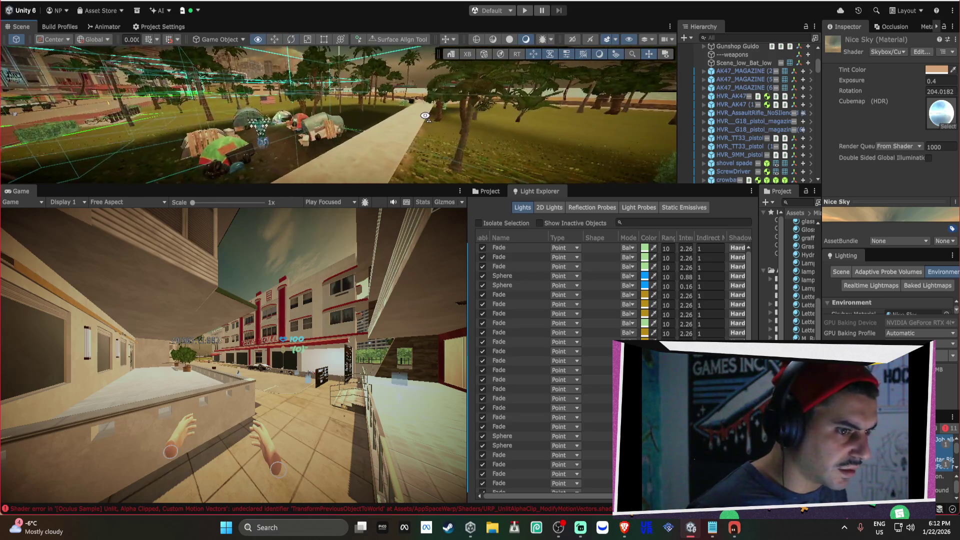
pyautogui.click(935, 71)
pyautogui.moveTo(945, 149); pyautogui.dragTo(946, 134)
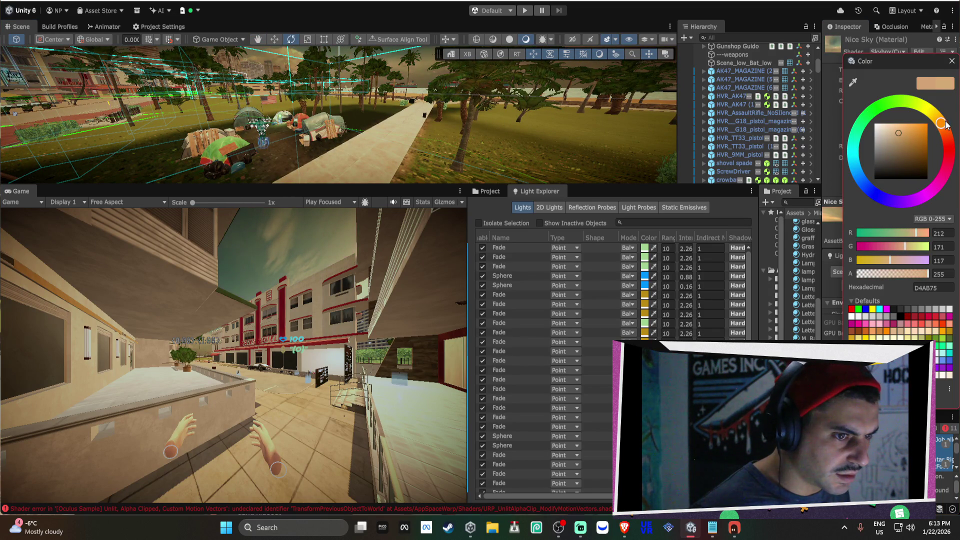
pyautogui.moveTo(450, 113); pyautogui.dragTo(168, 88)
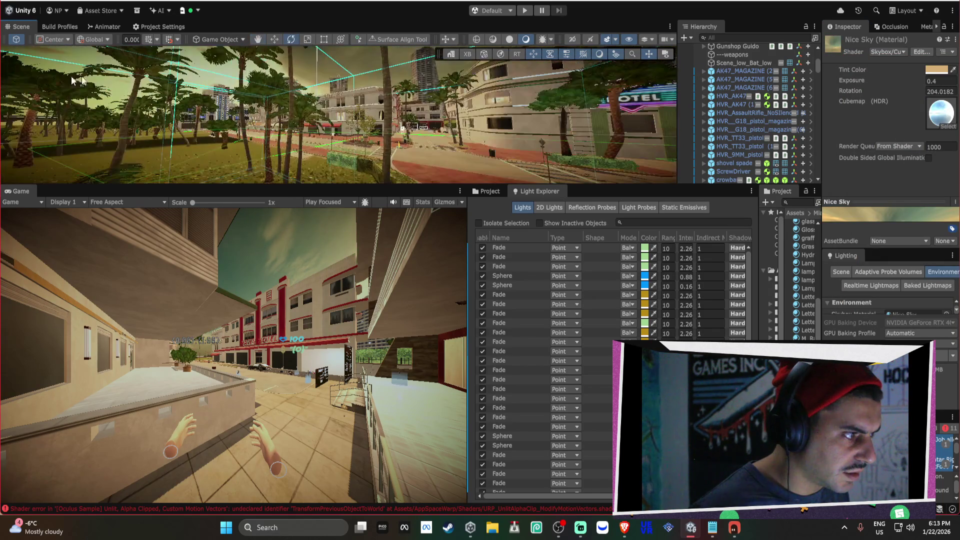
pyautogui.moveTo(287, 94); pyautogui.dragTo(625, 105)
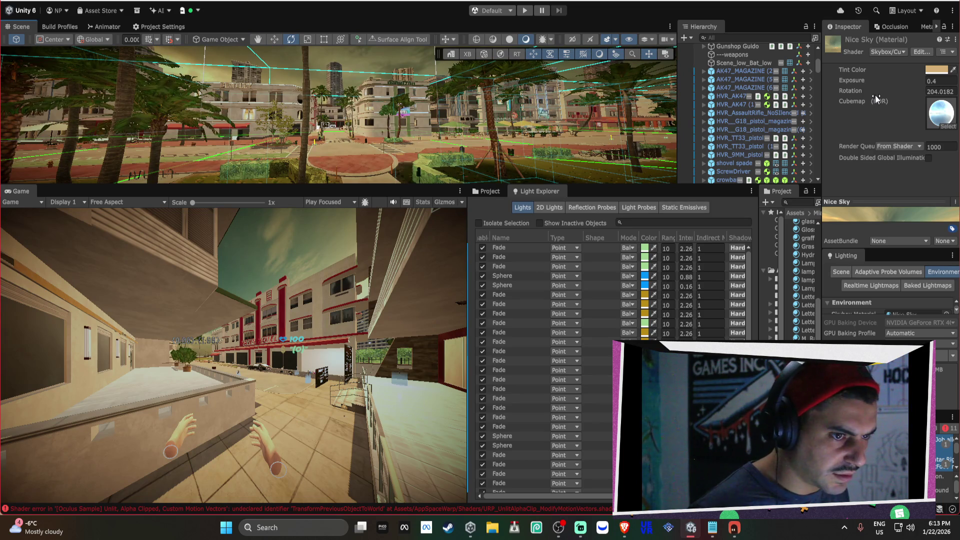
pyautogui.moveTo(436, 124)
pyautogui.mouseDown()
pyautogui.moveTo(398, 113)
pyautogui.moveTo(463, 128)
pyautogui.mouseUp()
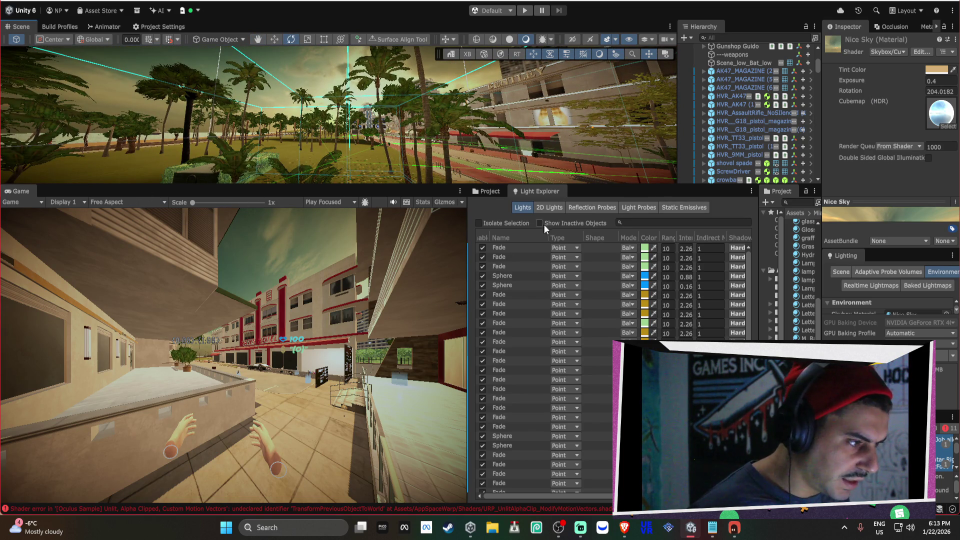
pyautogui.click(494, 191)
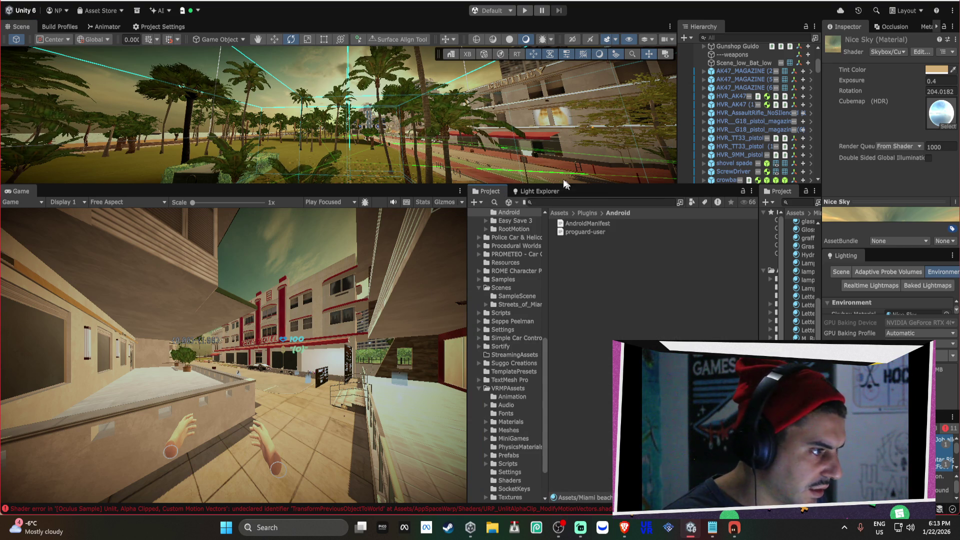
# Fly into the street and select the MB_Adalon (3) building's MB_Adalon_LOD0 mesh
pyautogui.rightClick(577, 169)
pyautogui.press('w')
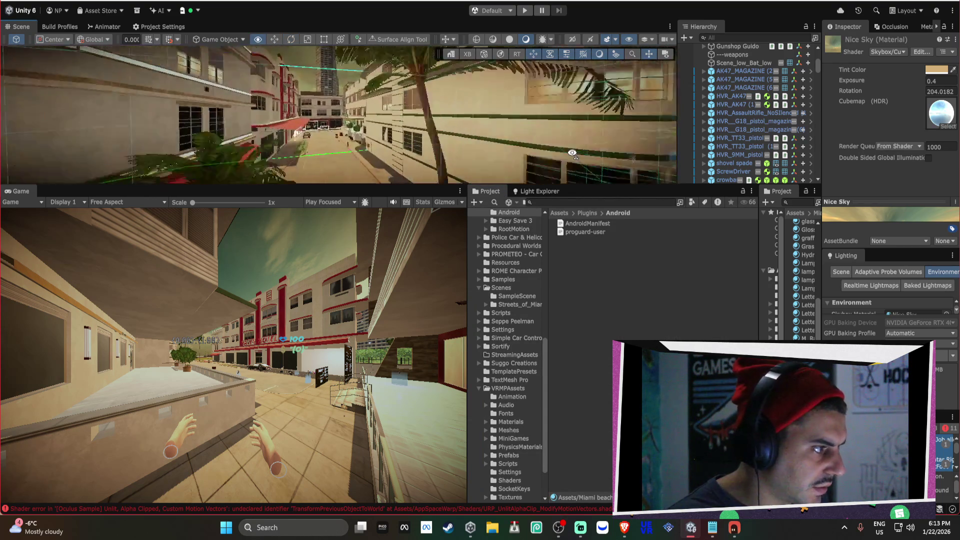
pyautogui.click(406, 142)
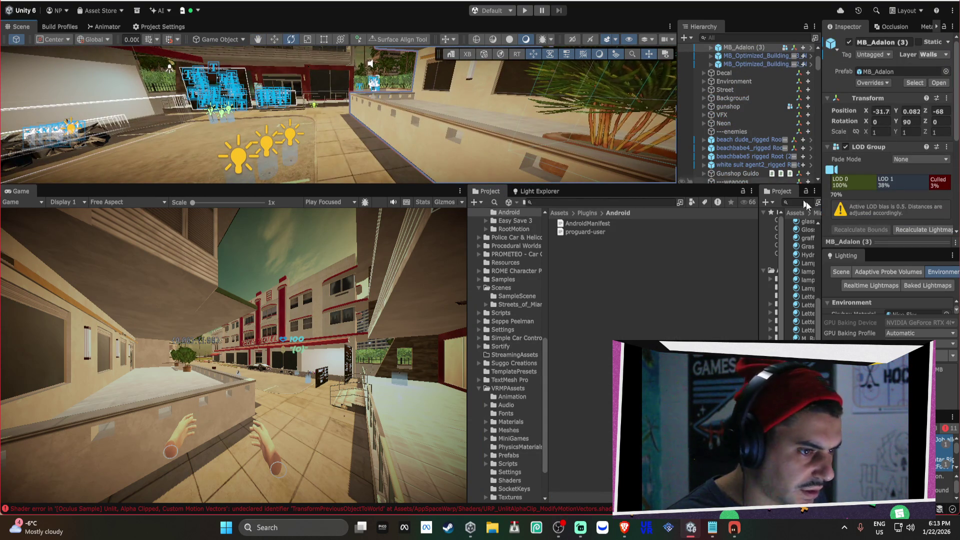
pyautogui.click(420, 165)
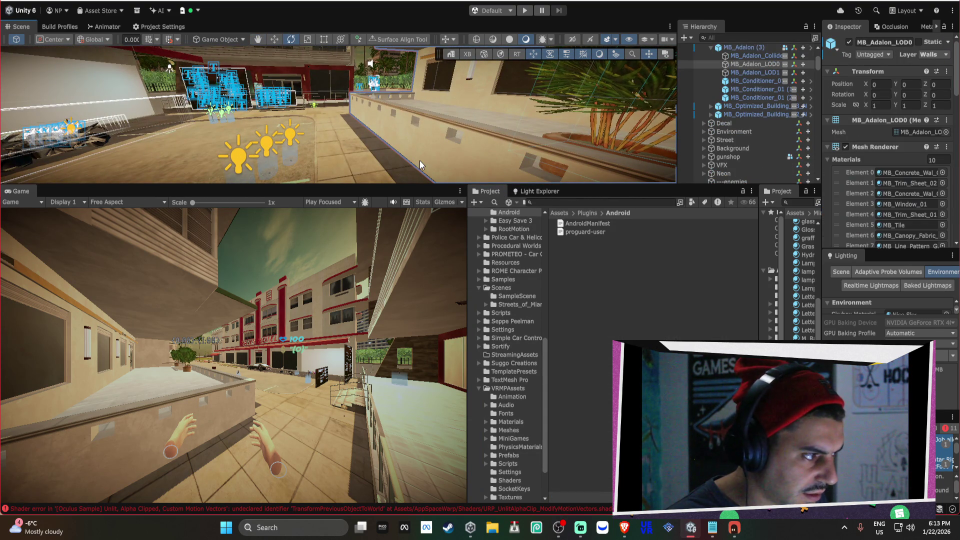
# Open its MB_Concrete_Wal_Grunge_01 material, locate its base texture and widen the Inspector
pyautogui.click(908, 173)
pyautogui.doubleClick(908, 173)
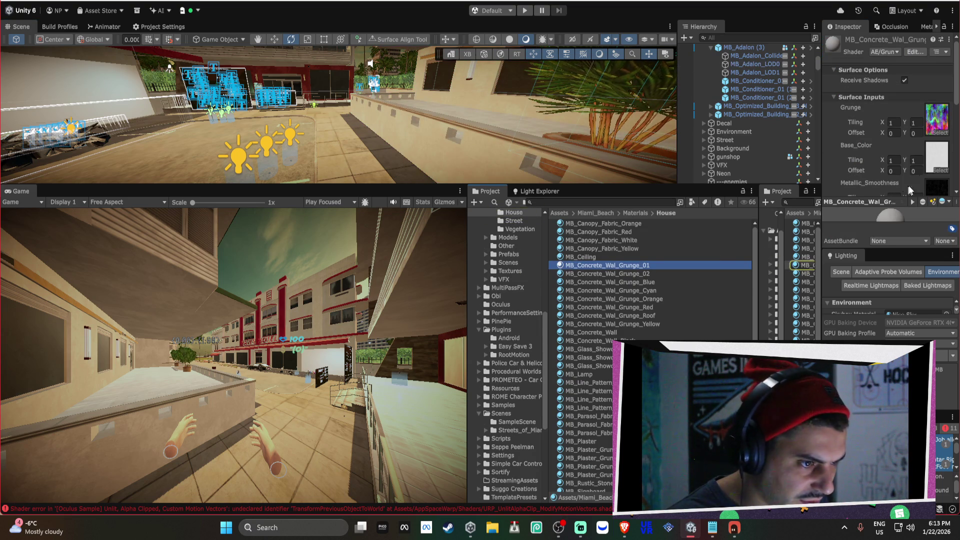
pyautogui.click(931, 145)
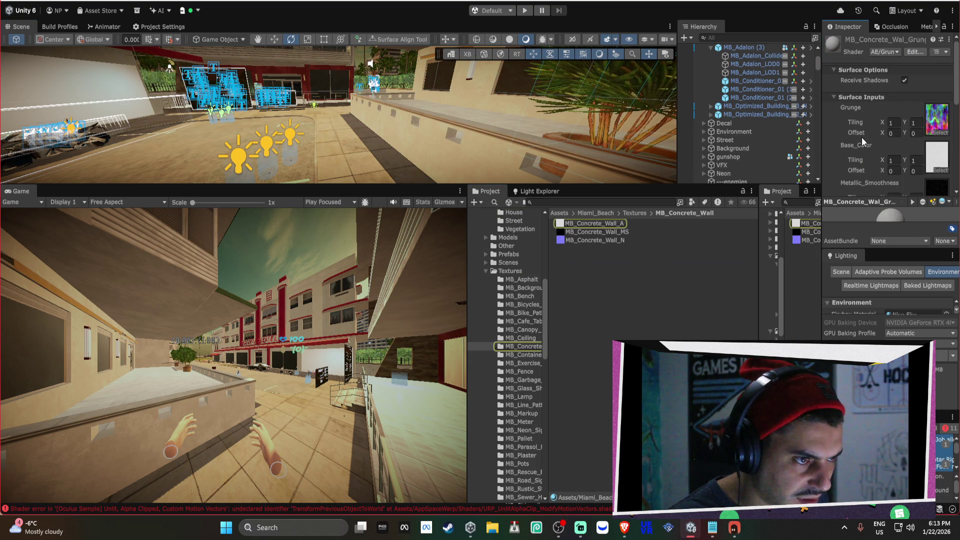
pyautogui.moveTo(822, 192); pyautogui.dragTo(709, 192)
pyautogui.scroll(-3, 746, 165)
pyautogui.scroll(-3, 746, 165)
pyautogui.scroll(-1, 748, 166)
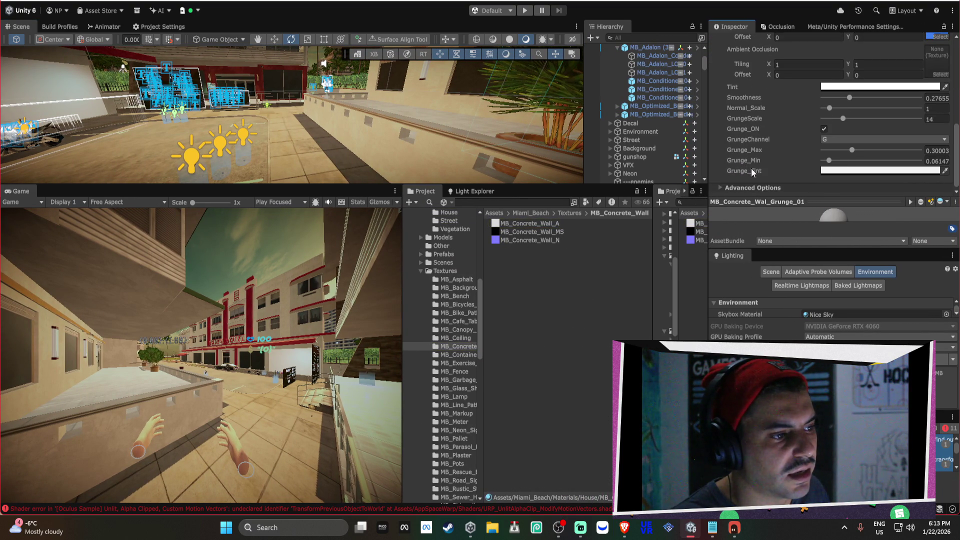
pyautogui.moveTo(285, 128)
pyautogui.mouseDown()
pyautogui.moveTo(299, 107)
pyautogui.moveTo(450, 108)
pyautogui.moveTo(328, 108)
pyautogui.mouseUp()
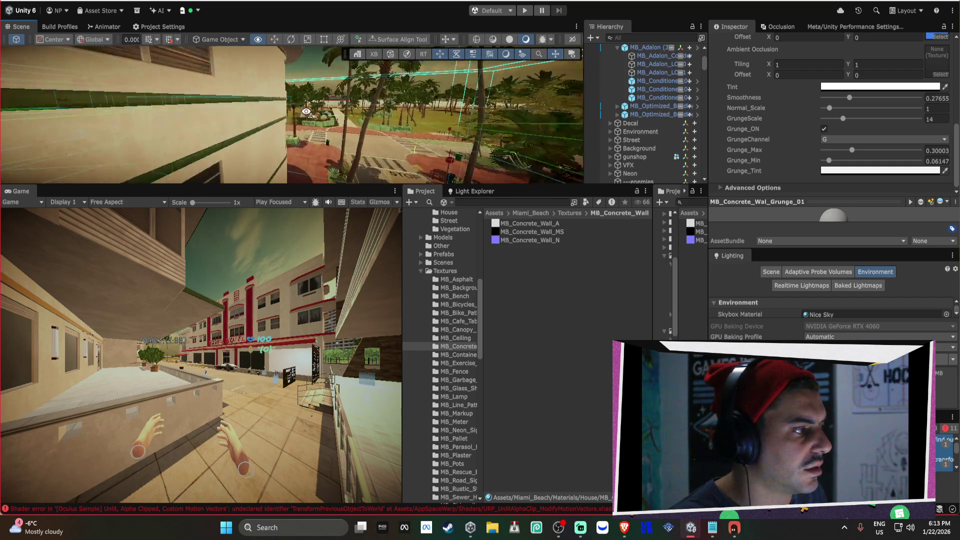
# Set the MB_Concrete_Wal_Grunge_01 tint to a yellow shade
pyautogui.moveTo(328, 109)
pyautogui.mouseDown()
pyautogui.moveTo(361, 89)
pyautogui.moveTo(281, 103)
pyautogui.mouseUp()
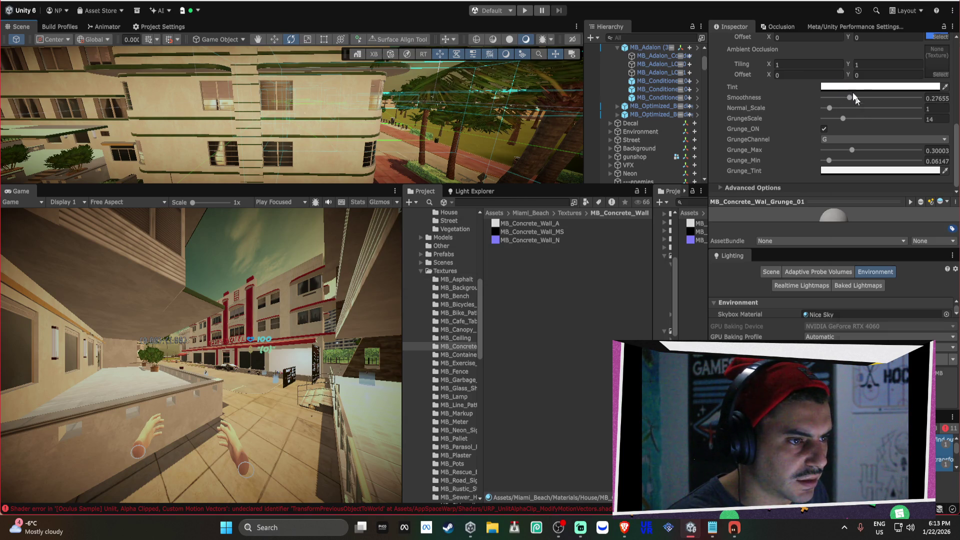
pyautogui.click(859, 87)
pyautogui.click(909, 157)
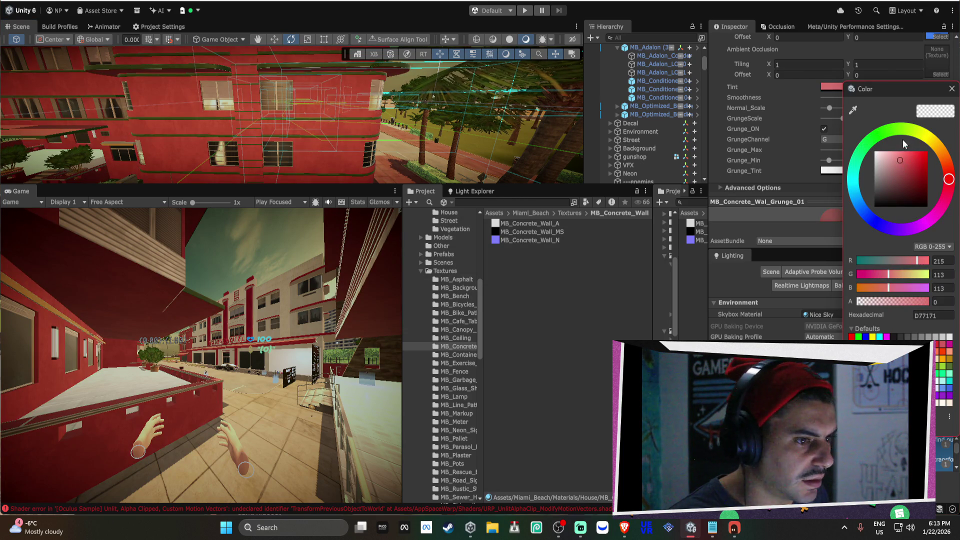
pyautogui.click(924, 138)
pyautogui.click(901, 160)
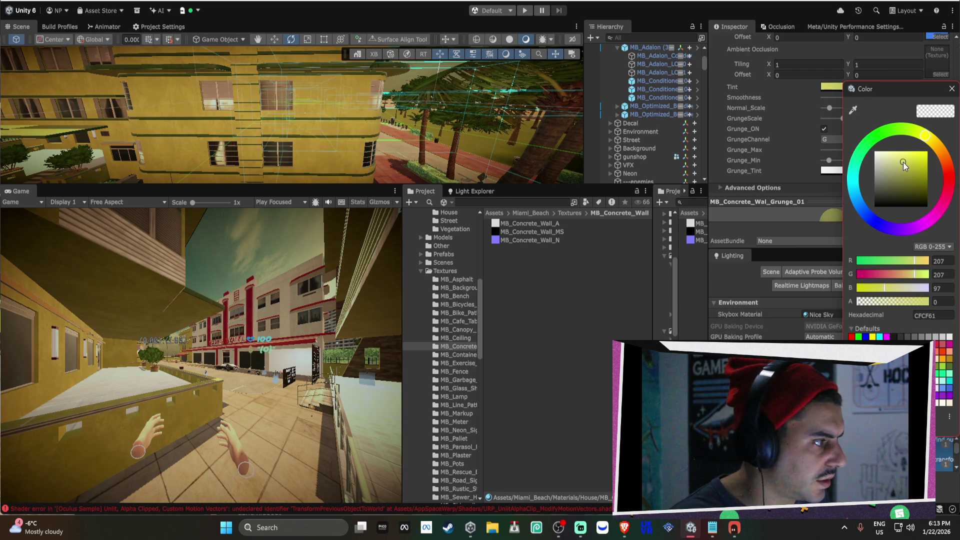
pyautogui.rightClick(119, 129)
# Fly through the street checking the yellow walls and select the Haven Hotel building
pyautogui.moveTo(119, 129); pyautogui.dragTo(345, 119)
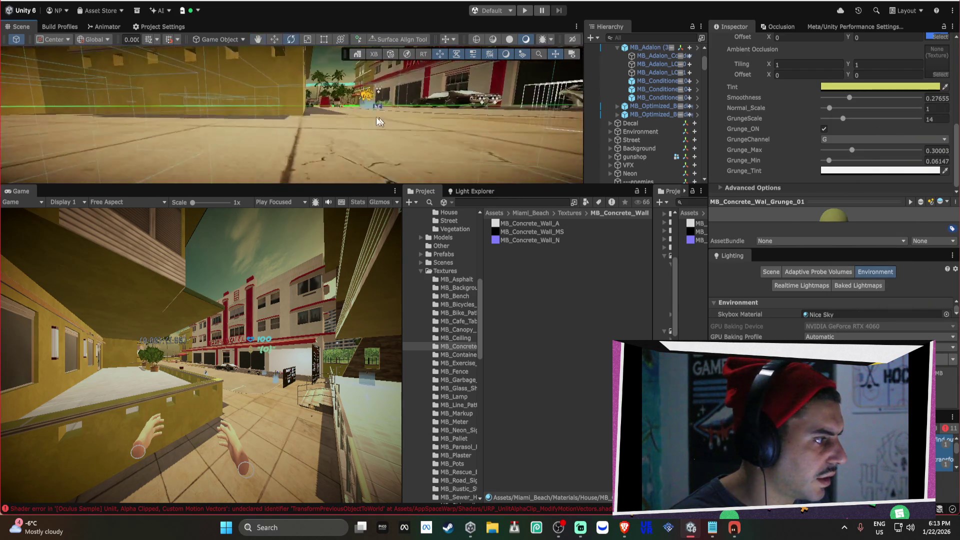
pyautogui.moveTo(345, 119)
pyautogui.mouseDown()
pyautogui.moveTo(541, 116)
pyautogui.moveTo(481, 113)
pyautogui.mouseUp()
pyautogui.click(482, 113)
# Open the Haven Hotel's MB_Concrete_Wal_Grunge_02 material and give it a pale yellow tint
pyautogui.click(482, 113)
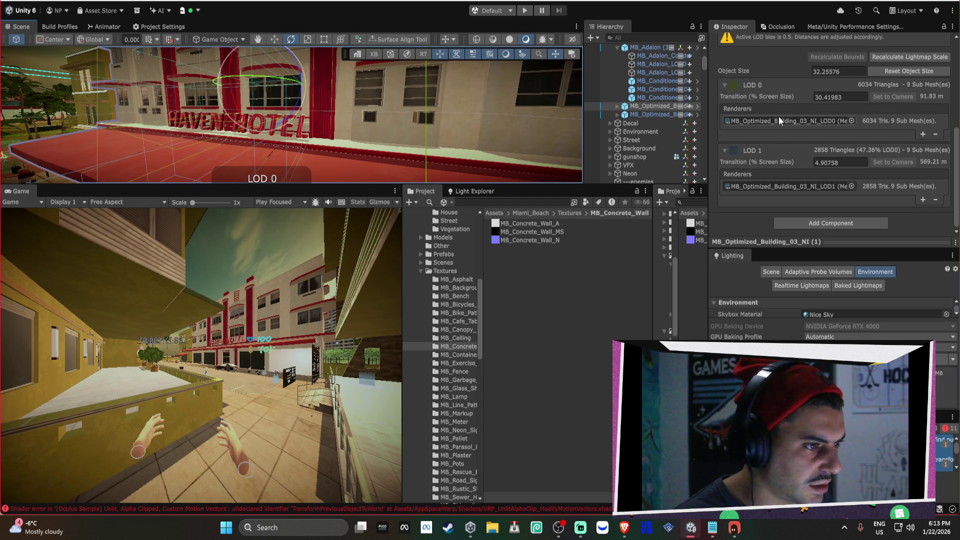
pyautogui.click(671, 131)
pyautogui.scroll(3, 853, 134)
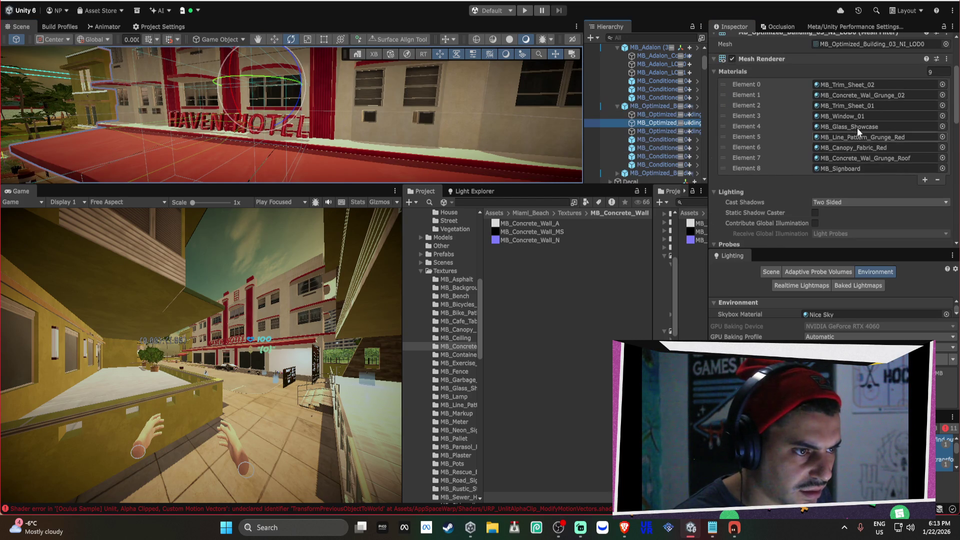
pyautogui.click(870, 95)
pyautogui.click(541, 273)
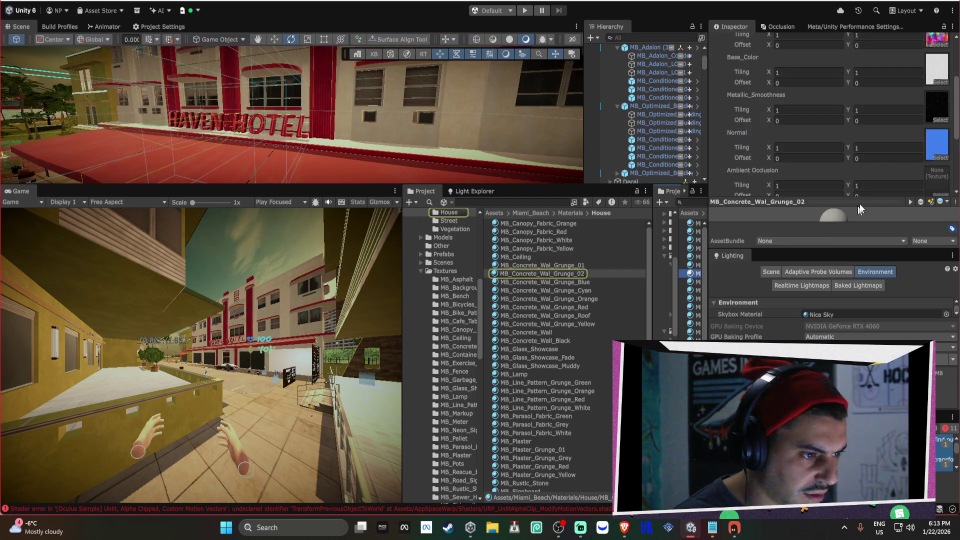
pyautogui.scroll(-3, 919, 102)
pyautogui.click(833, 152)
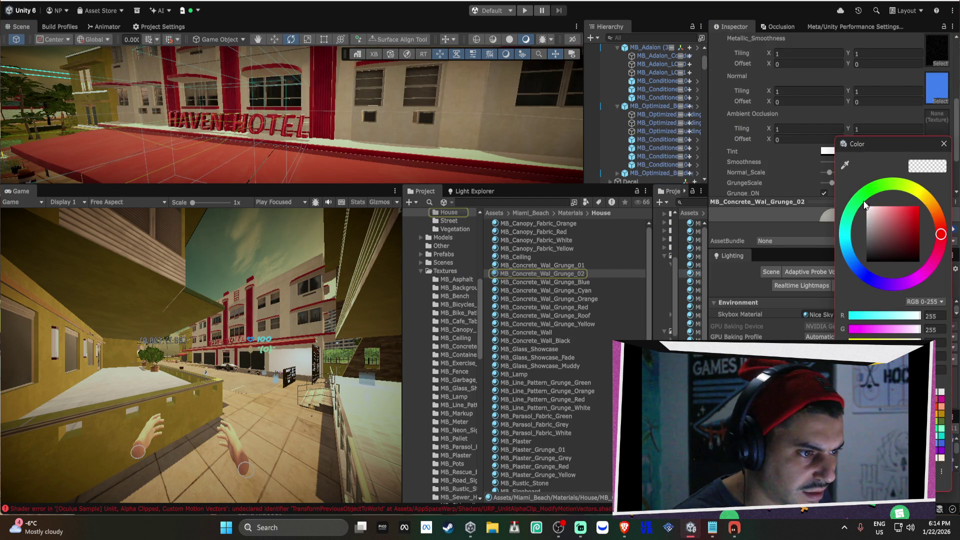
pyautogui.click(877, 215)
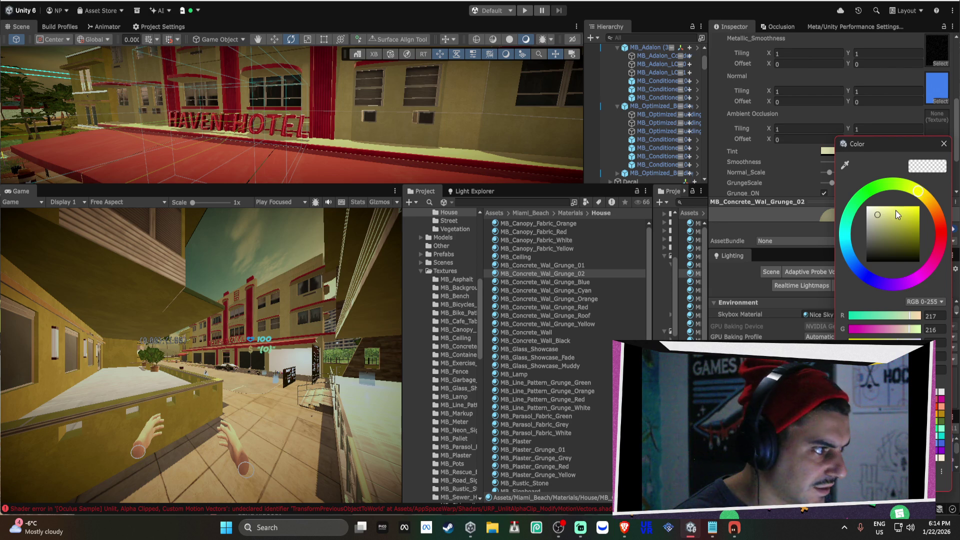
pyautogui.click(610, 112)
# Fly around the street comparing building colours, then return to Project Settings
pyautogui.moveTo(525, 112); pyautogui.dragTo(342, 119)
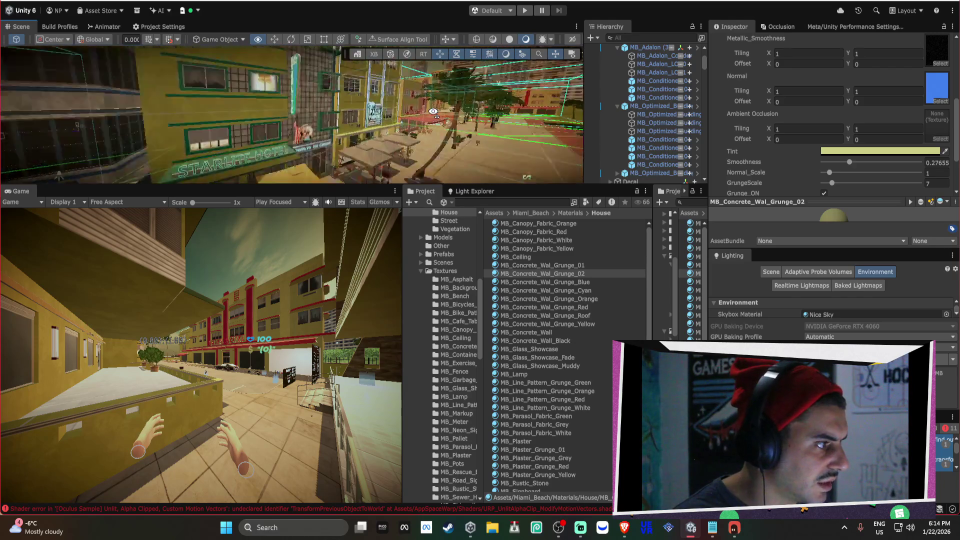
pyautogui.click(877, 150)
pyautogui.moveTo(419, 120); pyautogui.dragTo(414, 118)
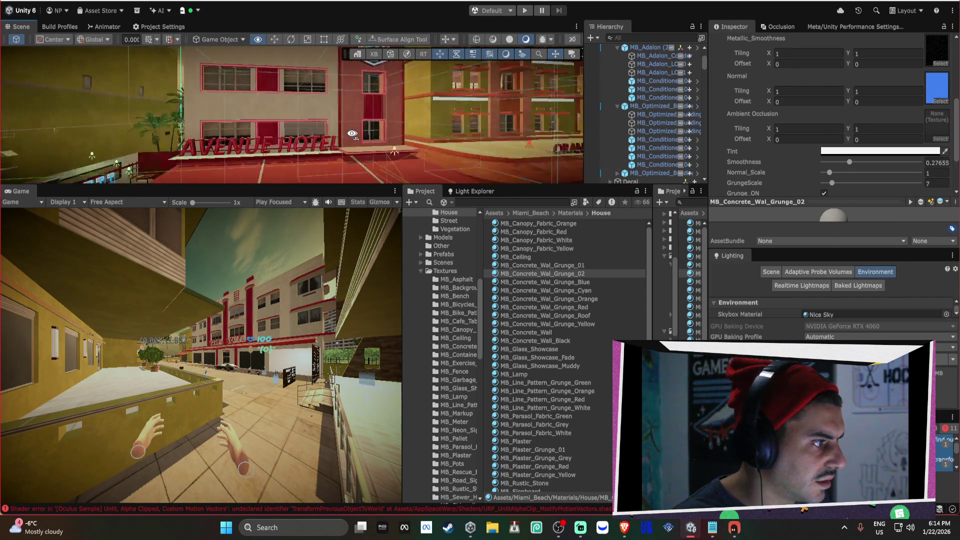
pyautogui.moveTo(342, 136)
pyautogui.mouseDown()
pyautogui.moveTo(267, 136)
pyautogui.moveTo(412, 58)
pyautogui.moveTo(344, 157)
pyautogui.mouseUp()
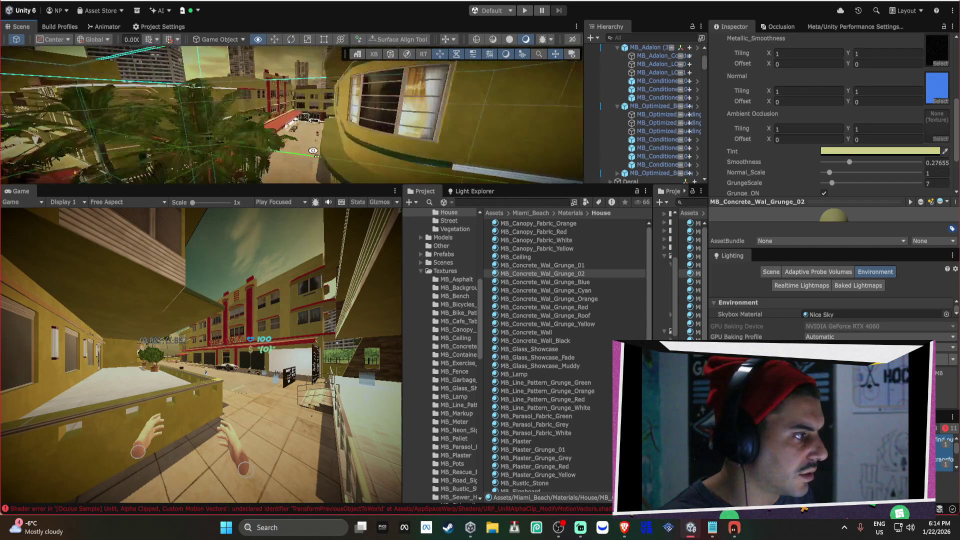
pyautogui.moveTo(344, 156)
pyautogui.mouseDown()
pyautogui.moveTo(422, 159)
pyautogui.moveTo(275, 136)
pyautogui.moveTo(389, 118)
pyautogui.mouseUp()
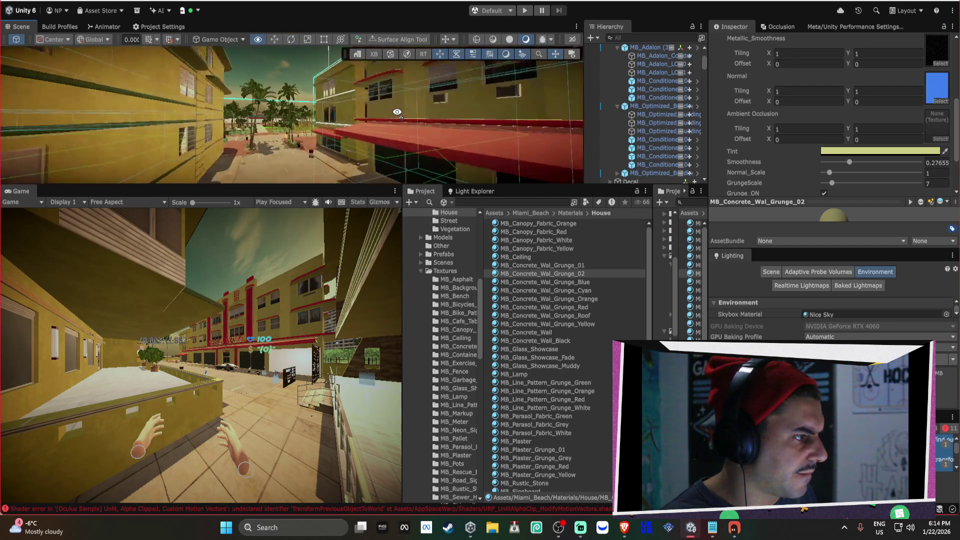
pyautogui.click(154, 27)
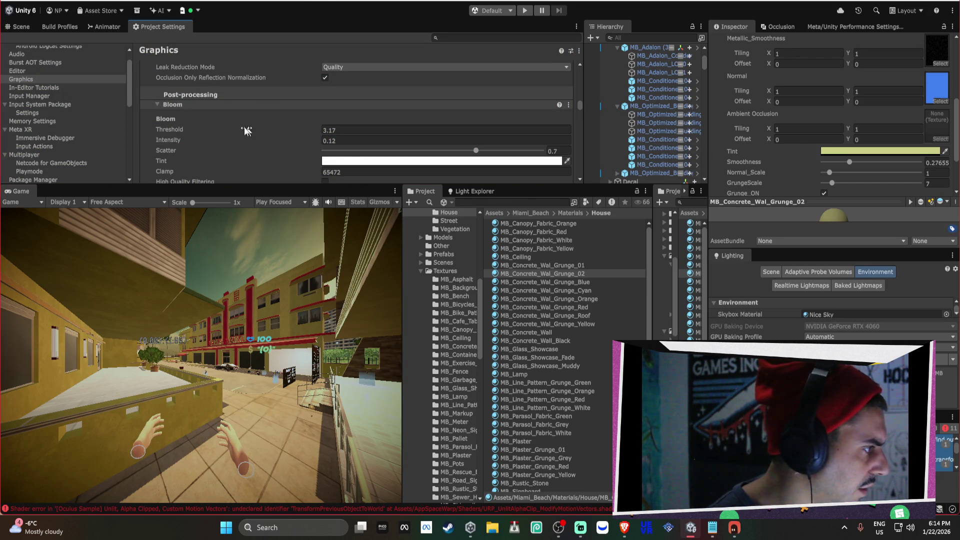
# Lower the Bloom threshold to 1.59 and undo the accidental intensity change
pyautogui.moveTo(321, 130)
pyautogui.mouseDown()
pyautogui.moveTo(283, 138)
pyautogui.moveTo(390, 149)
pyautogui.mouseUp()
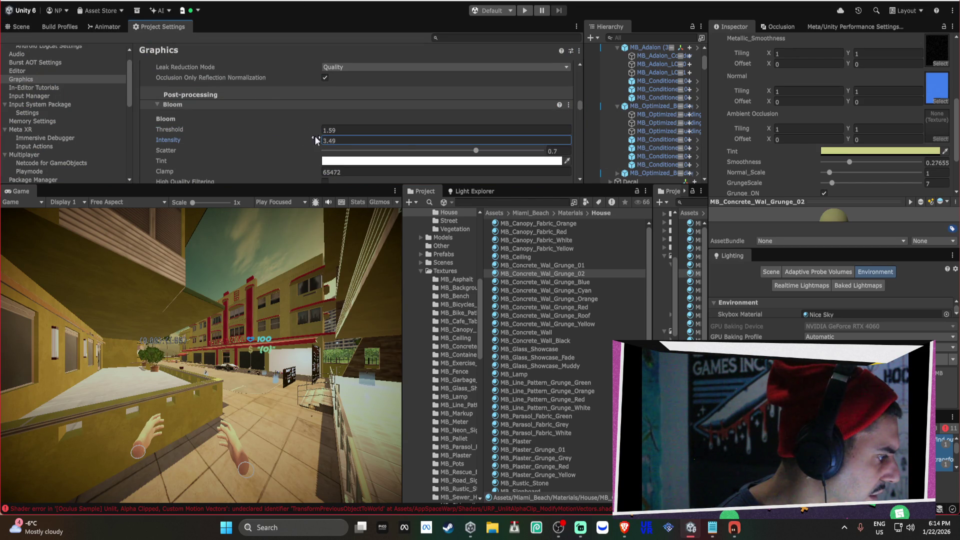
pyautogui.hotkey('ctrl', 'z')
pyautogui.scroll(5, 611, 65)
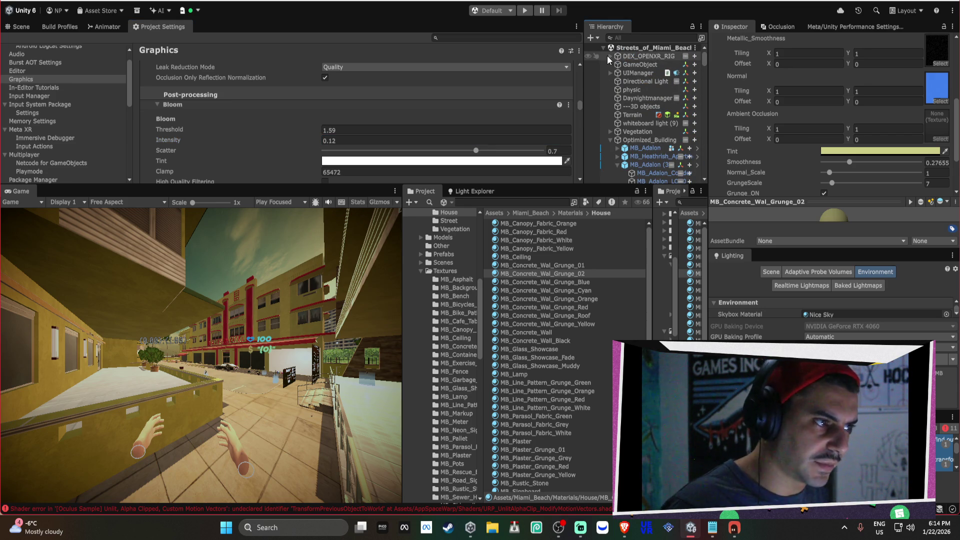
pyautogui.scroll(-2, 399, 135)
pyautogui.scroll(2, 399, 135)
pyautogui.scroll(-2, 399, 136)
pyautogui.scroll(3, 440, 129)
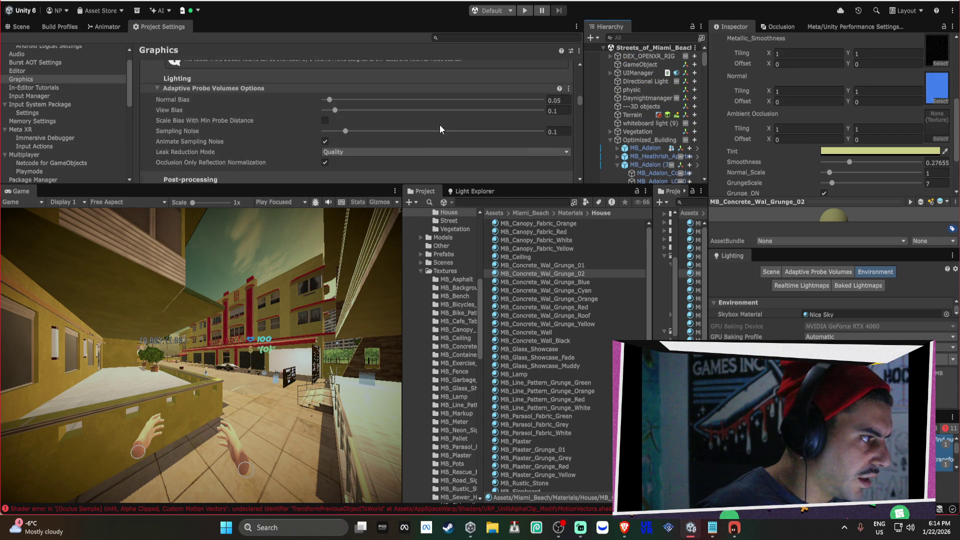
pyautogui.scroll(3, 442, 129)
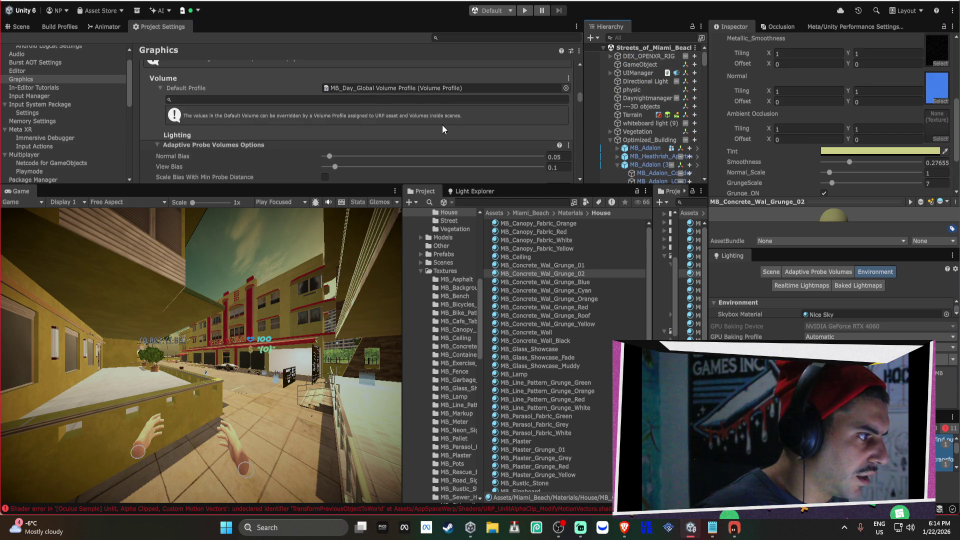
# Try MB_Evening_Global as default volume profile, then switch back to MB_Day_Global
pyautogui.click(567, 86)
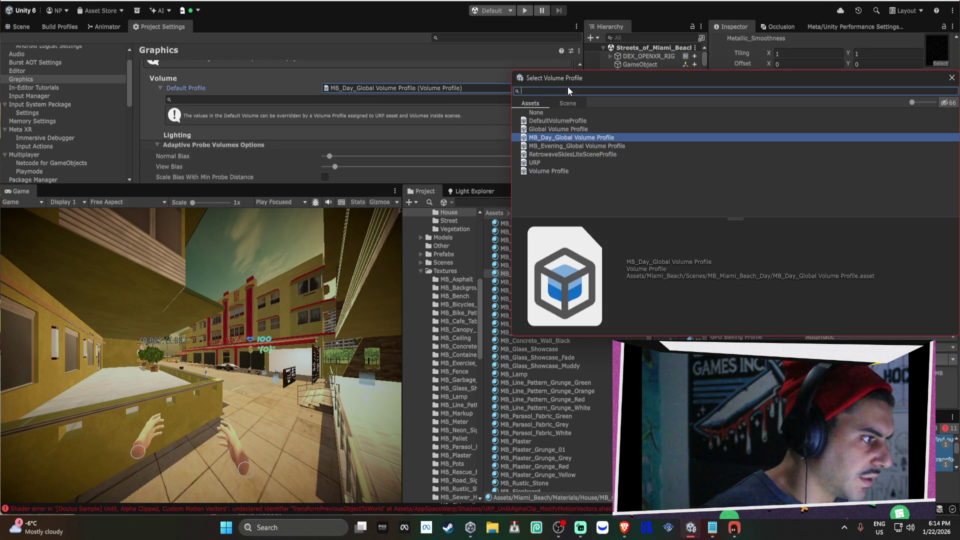
pyautogui.click(570, 146)
pyautogui.click(505, 268)
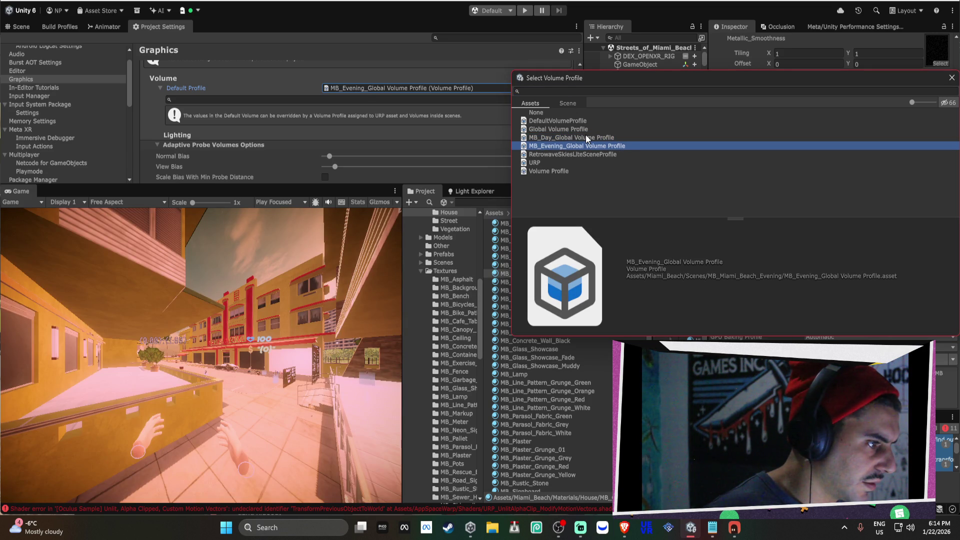
pyautogui.doubleClick(570, 146)
pyautogui.click(567, 85)
pyautogui.click(596, 137)
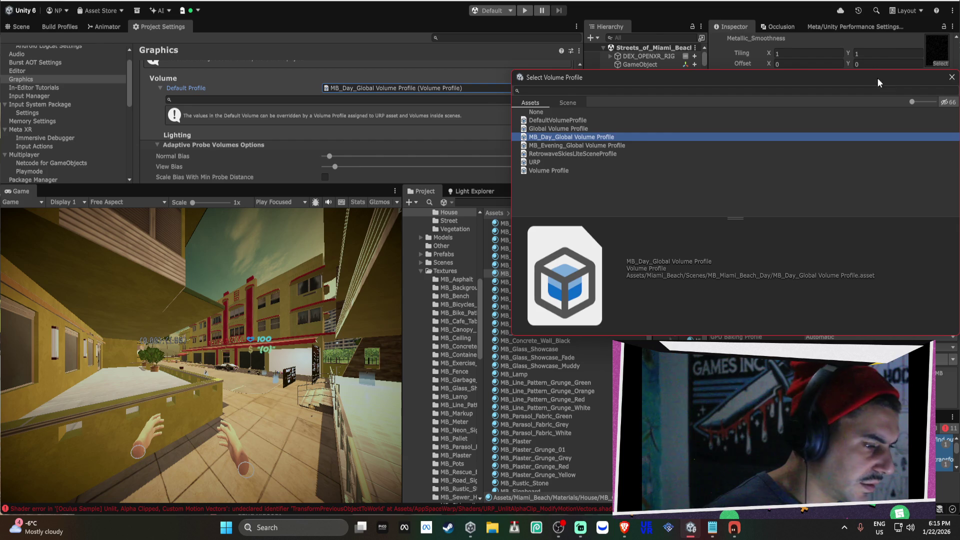
pyautogui.click(484, 132)
pyautogui.scroll(-2, 356, 134)
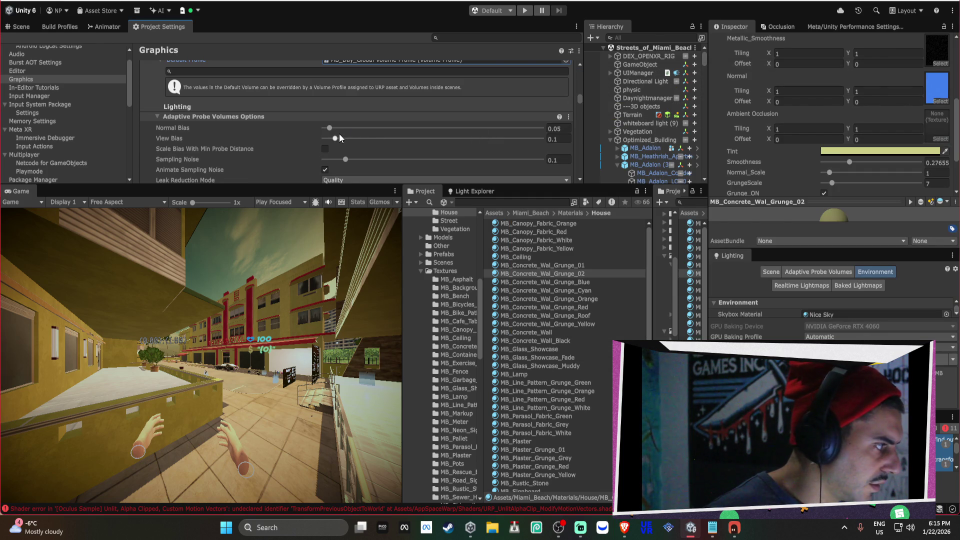
# Raise Normal Bias to about 0.66 and rework the Bloom threshold and intensity values
pyautogui.moveTo(331, 127); pyautogui.dragTo(396, 129)
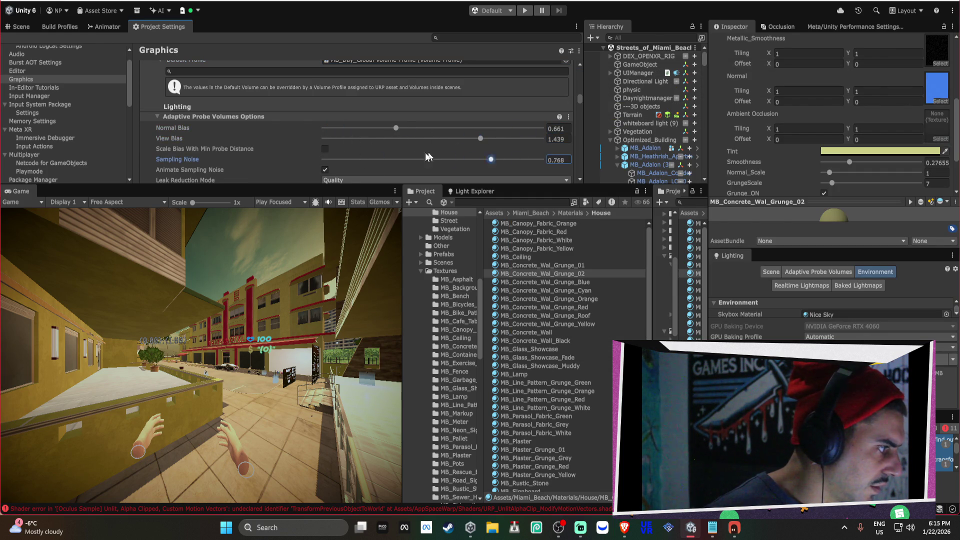
pyautogui.scroll(-5, 451, 142)
pyautogui.scroll(-5, 439, 144)
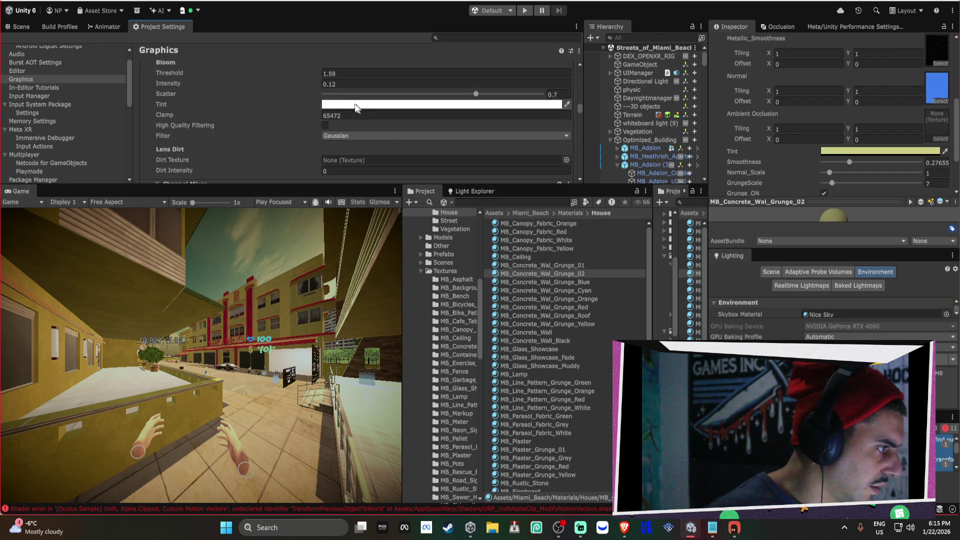
pyautogui.moveTo(259, 75); pyautogui.dragTo(636, 81)
pyautogui.click(286, 88)
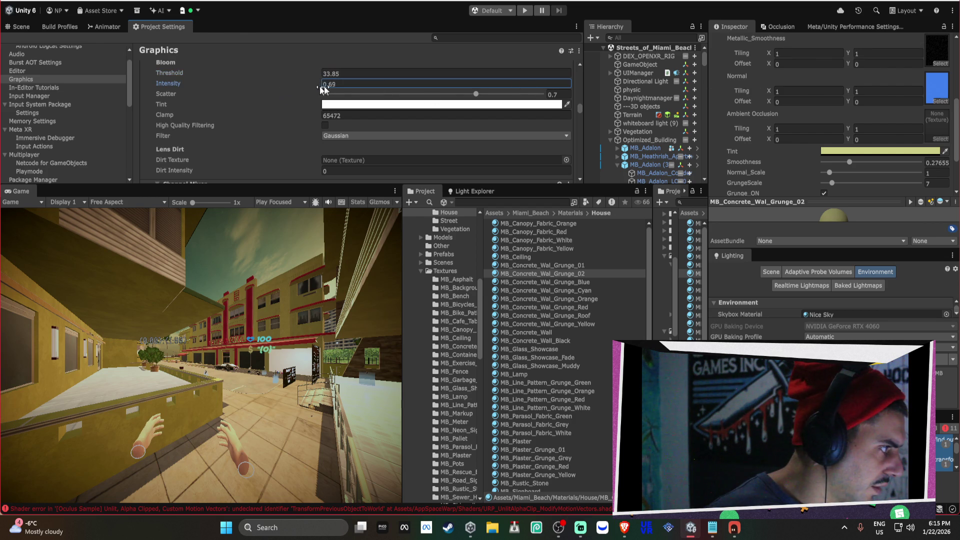
pyautogui.moveTo(291, 72)
pyautogui.mouseDown()
pyautogui.moveTo(125, 70)
pyautogui.moveTo(225, 84)
pyautogui.moveTo(191, 83)
pyautogui.mouseUp()
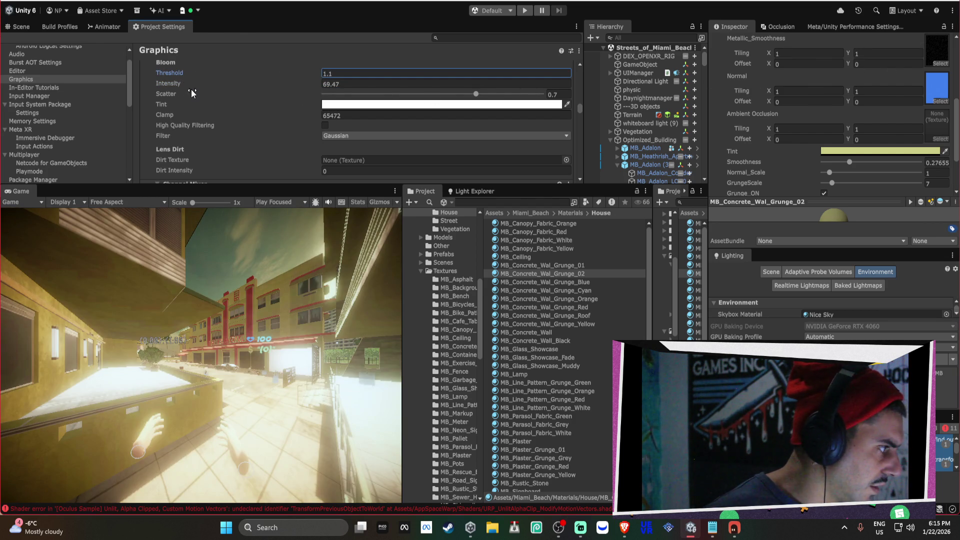
pyautogui.moveTo(191, 92); pyautogui.dragTo(253, 94)
pyautogui.moveTo(172, 85); pyautogui.dragTo(158, 86)
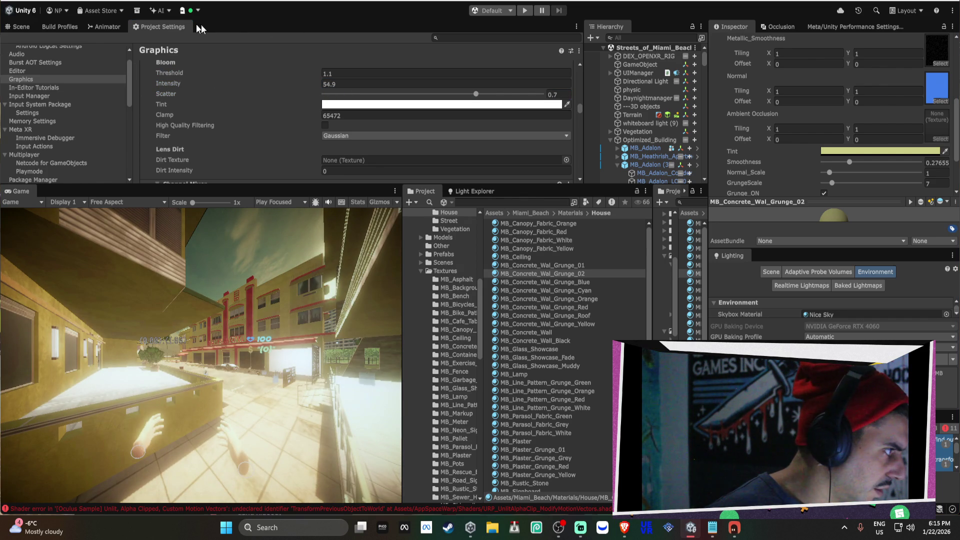
pyautogui.click(167, 75)
pyautogui.write('0.2')
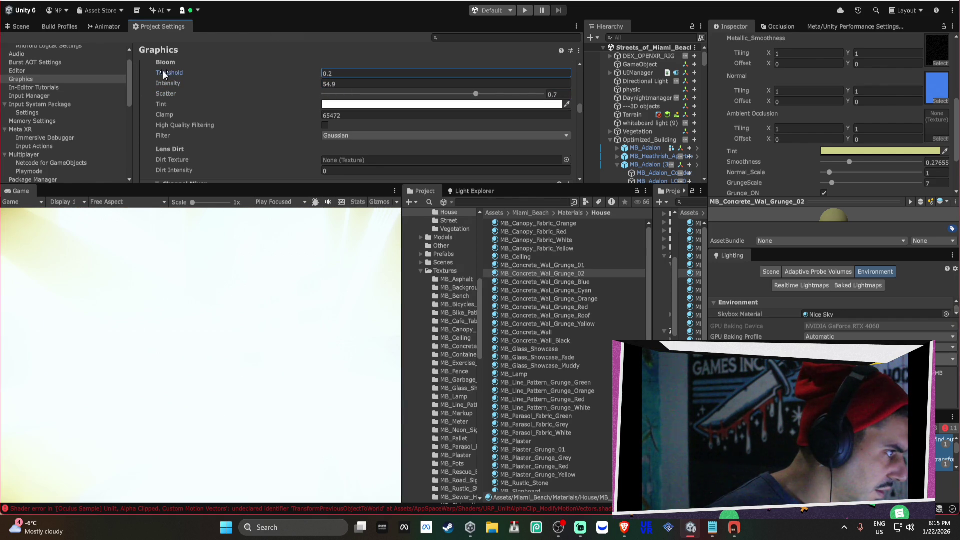
# Set Bloom intensity to 0.3145, scatter to 0.943, and start picking a green bloom tint
pyautogui.moveTo(181, 85); pyautogui.dragTo(95, 86)
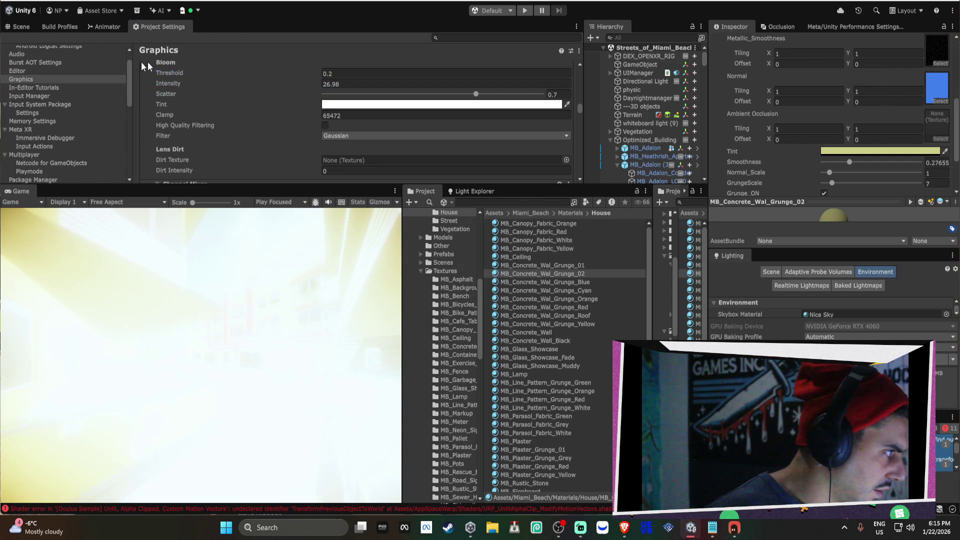
pyautogui.click(184, 87)
pyautogui.write('0')
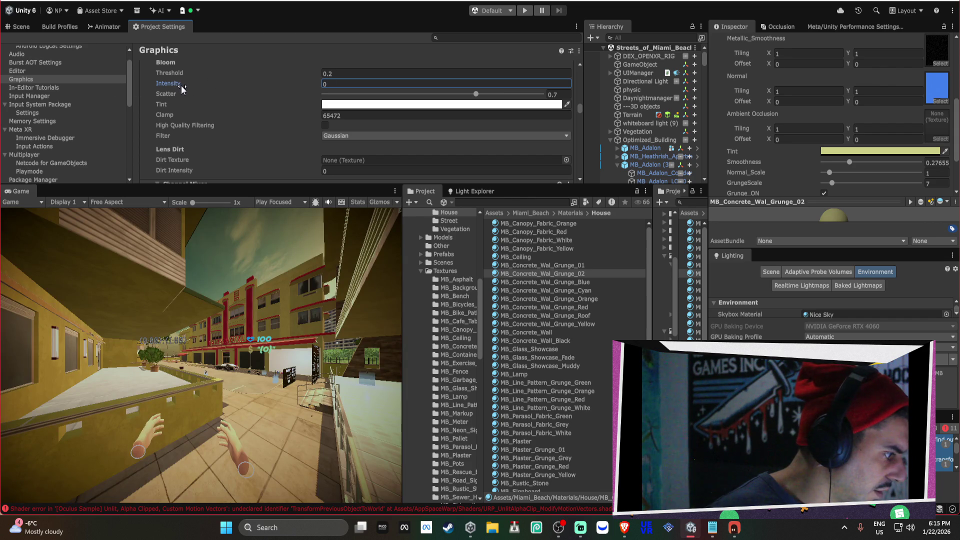
pyautogui.write('.6')
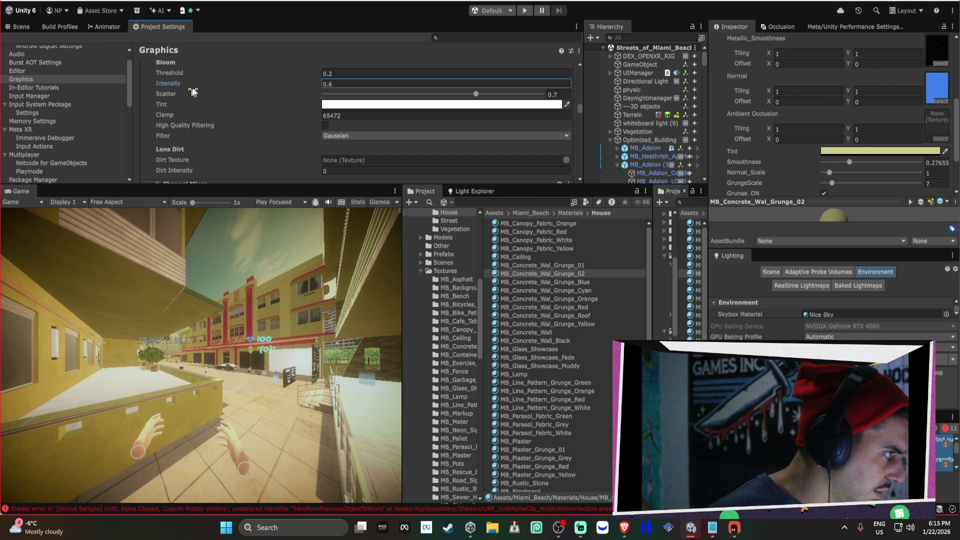
pyautogui.write('9')
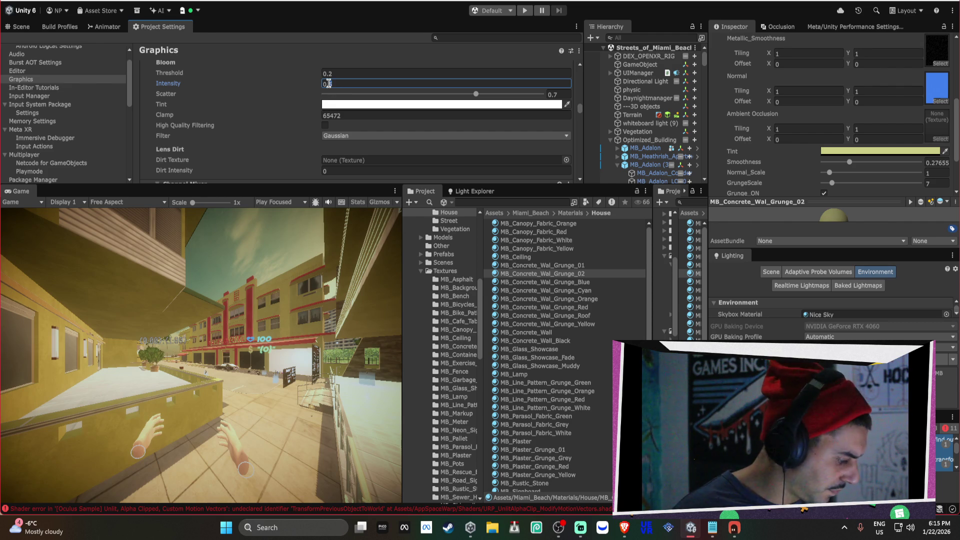
pyautogui.press('BackSpace')
pyautogui.write('55')
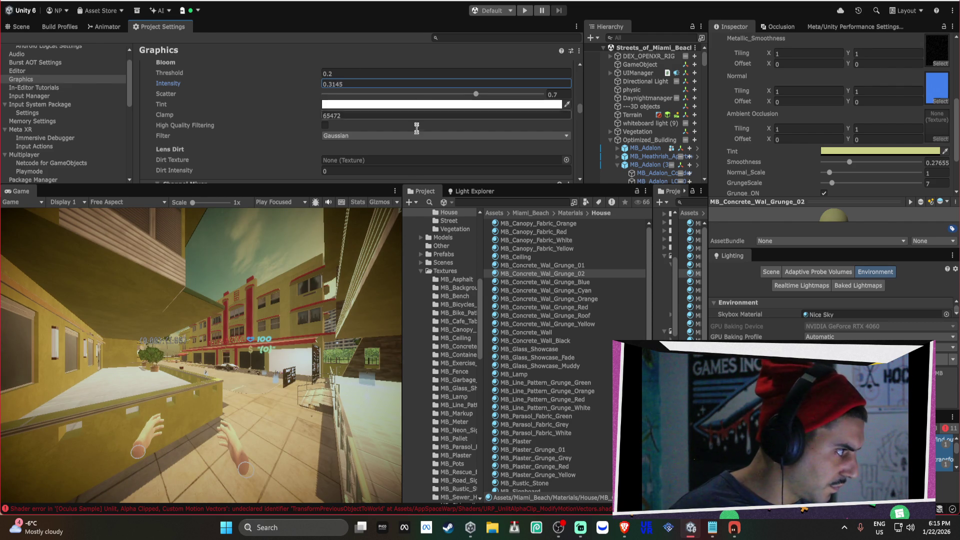
pyautogui.moveTo(476, 94)
pyautogui.mouseDown()
pyautogui.moveTo(608, 105)
pyautogui.moveTo(360, 95)
pyautogui.moveTo(542, 95)
pyautogui.mouseUp()
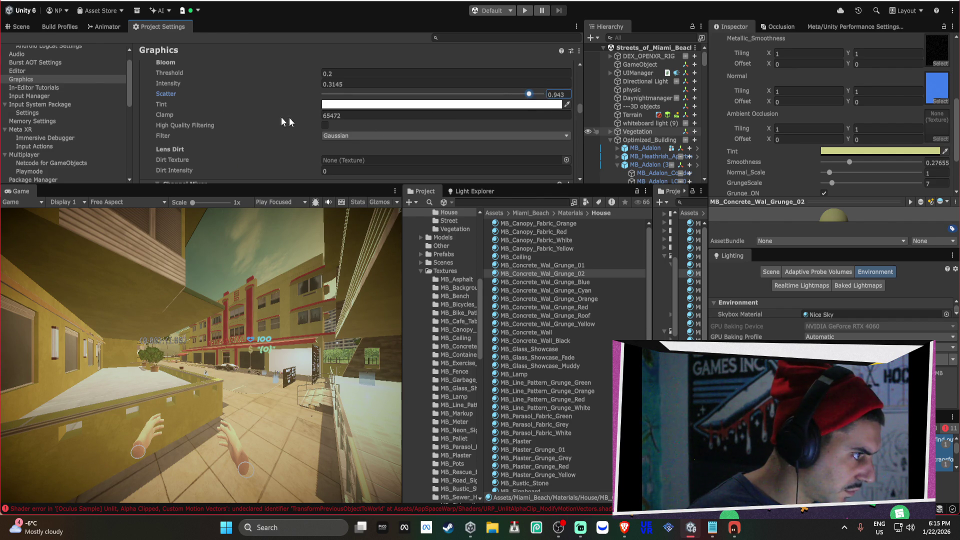
pyautogui.click(379, 104)
pyautogui.click(371, 140)
# Tint the bloom green with High Quality Filtering on and set the Channel Mixer red channel to 100
pyautogui.moveTo(376, 164); pyautogui.dragTo(386, 180)
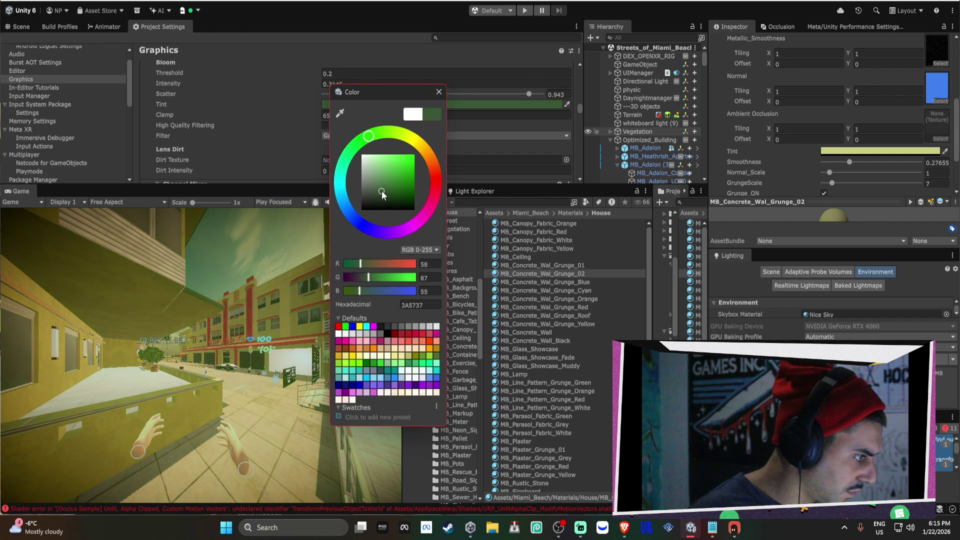
pyautogui.click(439, 92)
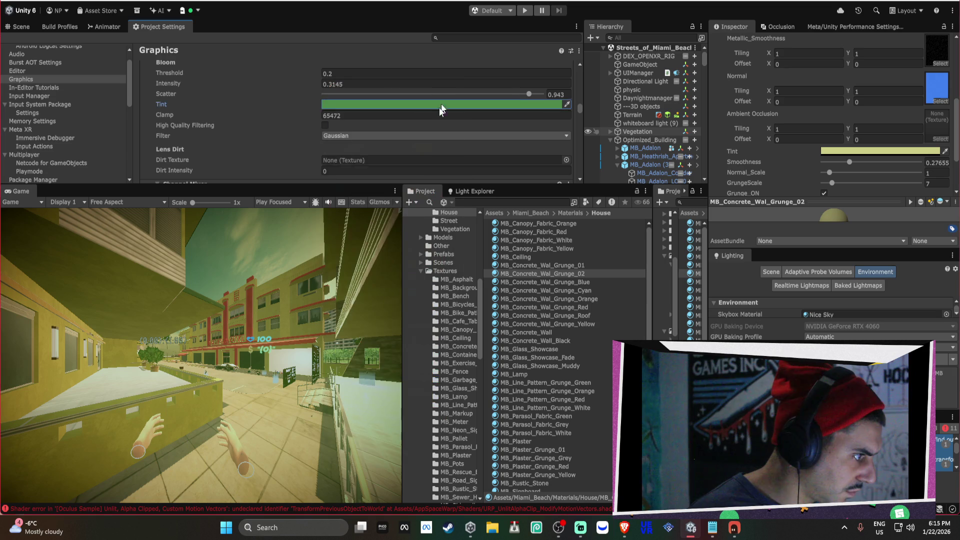
pyautogui.scroll(-2, 364, 120)
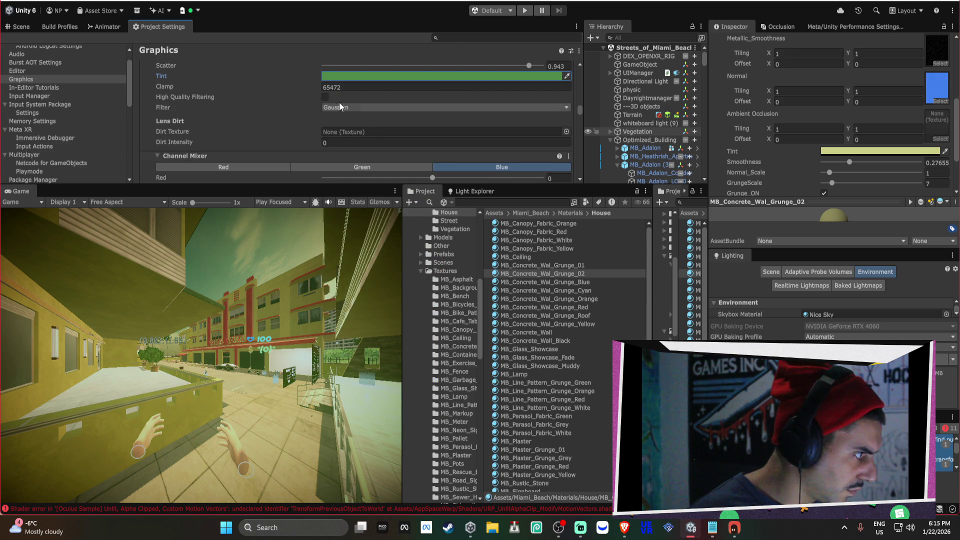
pyautogui.click(324, 97)
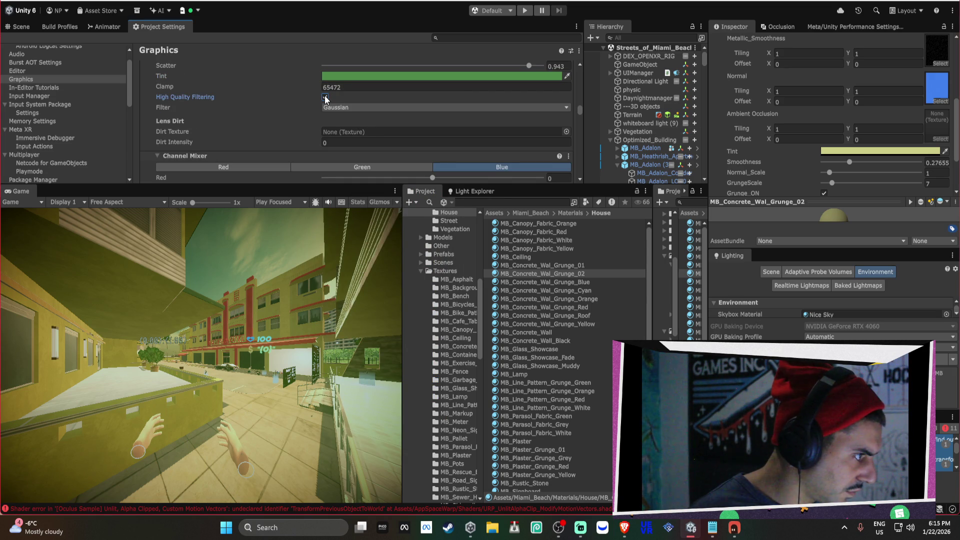
pyautogui.scroll(-2, 336, 114)
pyautogui.scroll(-1, 343, 113)
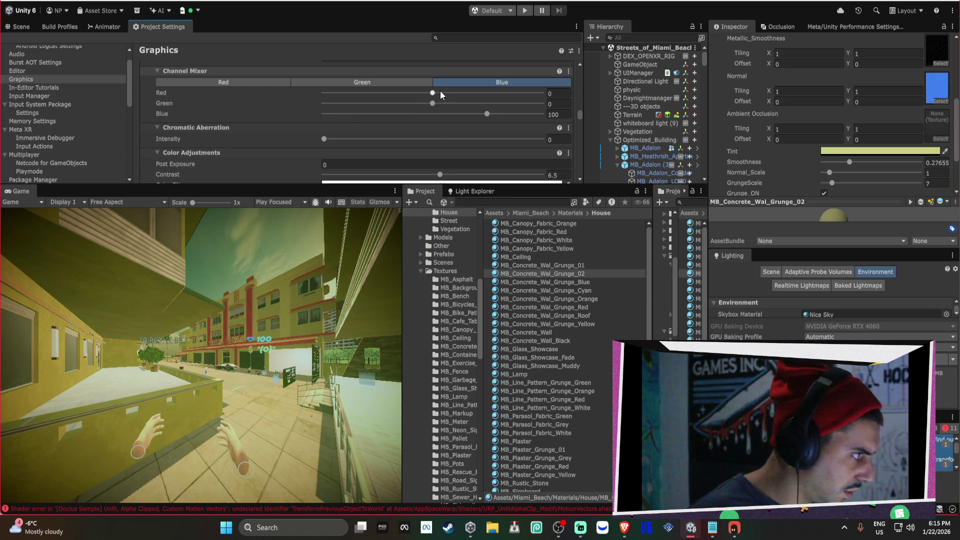
pyautogui.click(248, 82)
pyautogui.moveTo(432, 92)
pyautogui.mouseDown()
pyautogui.moveTo(486, 93)
pyautogui.moveTo(313, 111)
pyautogui.mouseUp()
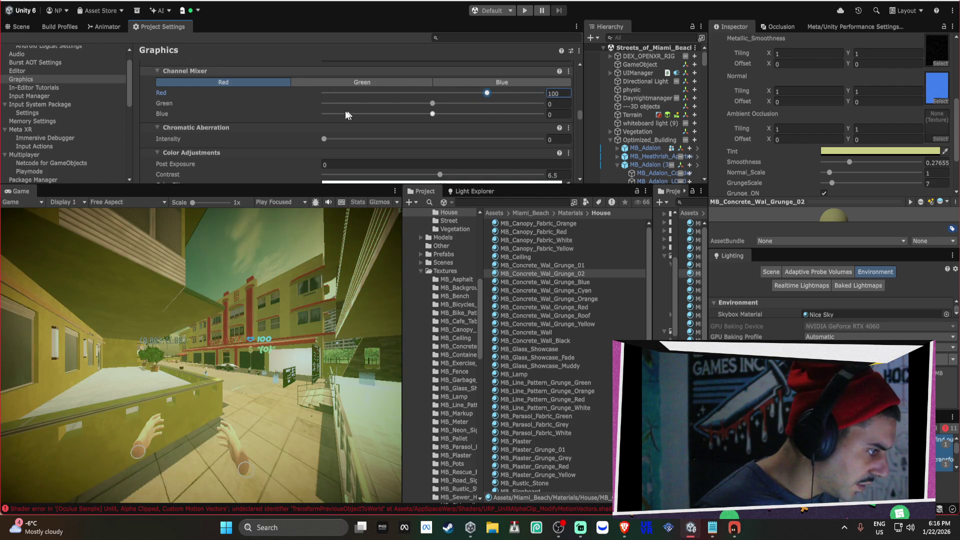
pyautogui.scroll(3, 315, 113)
pyautogui.scroll(2, 323, 113)
pyautogui.scroll(2, 303, 71)
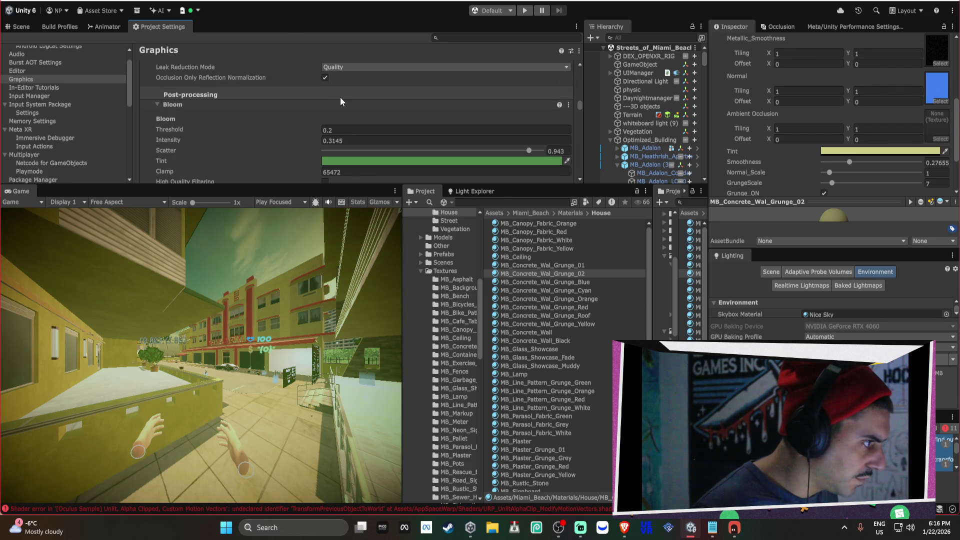
pyautogui.scroll(1, 320, 102)
pyautogui.scroll(-1, 353, 99)
pyautogui.scroll(-2, 301, 93)
# Drop bloom threshold and intensity to 0, checking the building in the Scene view
pyautogui.moveTo(307, 75); pyautogui.dragTo(237, 89)
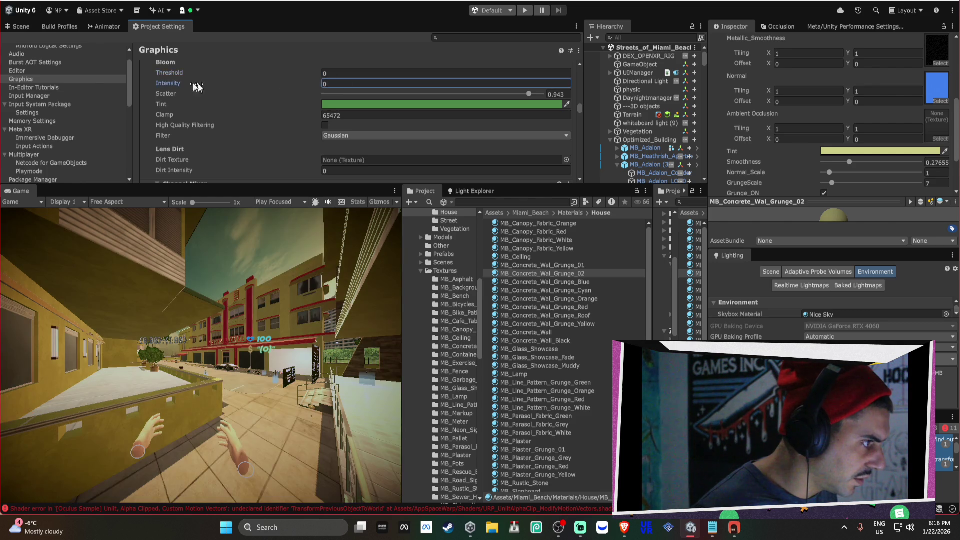
pyautogui.scroll(-3, 338, 122)
pyautogui.moveTo(432, 92)
pyautogui.mouseDown()
pyautogui.moveTo(395, 93)
pyautogui.moveTo(486, 109)
pyautogui.mouseUp()
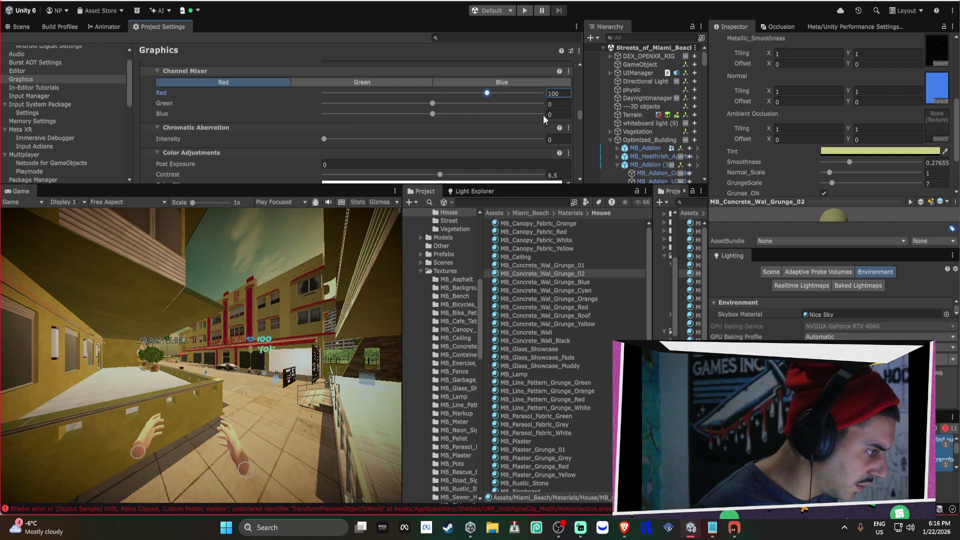
pyautogui.click(21, 26)
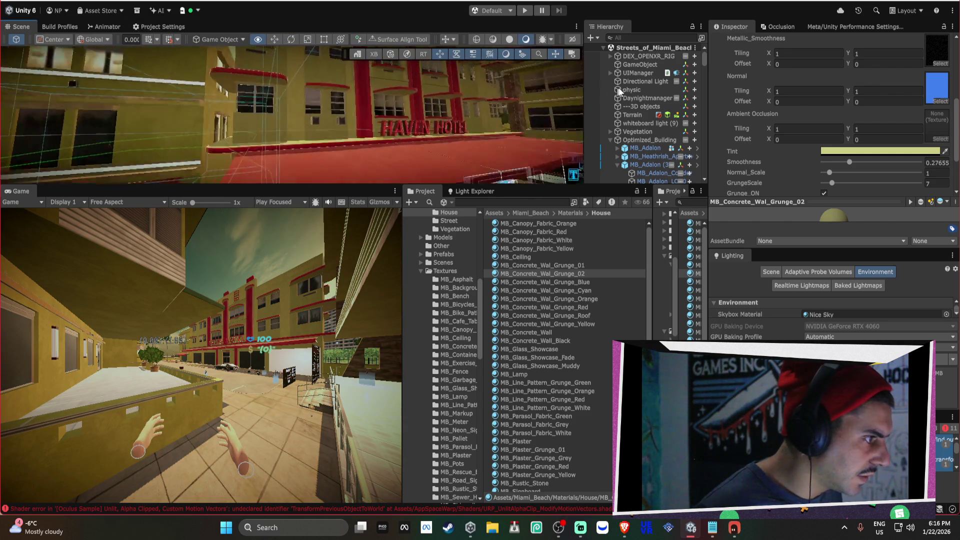
pyautogui.moveTo(571, 97); pyautogui.dragTo(553, 106)
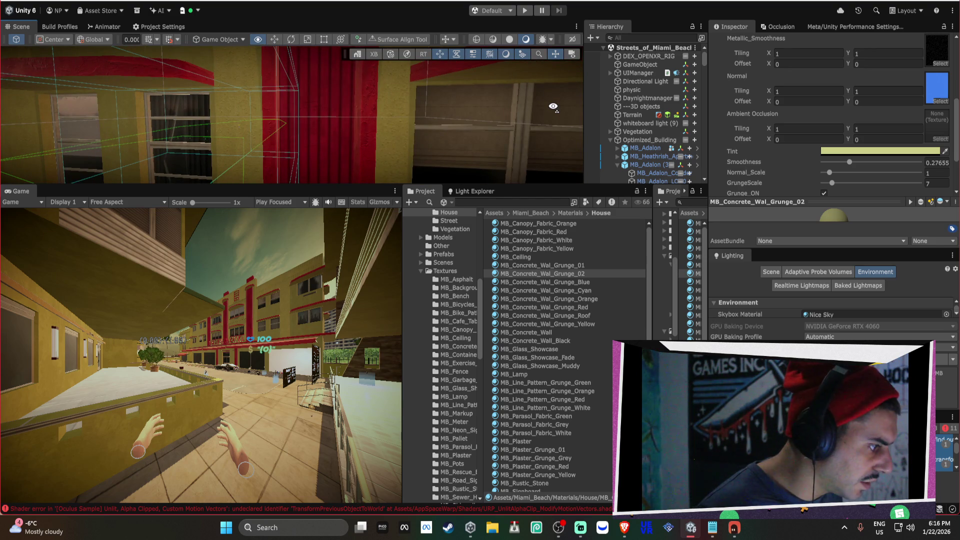
pyautogui.click(172, 26)
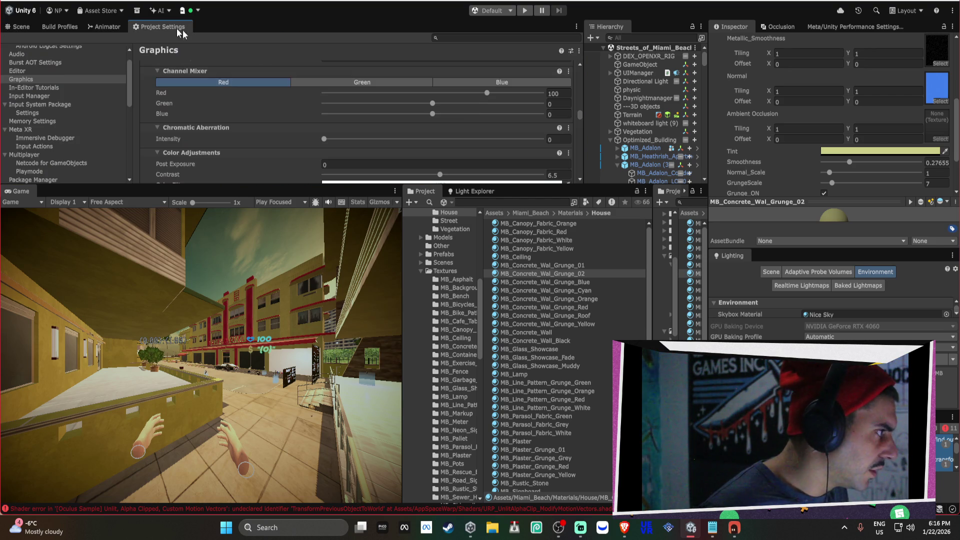
pyautogui.scroll(-3, 398, 112)
pyautogui.scroll(5, 398, 112)
pyautogui.scroll(5, 402, 106)
pyautogui.scroll(-5, 411, 125)
pyautogui.scroll(-10, 415, 119)
pyautogui.scroll(2, 414, 119)
pyautogui.scroll(-5, 437, 119)
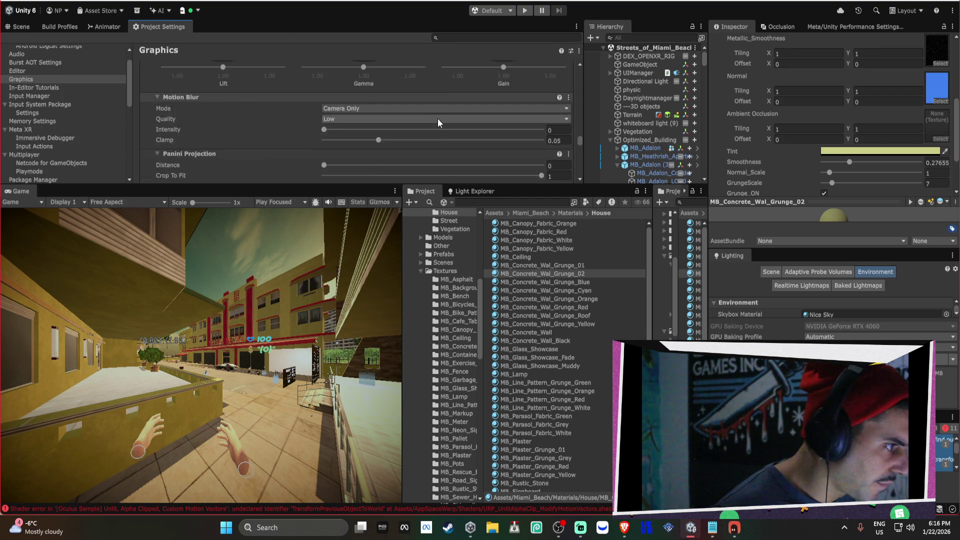
pyautogui.scroll(2, 499, 161)
# Raise the Lift Gamma Gain gamma and gain to brighten the image
pyautogui.moveTo(509, 153); pyautogui.dragTo(516, 152)
pyautogui.moveTo(363, 152); pyautogui.dragTo(374, 157)
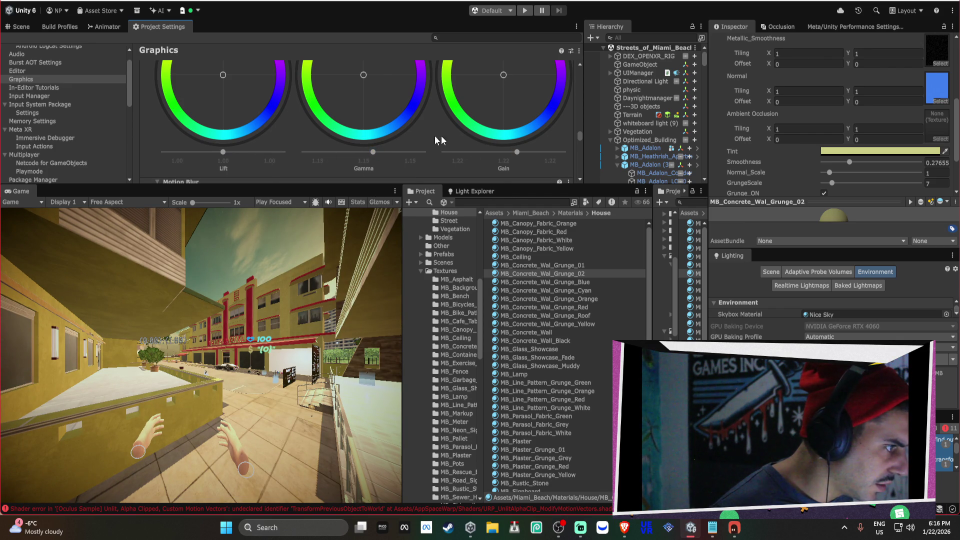
pyautogui.scroll(2, 403, 141)
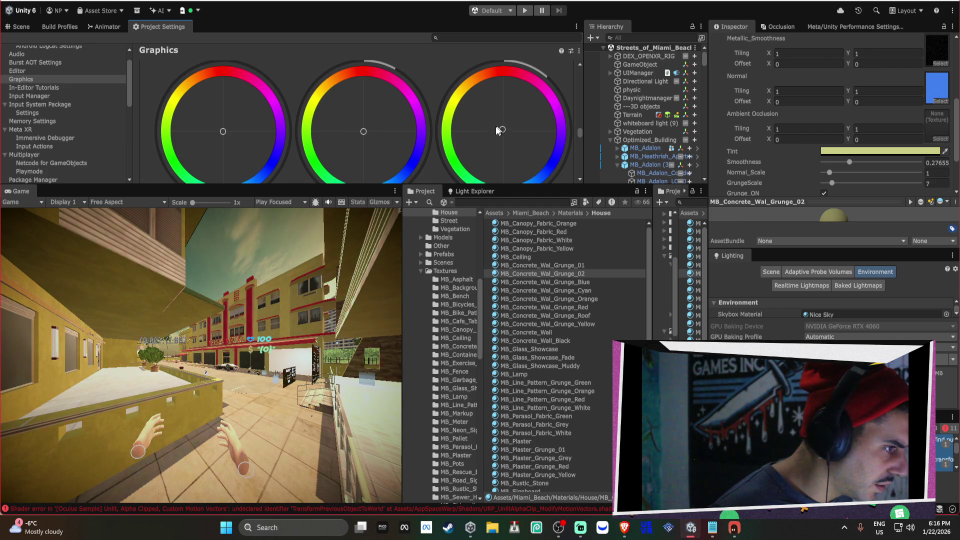
pyautogui.scroll(5, 344, 124)
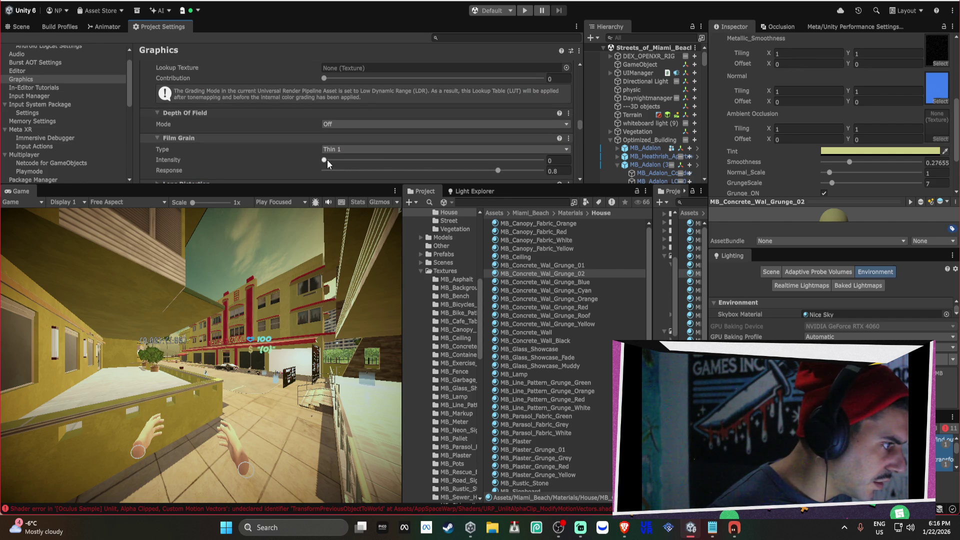
pyautogui.scroll(-5, 353, 120)
pyautogui.scroll(-3, 360, 121)
pyautogui.scroll(-3, 326, 139)
pyautogui.scroll(-1, 326, 137)
pyautogui.scroll(-1, 326, 137)
pyautogui.scroll(-2, 326, 133)
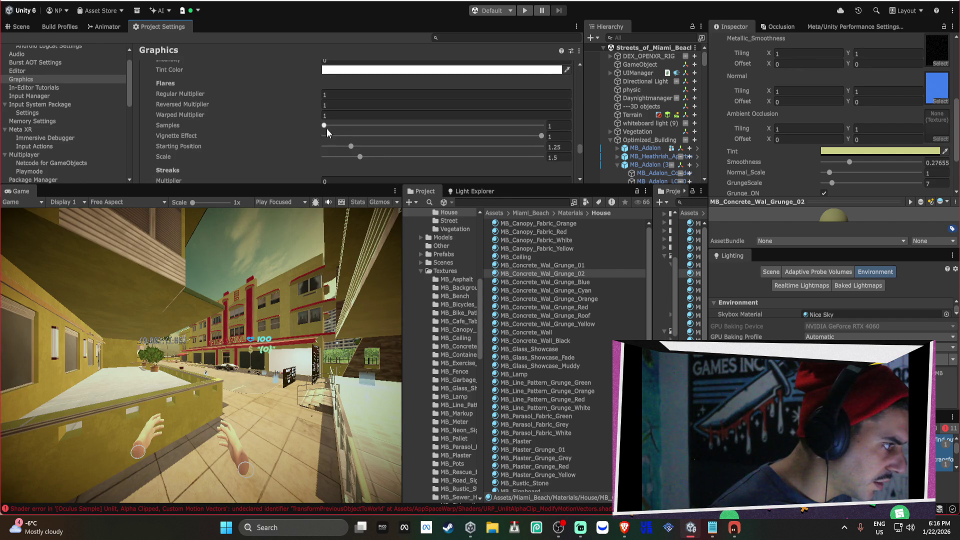
pyautogui.scroll(-1, 327, 126)
pyautogui.scroll(-2, 327, 125)
pyautogui.click(185, 147)
pyautogui.click(184, 129)
pyautogui.click(207, 110)
pyautogui.scroll(-3, 255, 111)
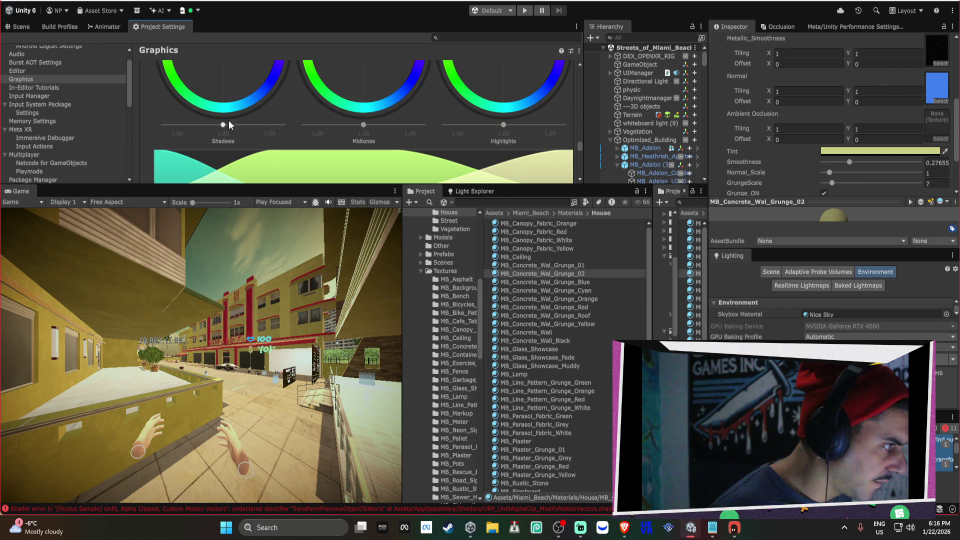
pyautogui.moveTo(225, 124)
pyautogui.mouseDown()
pyautogui.moveTo(295, 130)
pyautogui.moveTo(167, 138)
pyautogui.moveTo(223, 135)
pyautogui.mouseUp()
# In Shadows Midtones Highlights, lift the midtones and darken the shadows to about 0.76
pyautogui.moveTo(366, 125)
pyautogui.mouseDown()
pyautogui.moveTo(377, 122)
pyautogui.moveTo(336, 128)
pyautogui.moveTo(372, 124)
pyautogui.mouseUp()
pyautogui.moveTo(504, 125)
pyautogui.mouseDown()
pyautogui.moveTo(451, 125)
pyautogui.moveTo(503, 125)
pyautogui.mouseUp()
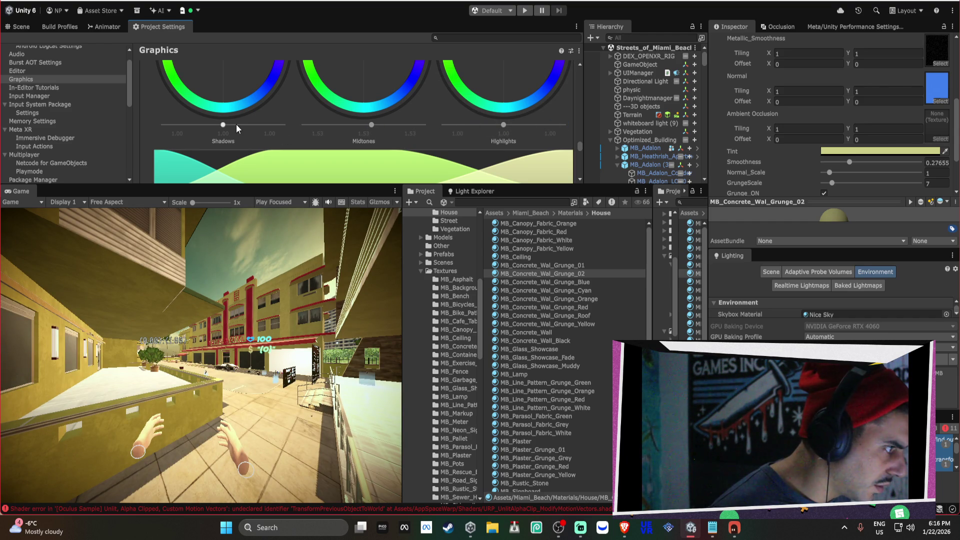
pyautogui.moveTo(215, 126)
pyautogui.mouseDown()
pyautogui.moveTo(148, 140)
pyautogui.moveTo(200, 147)
pyautogui.moveTo(188, 133)
pyautogui.moveTo(285, 128)
pyautogui.moveTo(210, 142)
pyautogui.mouseUp()
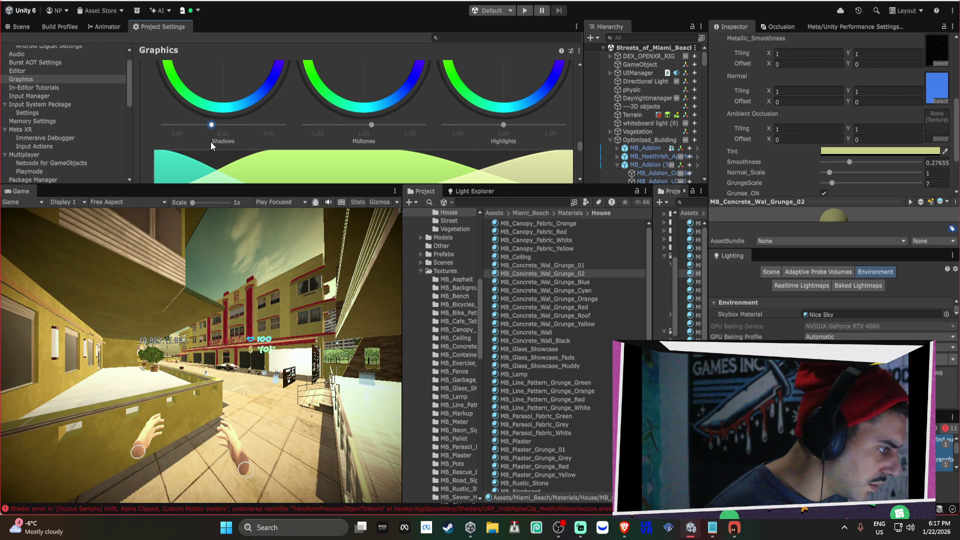
pyautogui.scroll(-3, 212, 141)
pyautogui.scroll(-3, 350, 121)
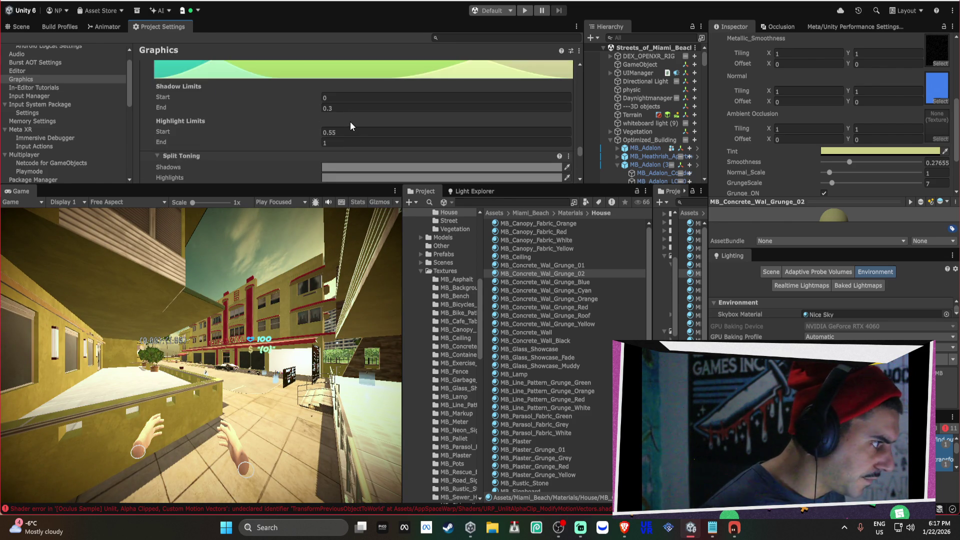
pyautogui.scroll(-3, 350, 120)
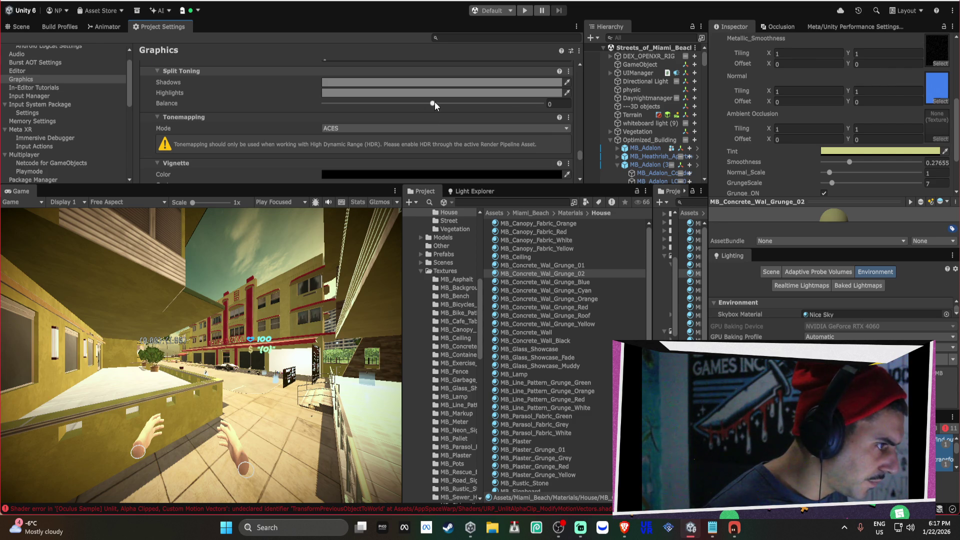
pyautogui.scroll(-3, 457, 117)
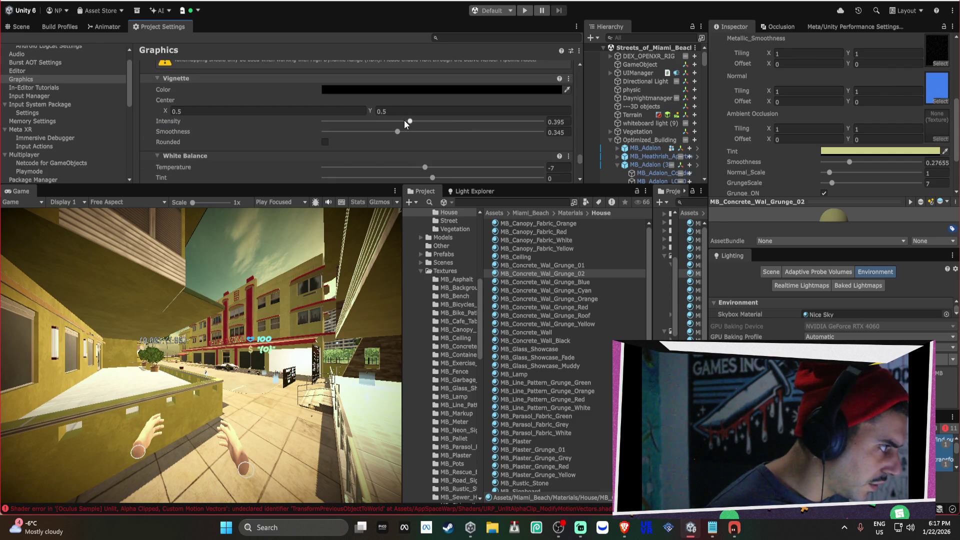
# Warm the white balance temperature from -7 to about -1.9, keeping tint at 0
pyautogui.click(403, 133)
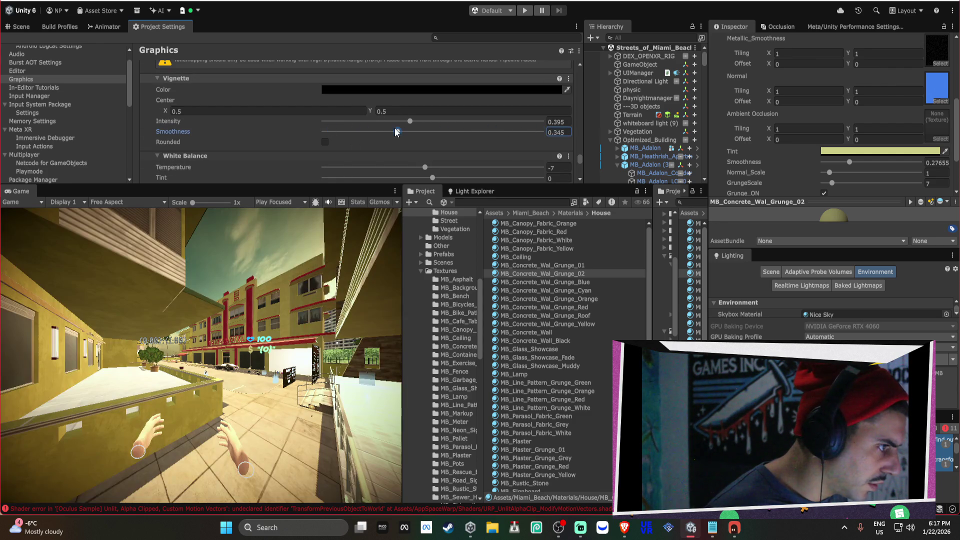
pyautogui.scroll(-2, 427, 113)
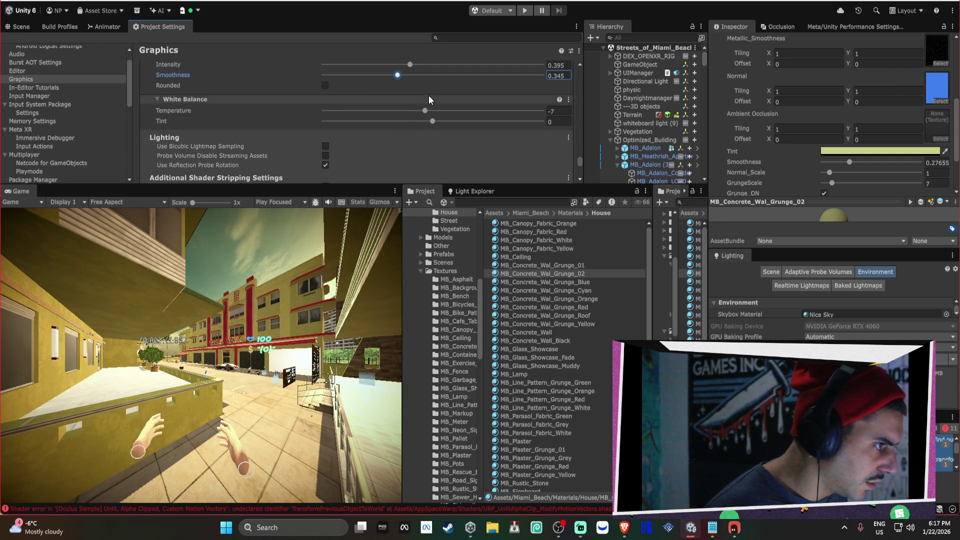
pyautogui.scroll(1, 428, 110)
pyautogui.click(424, 139)
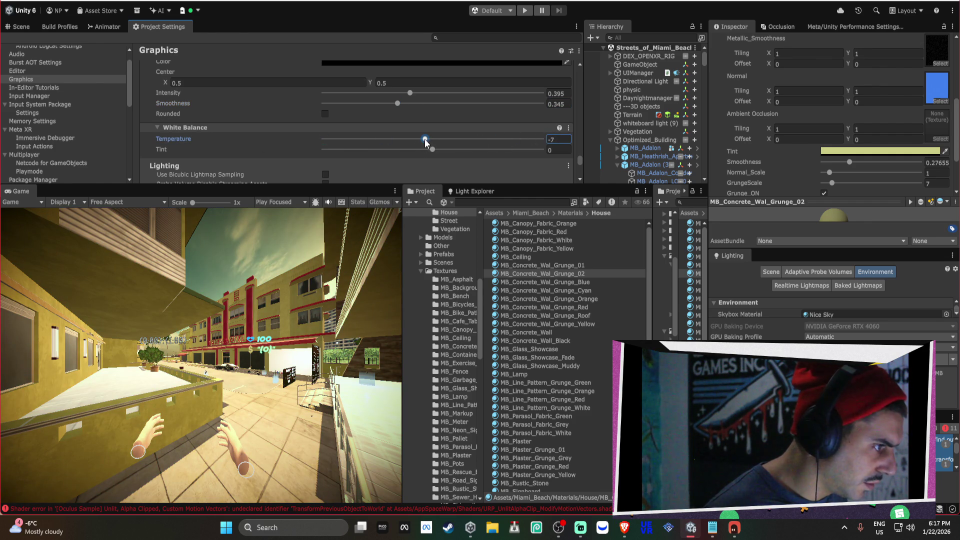
pyautogui.moveTo(425, 140); pyautogui.dragTo(463, 141)
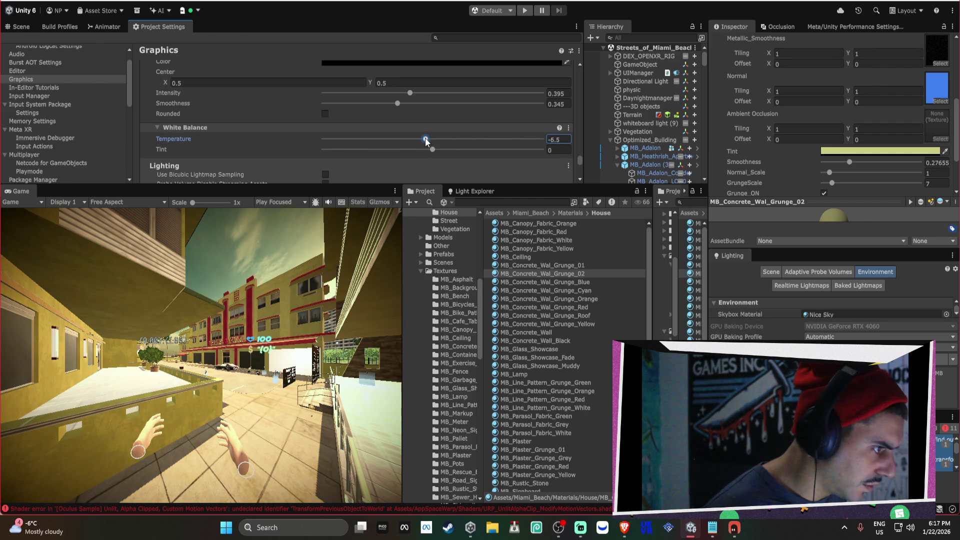
pyautogui.moveTo(492, 153); pyautogui.dragTo(432, 151)
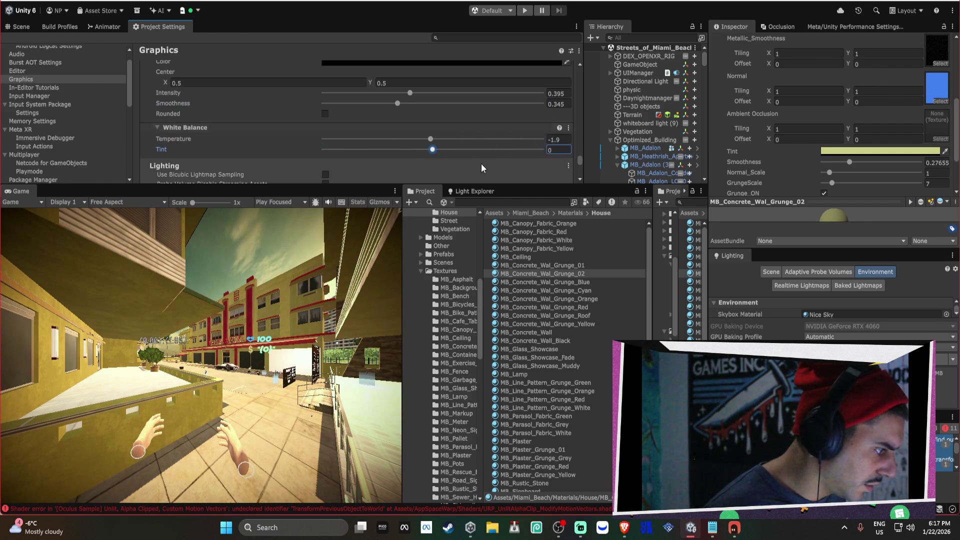
# Select the Directional Light under the Streets_of_Miami_Beach scene root
pyautogui.click(655, 48)
pyautogui.click(647, 82)
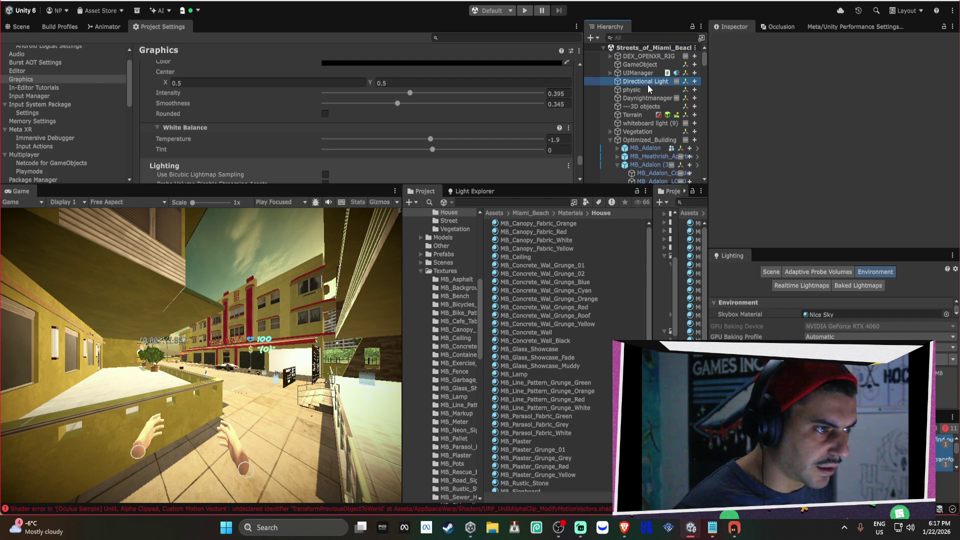
# Shift the Directional Light's filter colour toward a deeper yellow in the colour picker
pyautogui.click(856, 188)
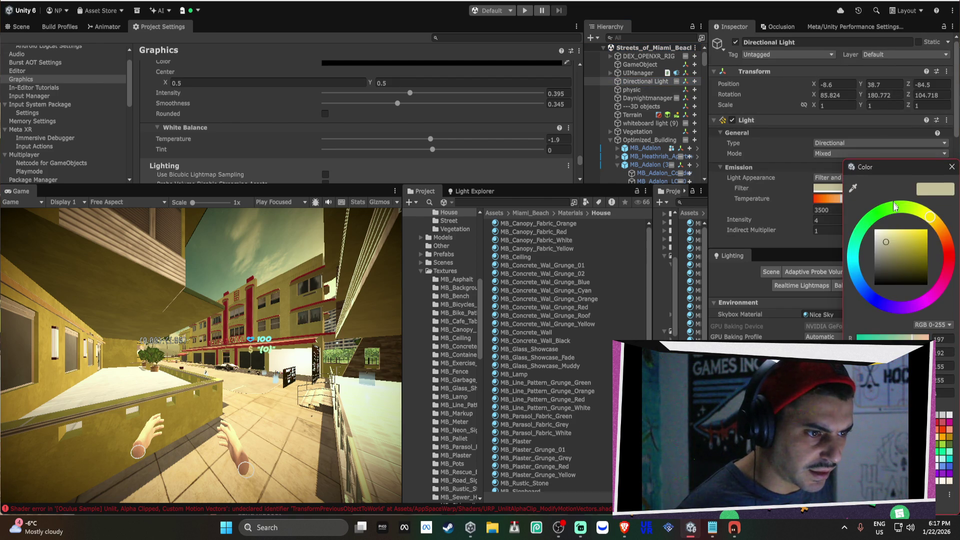
pyautogui.moveTo(883, 244)
pyautogui.mouseDown()
pyautogui.moveTo(910, 245)
pyautogui.moveTo(921, 284)
pyautogui.mouseUp()
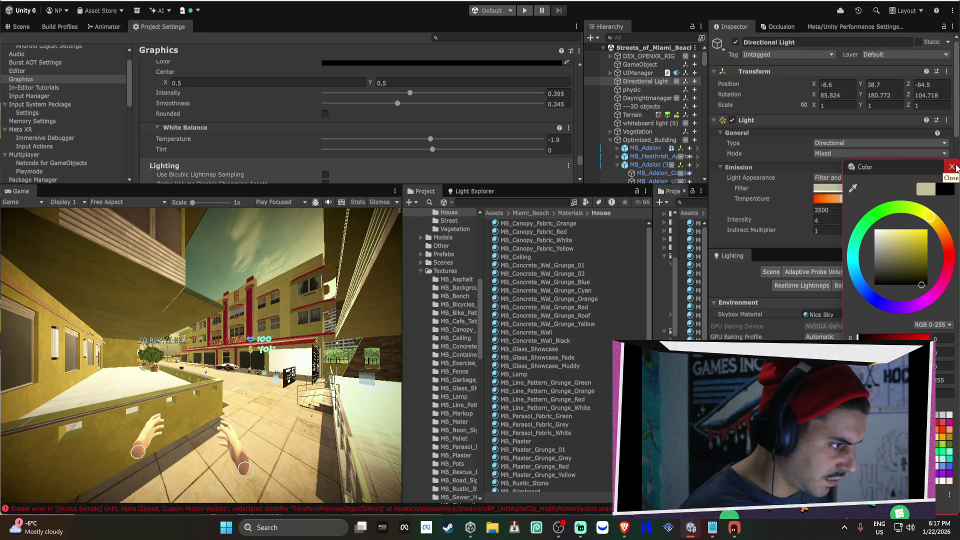
pyautogui.click(953, 167)
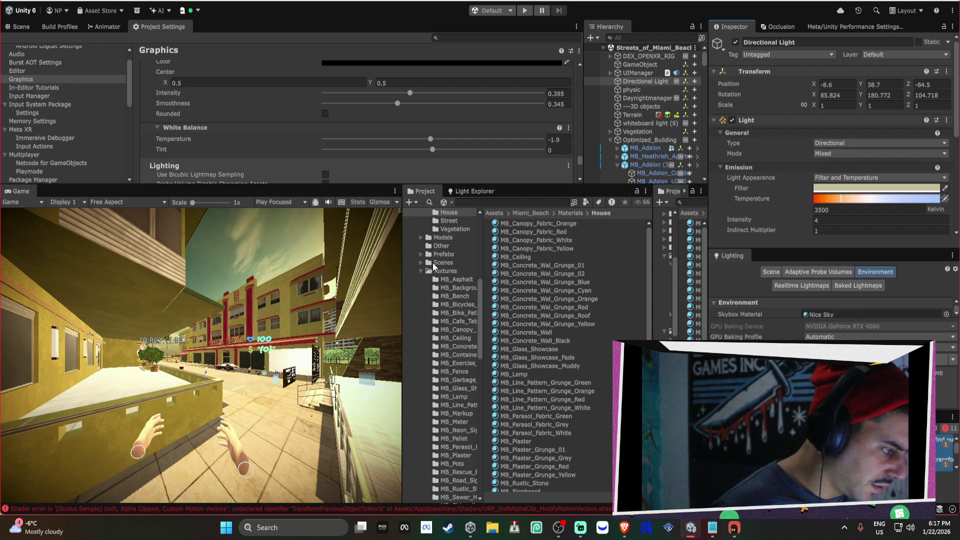
# Raise the white balance tint, revisit temperature, and widen the Game view and settings panel
pyautogui.moveTo(432, 149)
pyautogui.mouseDown()
pyautogui.moveTo(500, 149)
pyautogui.moveTo(414, 159)
pyautogui.moveTo(419, 150)
pyautogui.mouseUp()
pyautogui.click(430, 139)
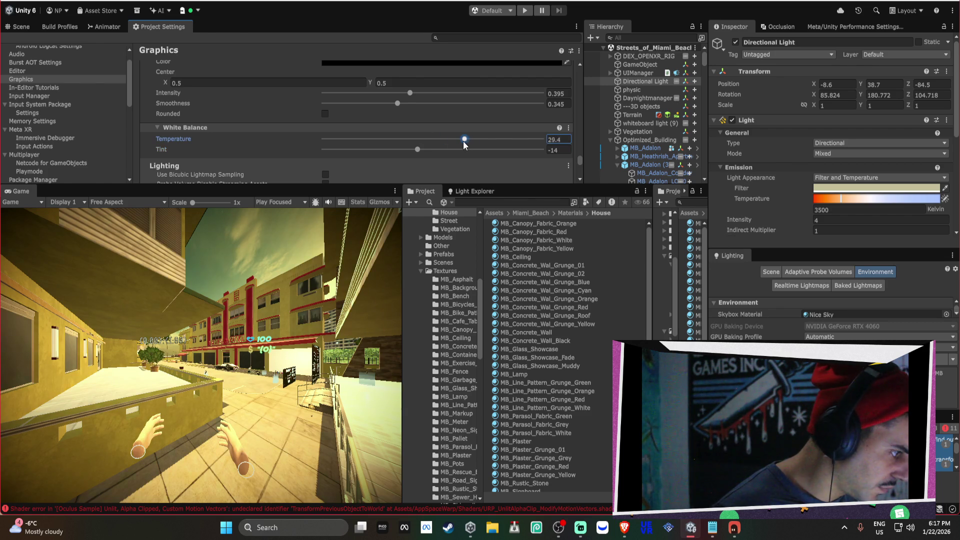
pyautogui.scroll(-3, 442, 141)
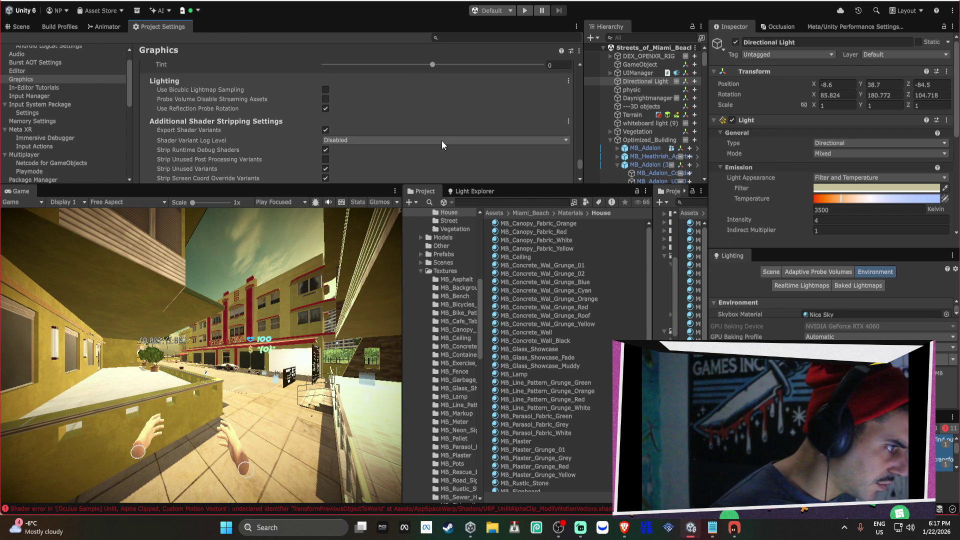
pyautogui.scroll(-2, 409, 152)
pyautogui.scroll(5, 392, 150)
pyautogui.scroll(2, 379, 148)
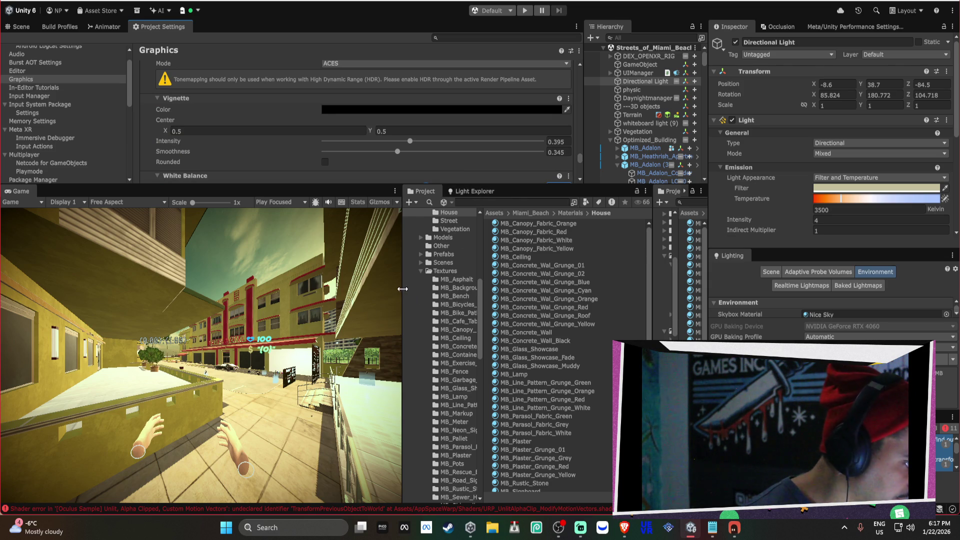
pyautogui.moveTo(402, 289); pyautogui.dragTo(628, 276)
pyautogui.scroll(1, 413, 135)
pyautogui.scroll(1, 413, 136)
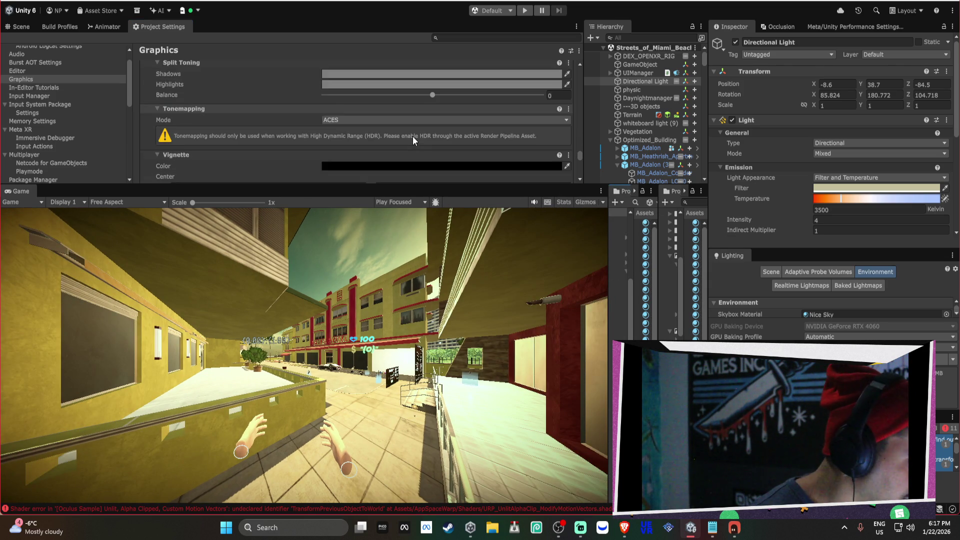
pyautogui.scroll(1, 413, 136)
pyautogui.scroll(1, 434, 124)
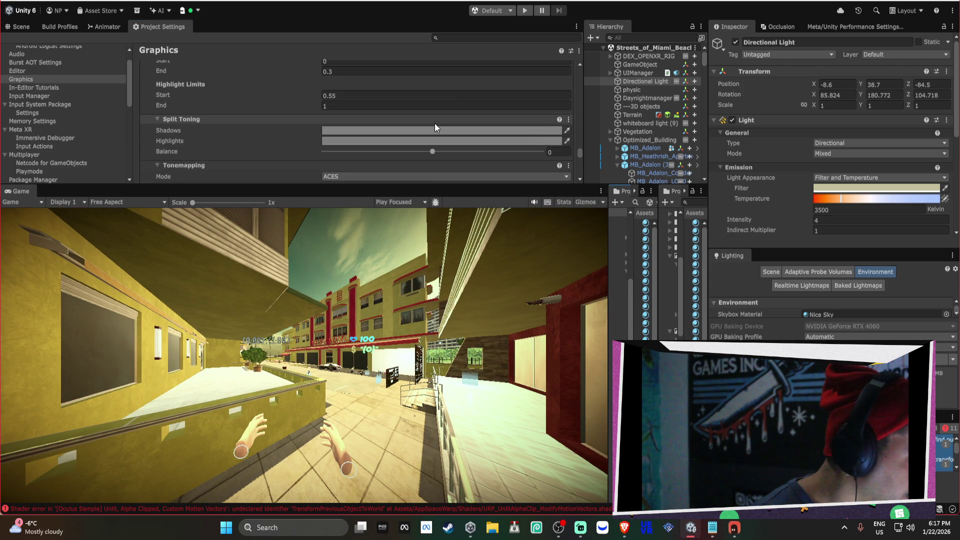
pyautogui.scroll(2, 435, 123)
pyautogui.scroll(2, 434, 123)
pyautogui.scroll(2, 434, 122)
pyautogui.scroll(2, 435, 122)
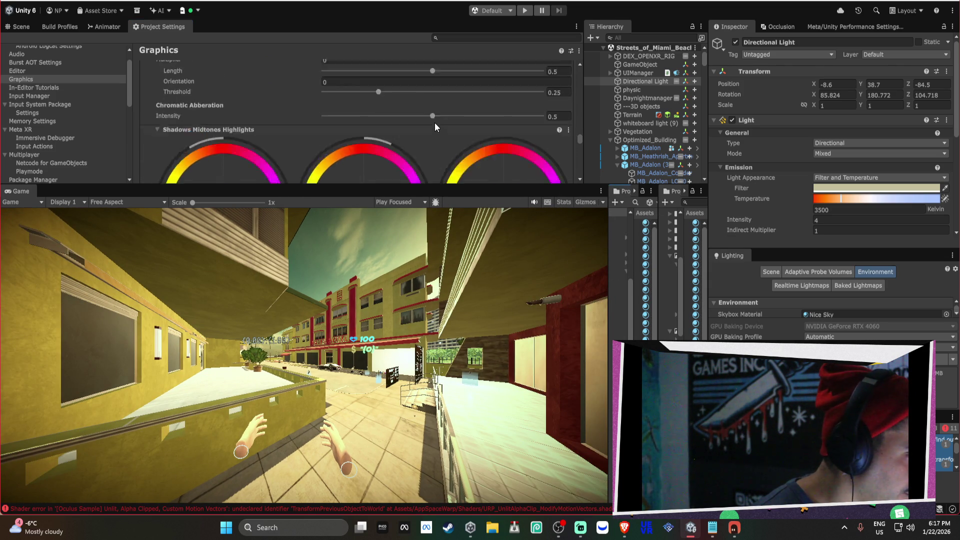
pyautogui.scroll(2, 434, 123)
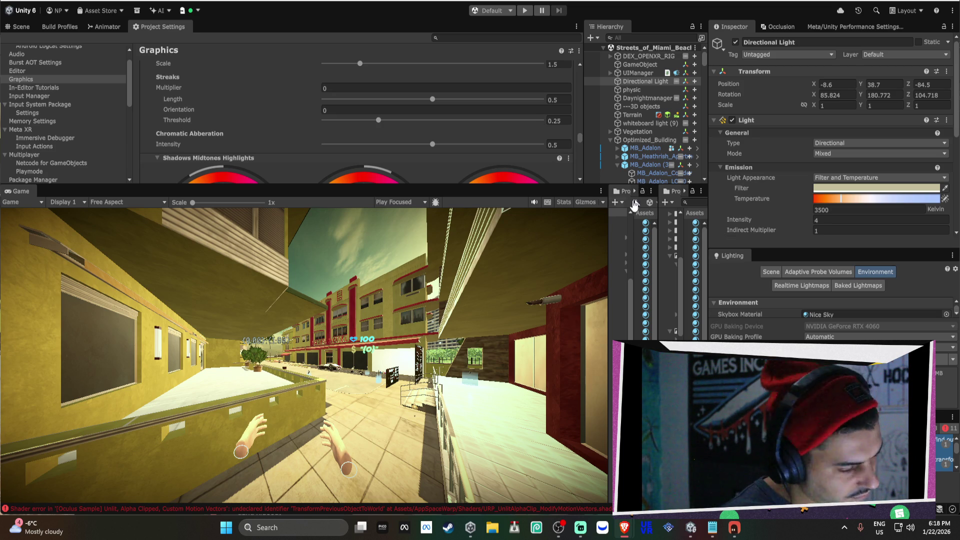
pyautogui.moveTo(634, 185); pyautogui.dragTo(634, 221)
pyautogui.scroll(2, 394, 160)
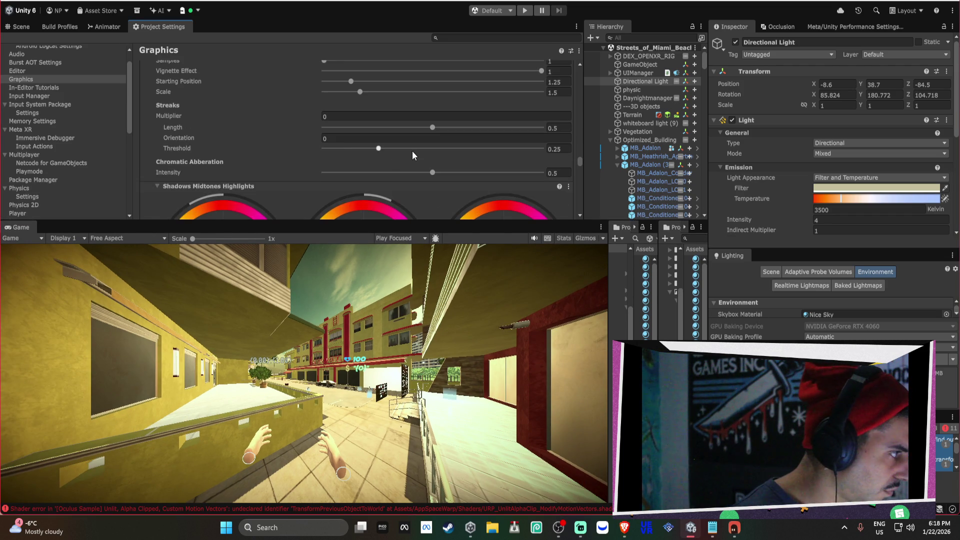
pyautogui.scroll(2, 411, 151)
pyautogui.scroll(2, 411, 151)
pyautogui.scroll(3, 415, 150)
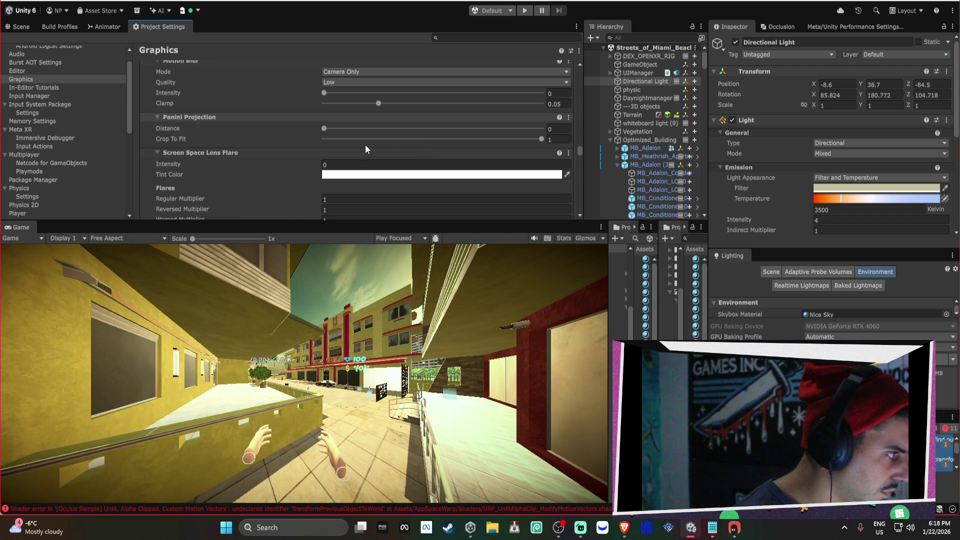
# Preview Panini distance and Crop To Fit, returning them to 0 and 1
pyautogui.moveTo(323, 129); pyautogui.dragTo(235, 144)
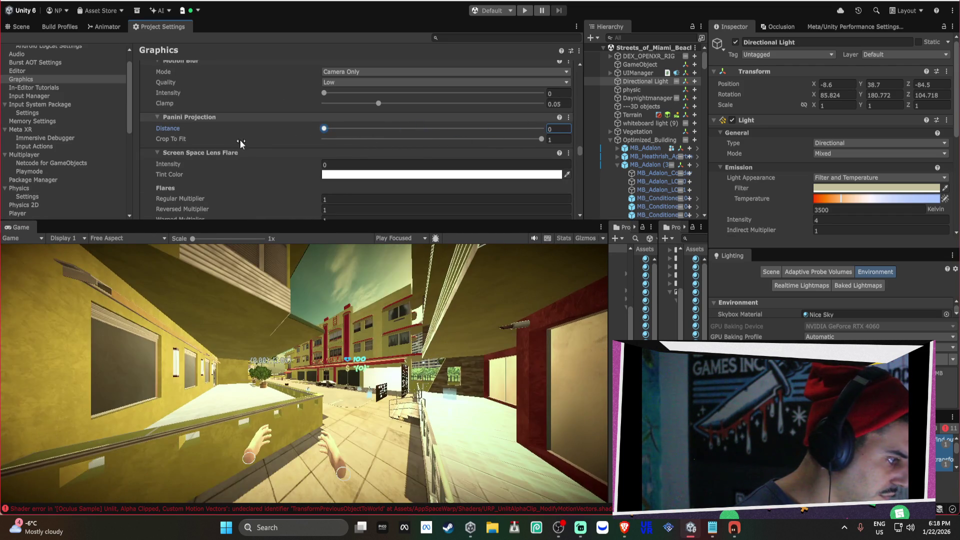
pyautogui.click(549, 139)
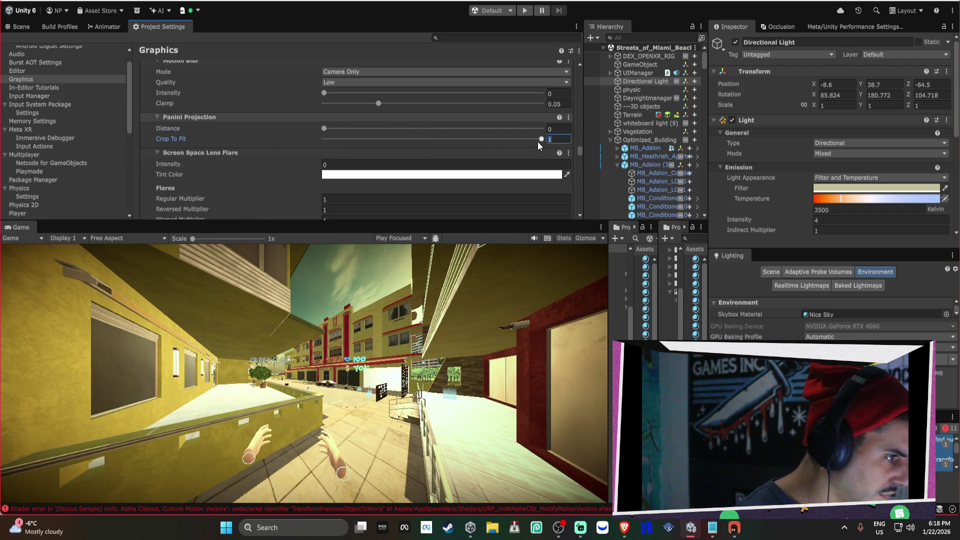
pyautogui.moveTo(538, 142); pyautogui.dragTo(536, 137)
pyautogui.moveTo(465, 143); pyautogui.dragTo(488, 120)
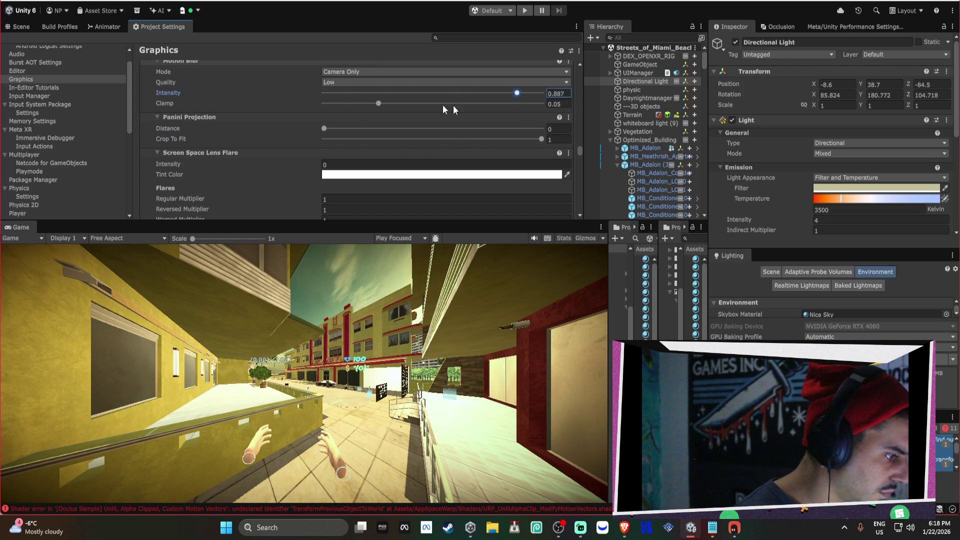
pyautogui.scroll(2, 401, 112)
pyautogui.scroll(2, 401, 111)
pyautogui.scroll(3, 402, 112)
pyautogui.scroll(5, 400, 112)
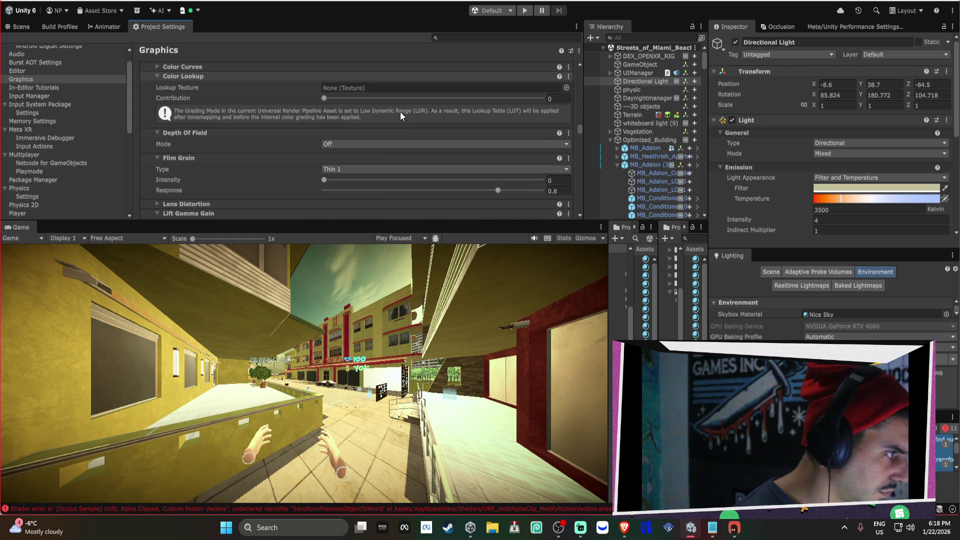
pyautogui.scroll(-2, 302, 174)
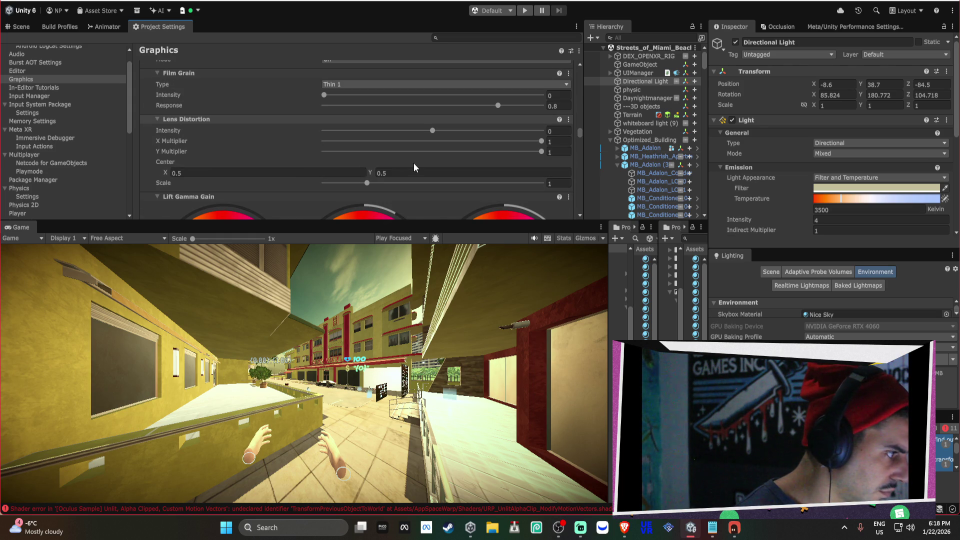
pyautogui.scroll(2, 392, 180)
pyautogui.scroll(3, 392, 176)
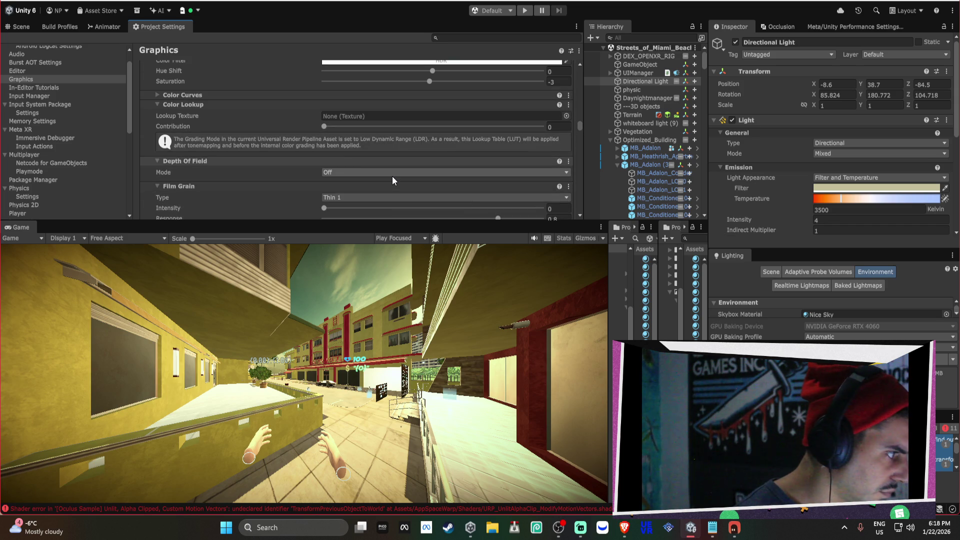
pyautogui.click(223, 93)
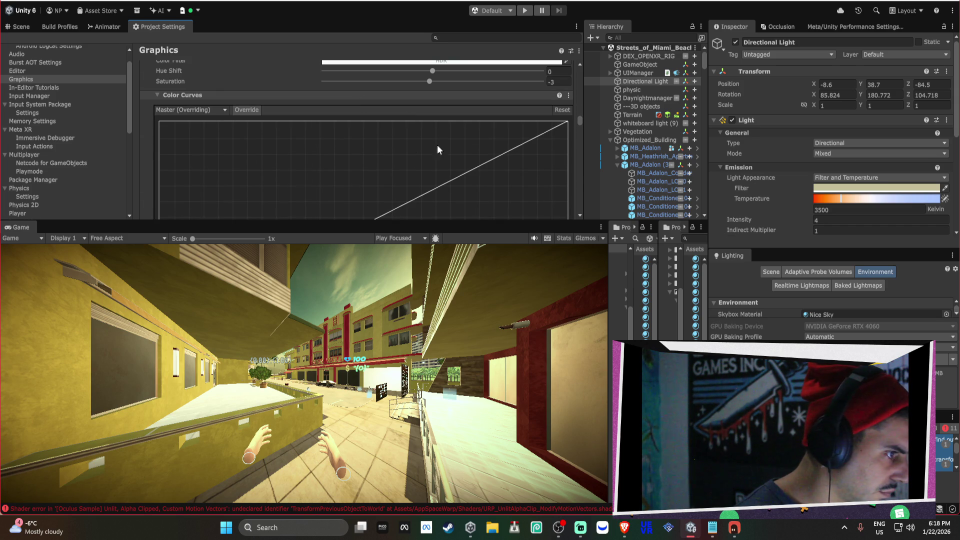
pyautogui.scroll(1, 422, 183)
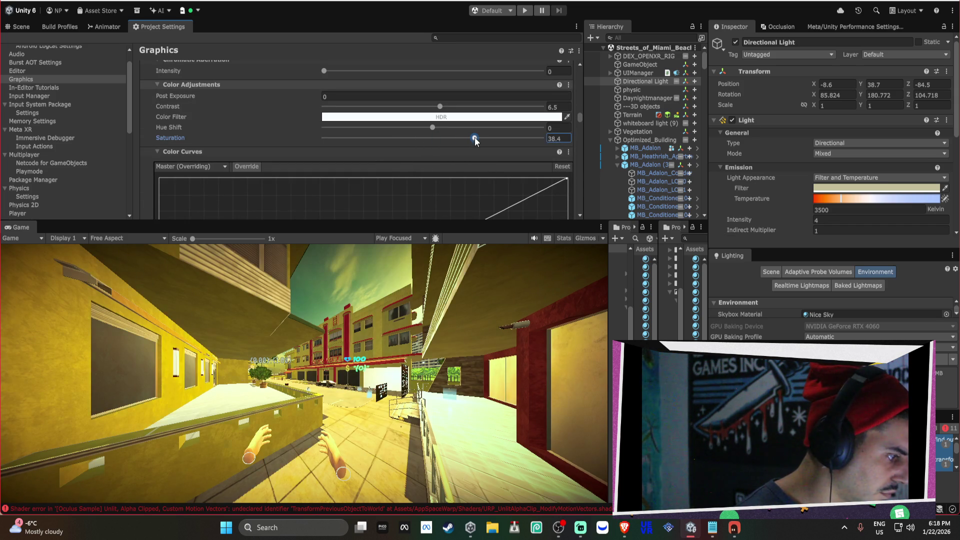
# Set color adjustments contrast 25.1, hue shift -2.9 and saturation 14.4, then return to the Scene view
pyautogui.moveTo(459, 144)
pyautogui.mouseDown()
pyautogui.moveTo(493, 108)
pyautogui.moveTo(513, 114)
pyautogui.moveTo(409, 109)
pyautogui.moveTo(469, 110)
pyautogui.moveTo(432, 127)
pyautogui.moveTo(445, 130)
pyautogui.moveTo(426, 125)
pyautogui.mouseUp()
pyautogui.hotkey('ctrl', 'z')
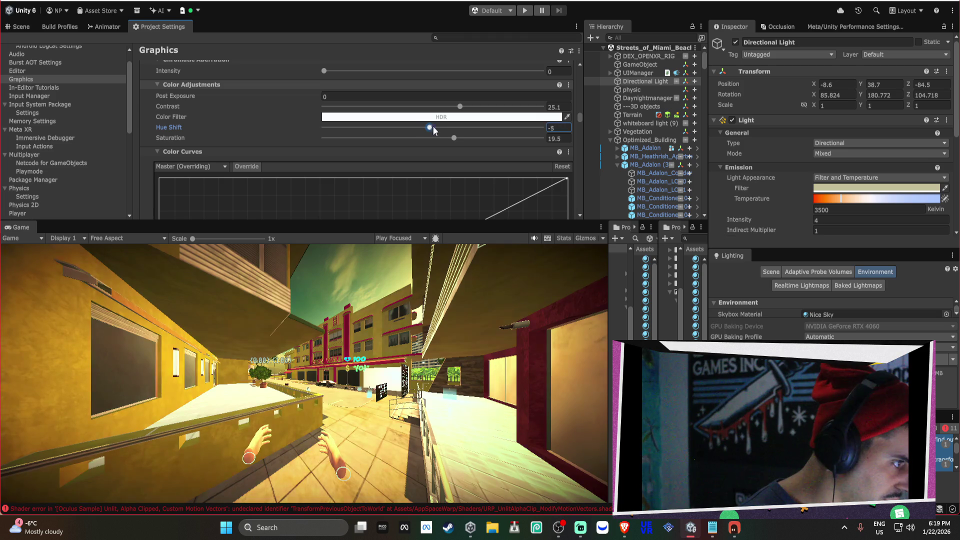
pyautogui.moveTo(425, 127)
pyautogui.mouseDown()
pyautogui.moveTo(439, 129)
pyautogui.moveTo(431, 127)
pyautogui.mouseUp()
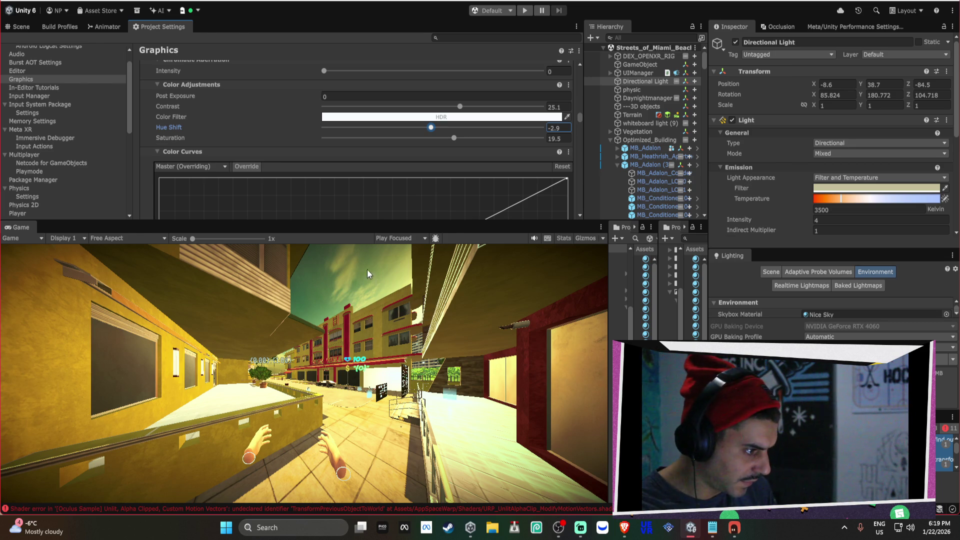
pyautogui.moveTo(454, 137); pyautogui.dragTo(421, 137)
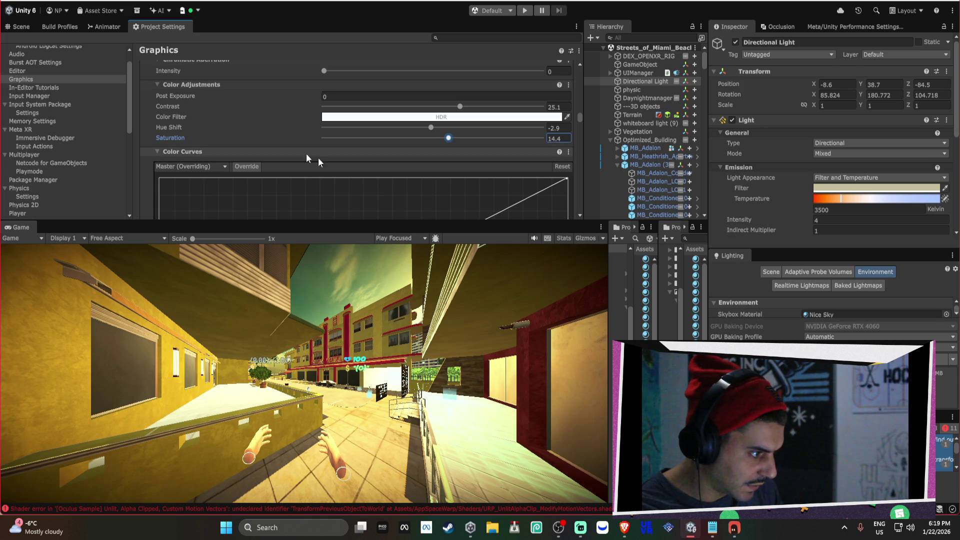
pyautogui.click(28, 23)
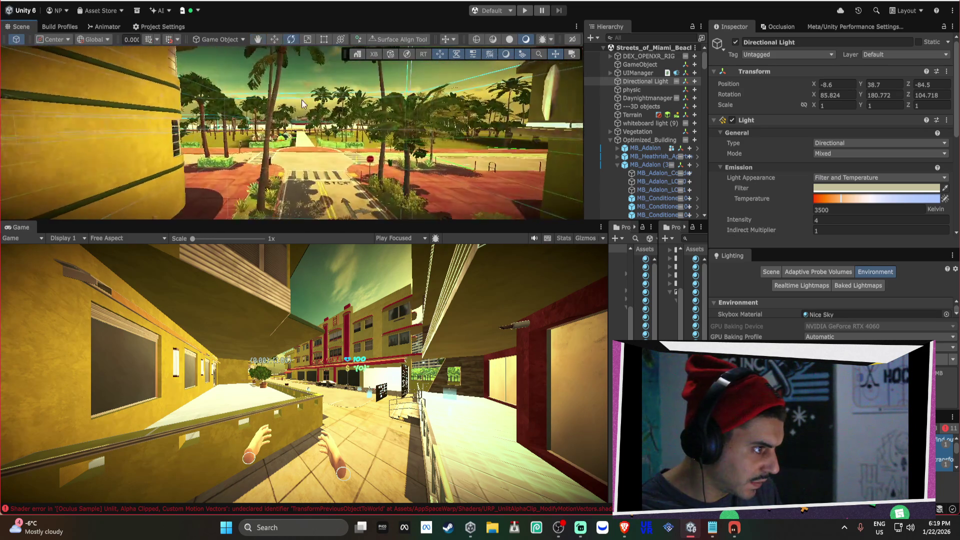
# Fly around the street and inspect the Daynightmanager object's settings
pyautogui.moveTo(253, 152)
pyautogui.mouseDown()
pyautogui.moveTo(302, 99)
pyautogui.moveTo(413, 95)
pyautogui.moveTo(508, 163)
pyautogui.mouseUp()
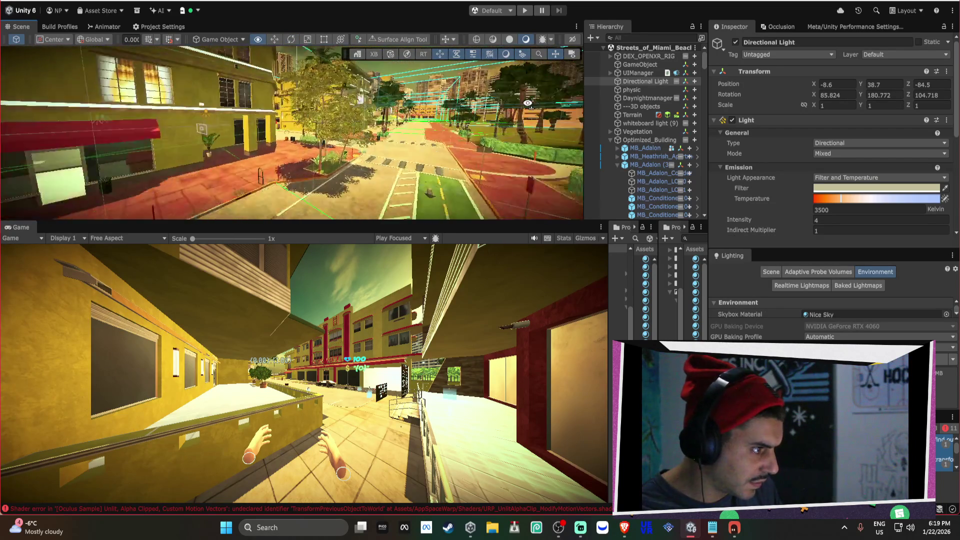
pyautogui.moveTo(508, 162); pyautogui.dragTo(630, 98)
pyautogui.click(652, 101)
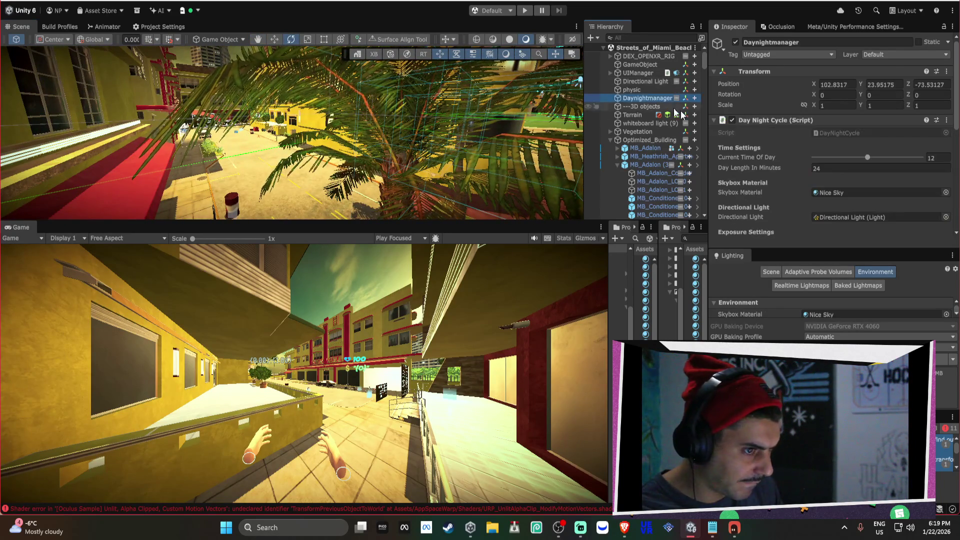
pyautogui.scroll(-5, 828, 150)
pyautogui.scroll(-3, 827, 150)
pyautogui.moveTo(323, 127)
pyautogui.mouseDown()
pyautogui.moveTo(341, 142)
pyautogui.moveTo(342, 156)
pyautogui.moveTo(369, 157)
pyautogui.mouseUp()
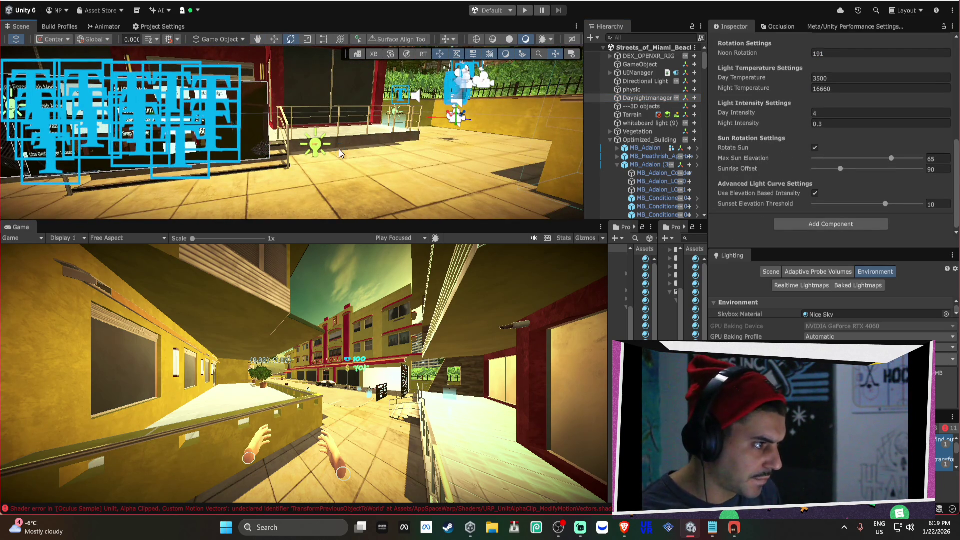
pyautogui.press('w')
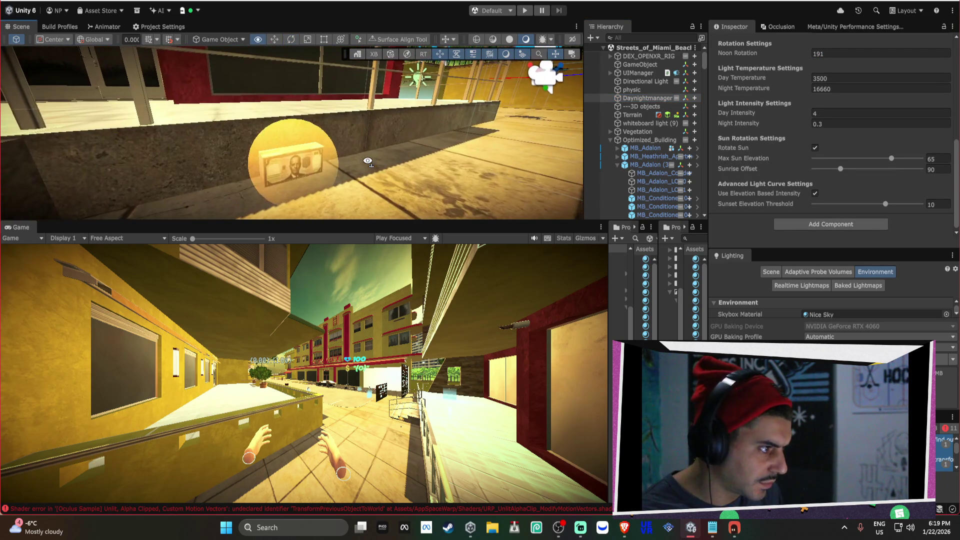
pyautogui.press('s')
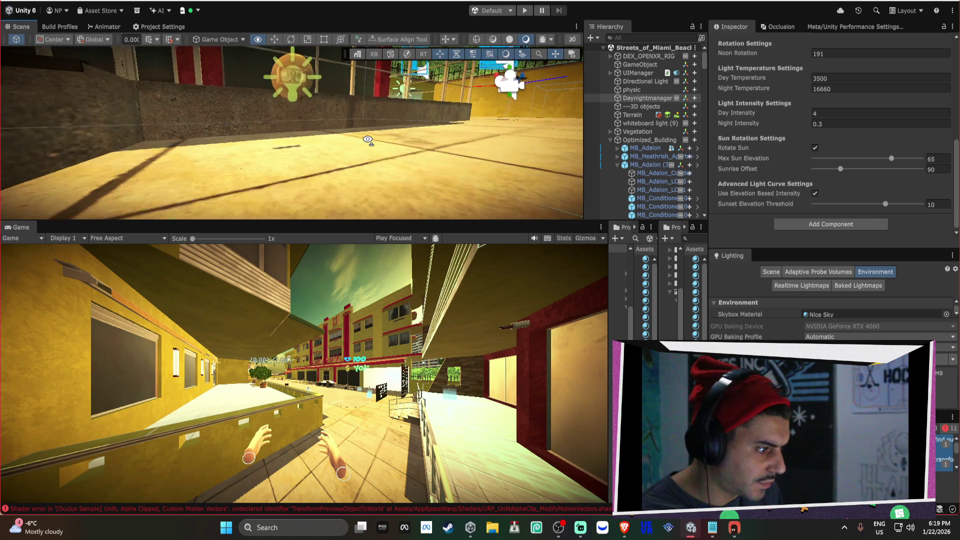
pyautogui.press('s')
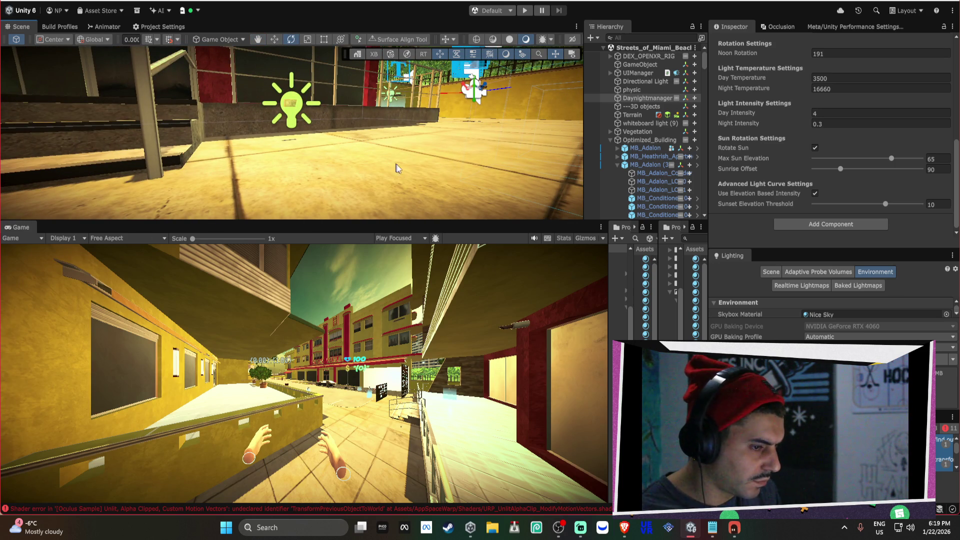
pyautogui.click(615, 164)
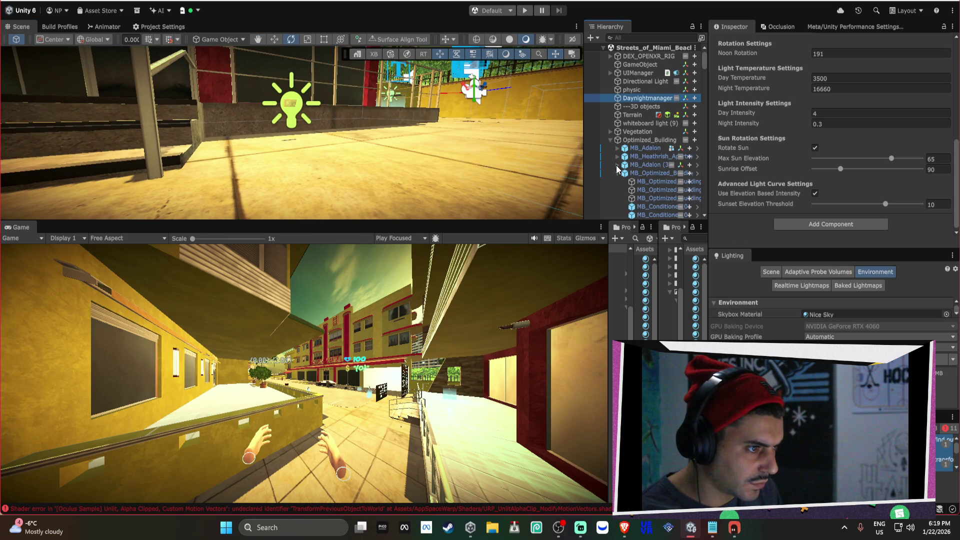
# Check the Graphics and Player project settings, then bring up the Android build profile
pyautogui.click(153, 25)
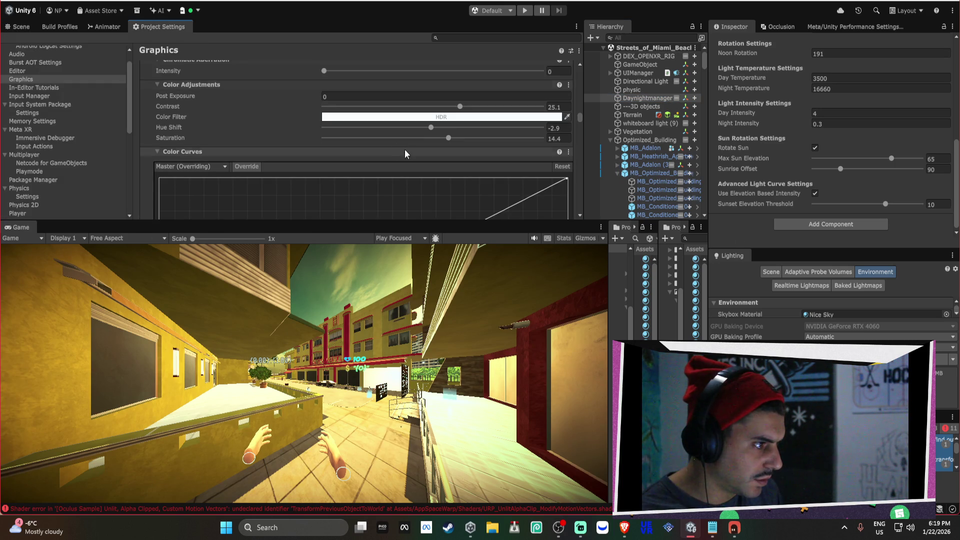
pyautogui.click(35, 206)
pyautogui.click(43, 214)
pyautogui.scroll(-3, 282, 175)
pyautogui.click(59, 25)
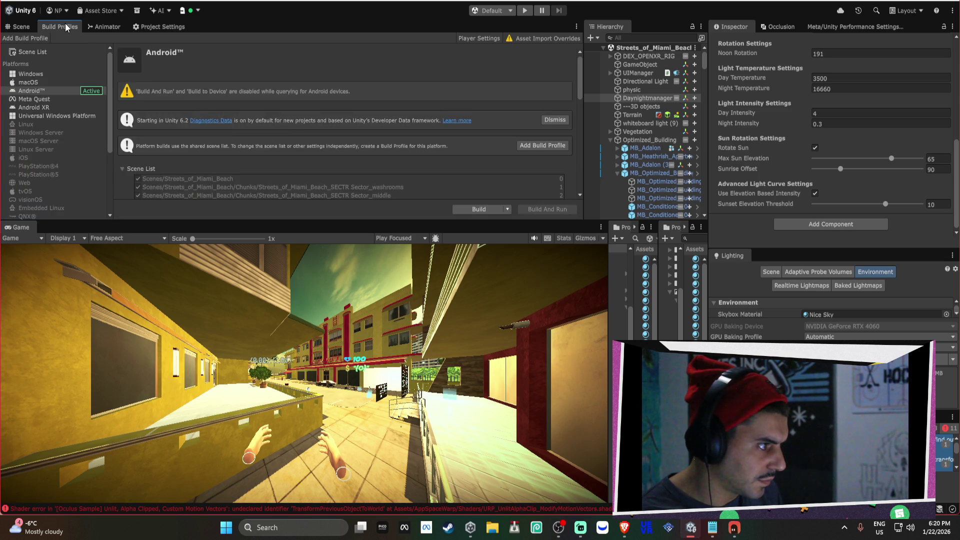
# Build the Android APK over Streets of Miami_alpha_test_DONOTRELEASE.apk, accepting the input handling warning
pyautogui.click(480, 211)
pyautogui.click(579, 397)
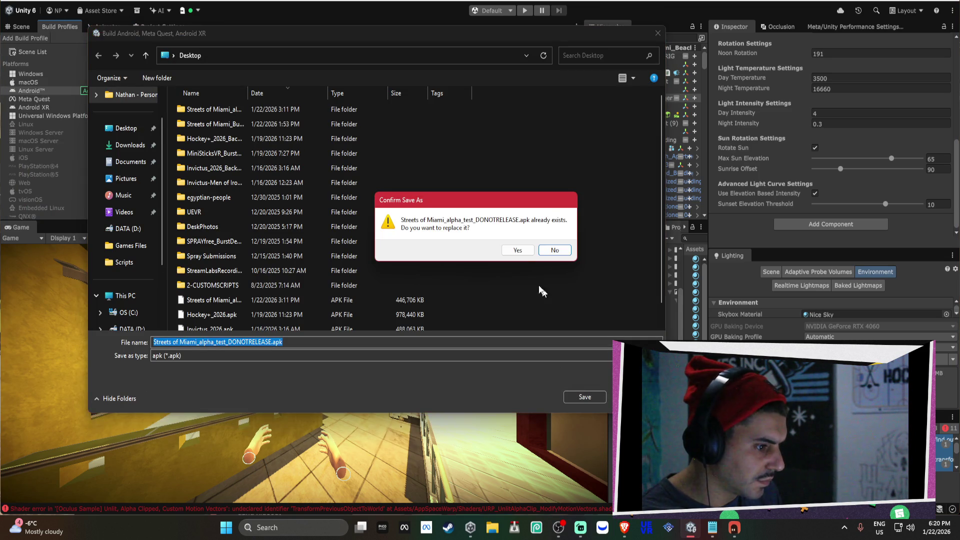
pyautogui.click(518, 252)
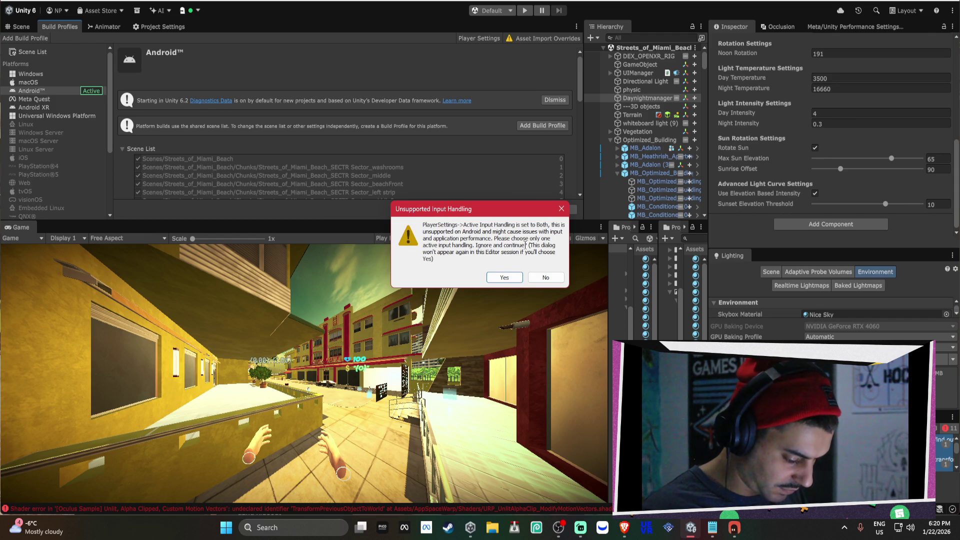
pyautogui.click(512, 277)
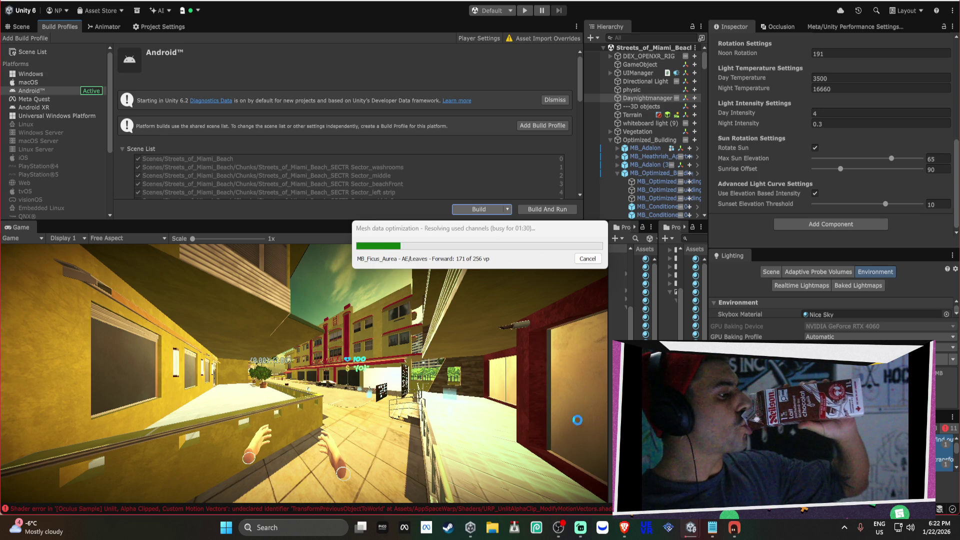
pyautogui.moveTo(624, 528)
pyautogui.click(573, 465)
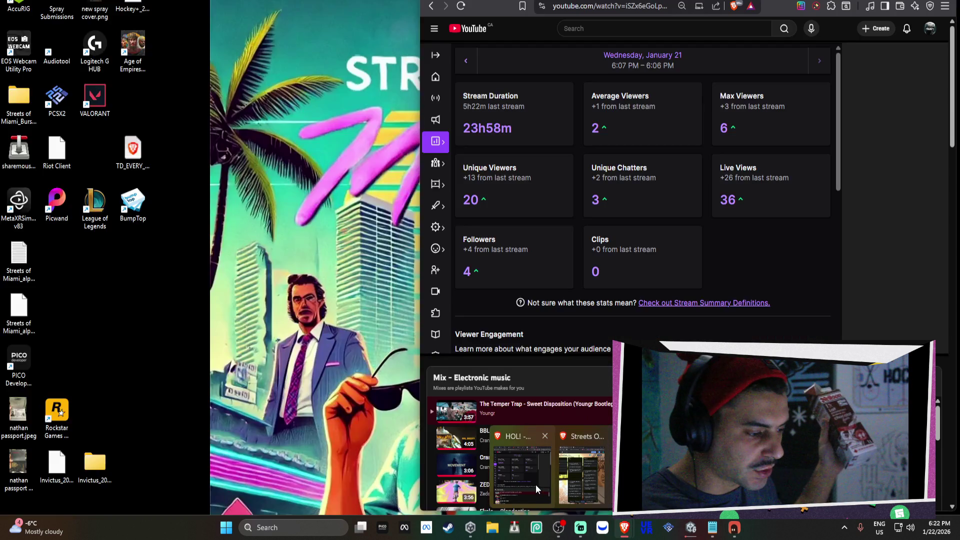
# Cycle Brave tabs past Scarface and GTA IV pages, nudge YouTube volume, and land on the GTA missions wiki
pyautogui.click(535, 485)
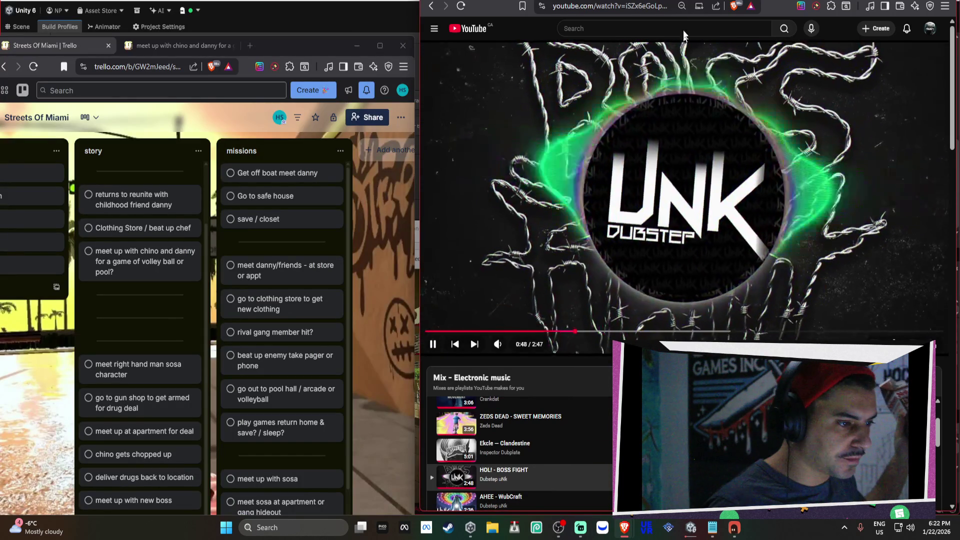
pyautogui.hotkey('ctrl', 'Tab')
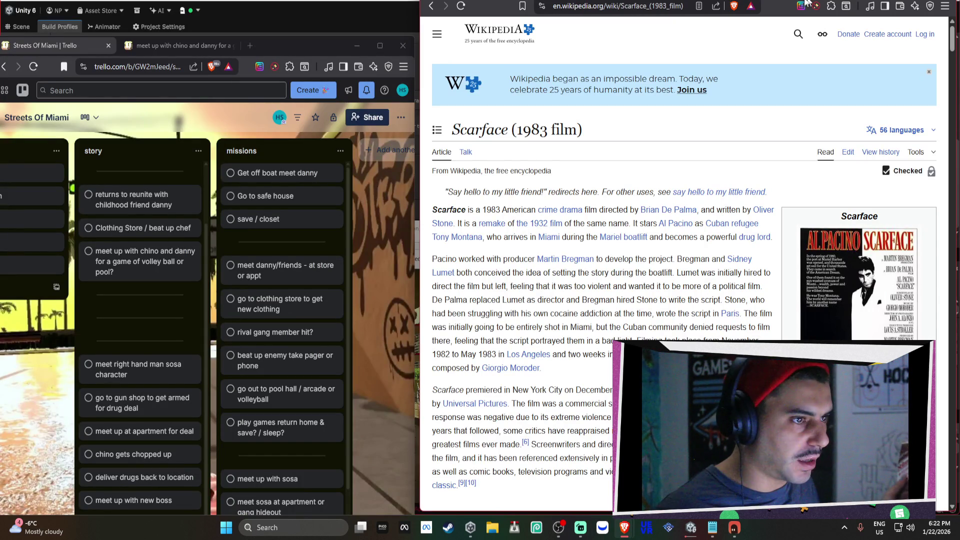
pyautogui.hotkey('ctrl', 'Tab')
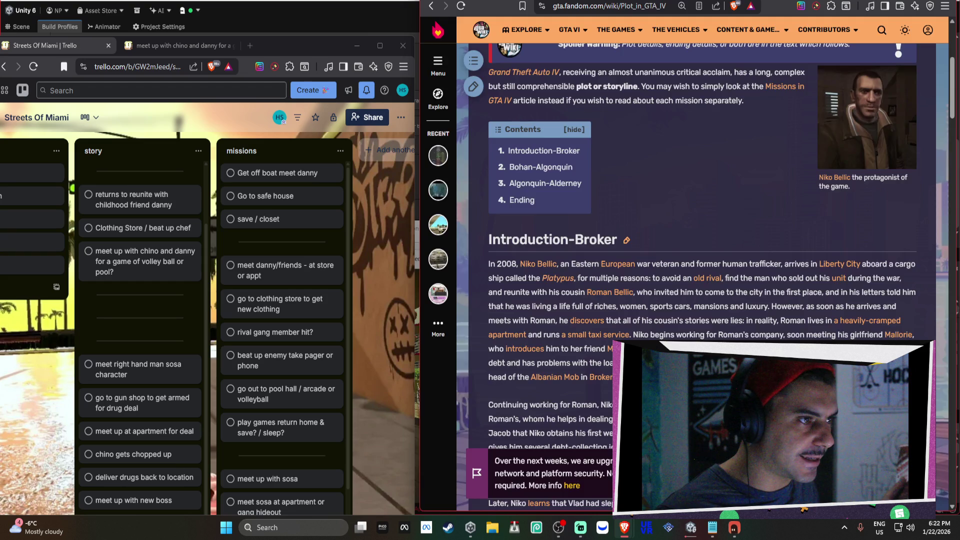
pyautogui.hotkey('ctrl', 'Tab')
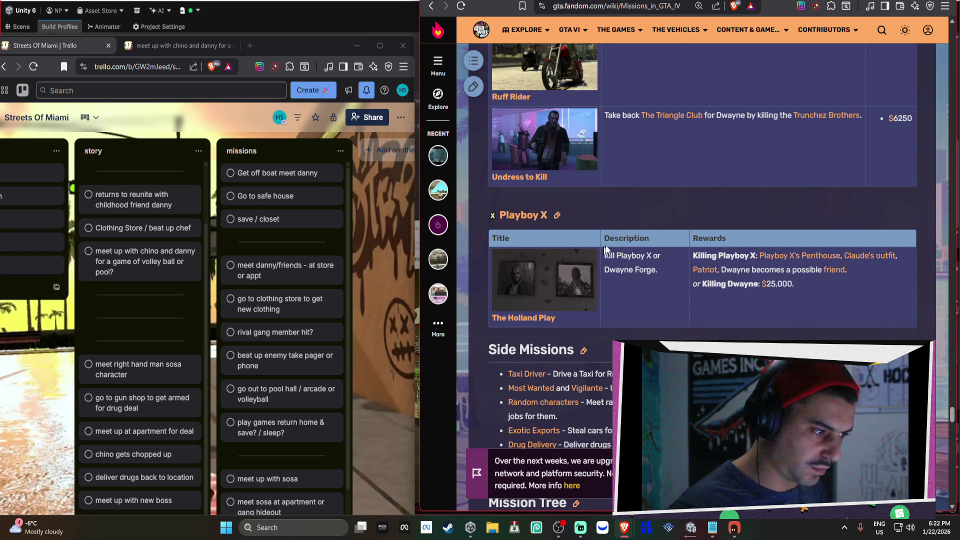
pyautogui.scroll(2, 577, 258)
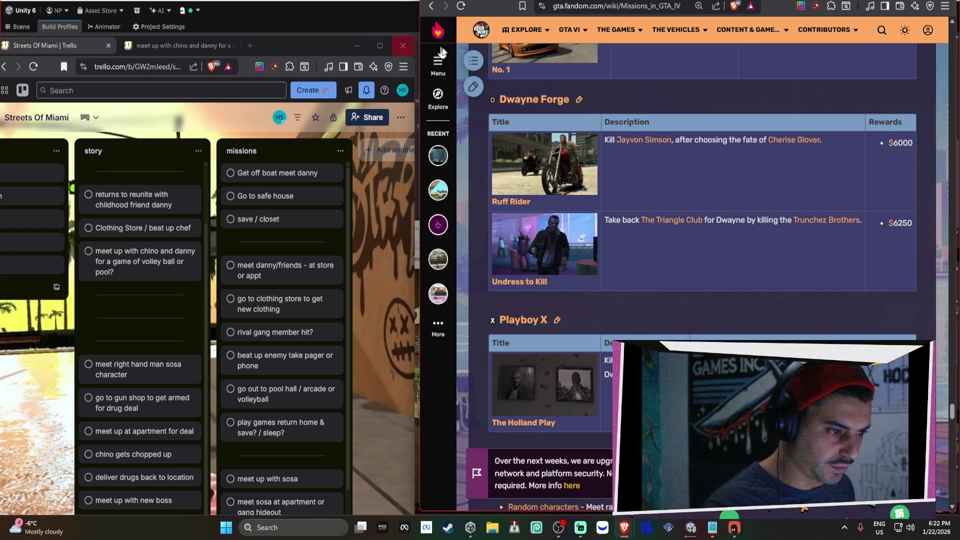
pyautogui.hotkey('ctrl', 'Tab')
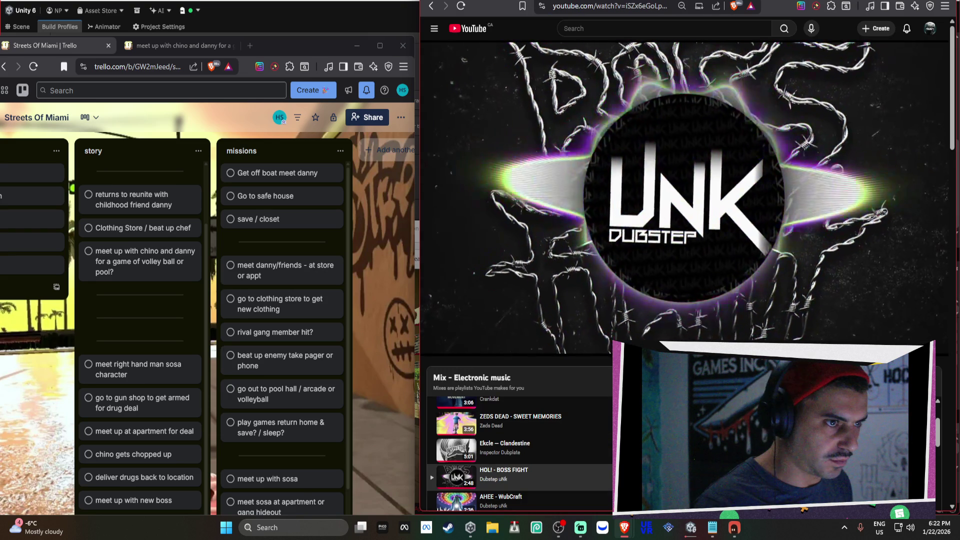
pyautogui.scroll(-2, 670, 289)
pyautogui.scroll(-3, 735, 317)
pyautogui.scroll(5, 686, 266)
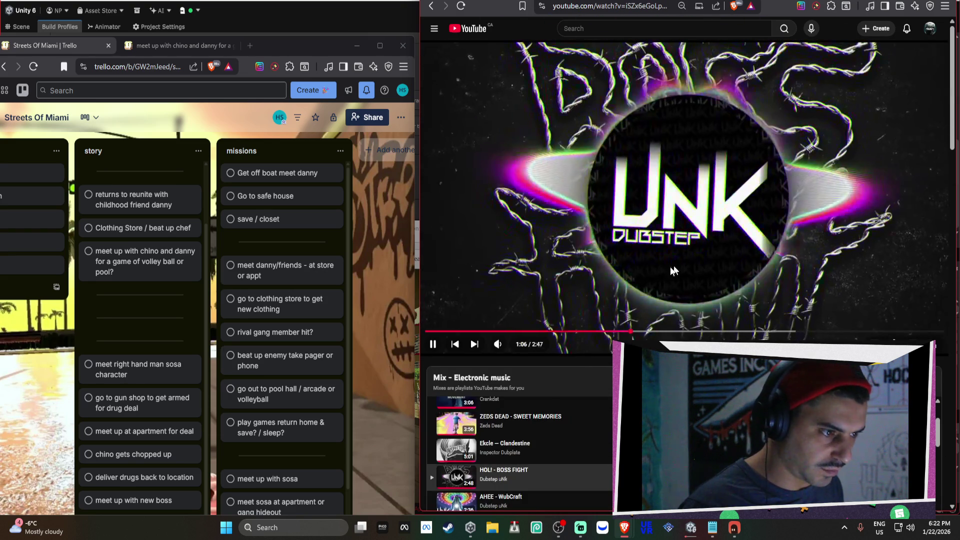
pyautogui.moveTo(498, 345)
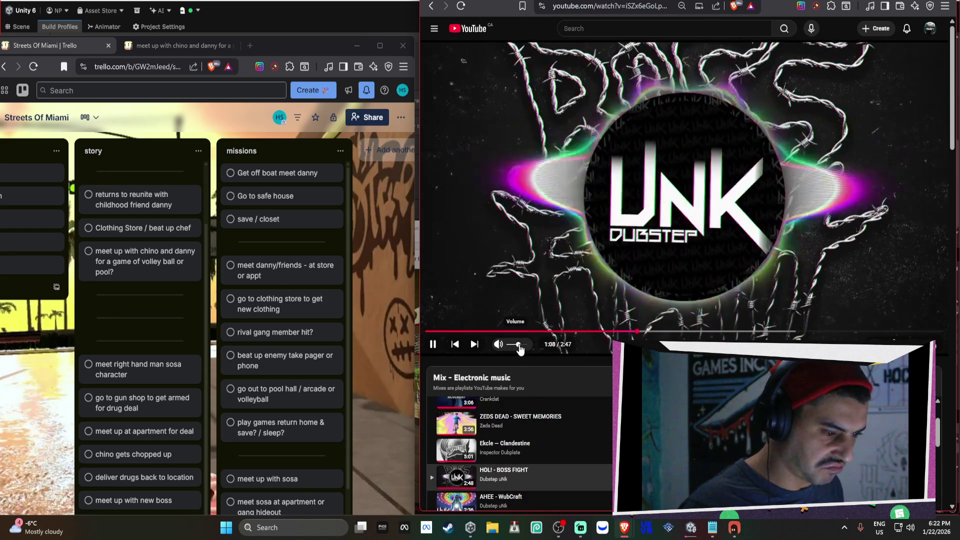
pyautogui.moveTo(519, 348); pyautogui.dragTo(526, 349)
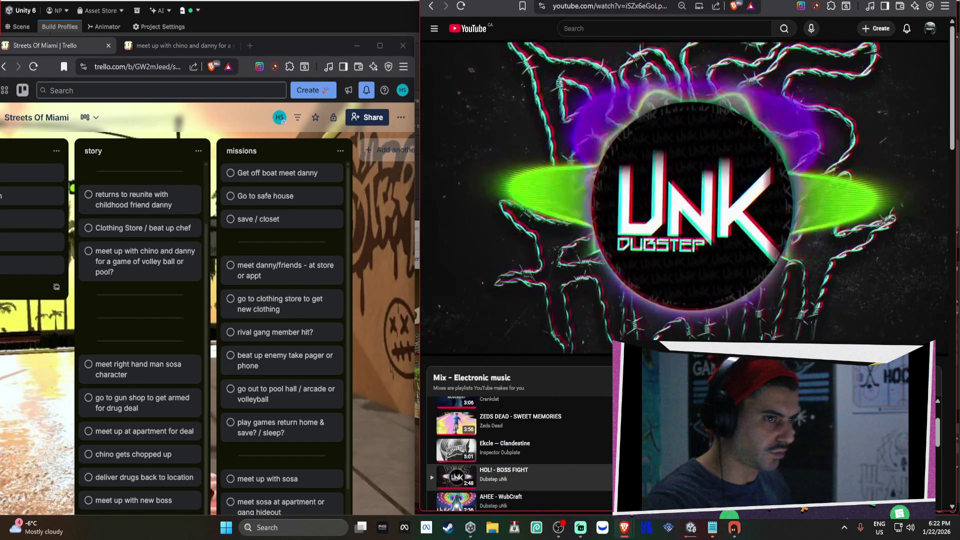
pyautogui.hotkey('ctrl', 'Tab')
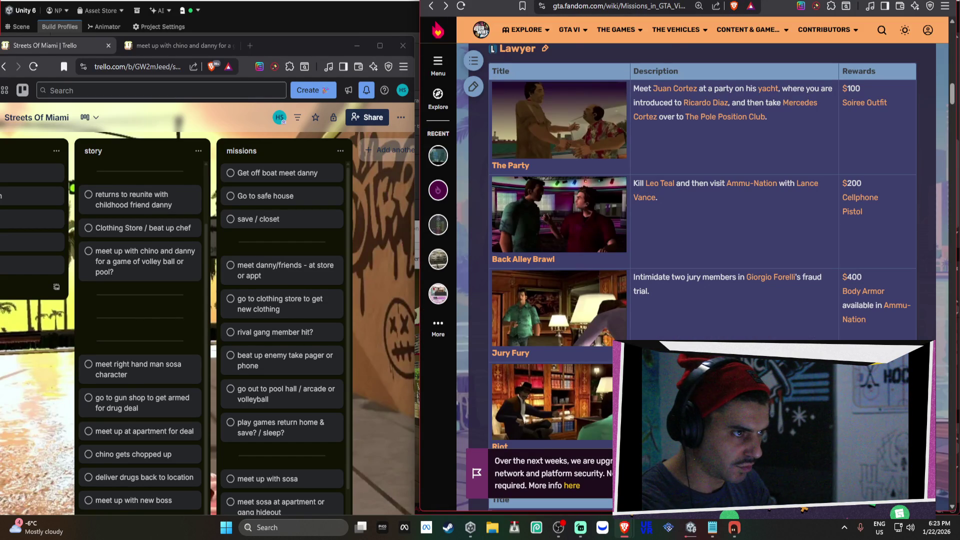
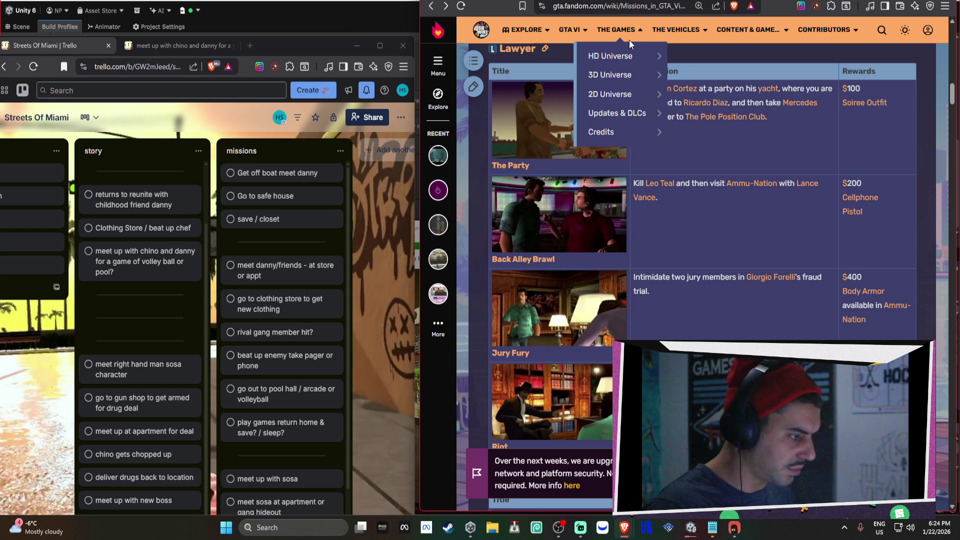
pyautogui.scroll(-1, 274, 253)
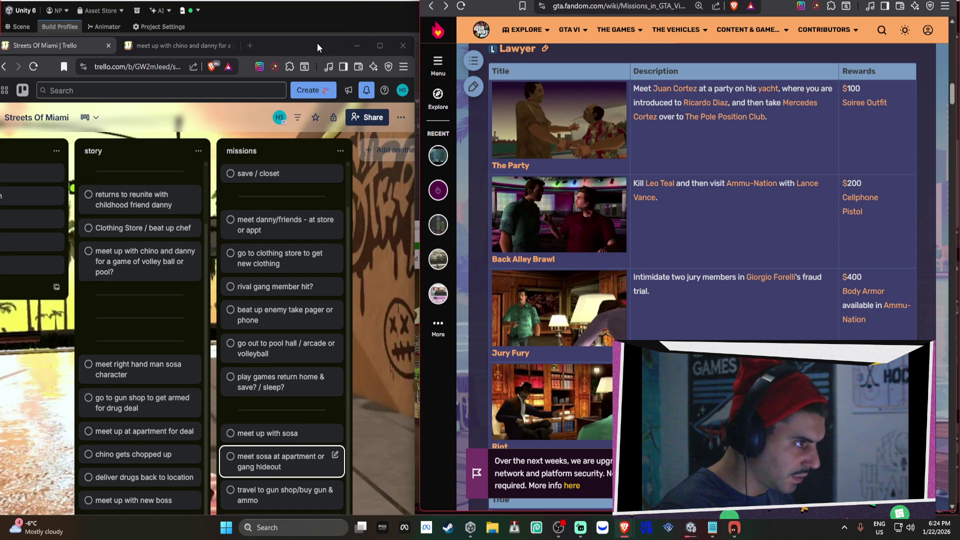
# Reposition the Trello window higher on screen and begin naming a new list
pyautogui.moveTo(321, 47); pyautogui.dragTo(327, 0)
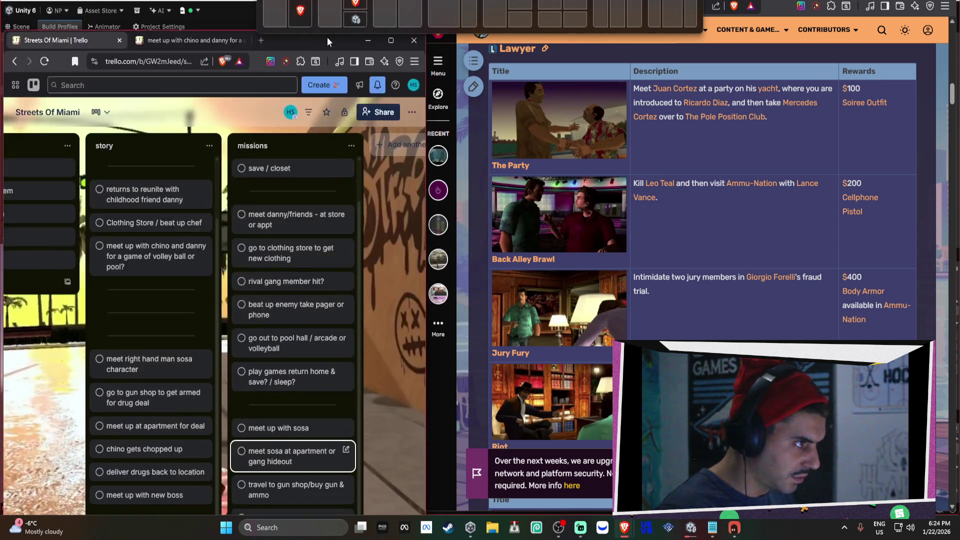
pyautogui.moveTo(326, 37)
pyautogui.mouseDown()
pyautogui.moveTo(236, 29)
pyautogui.moveTo(302, 8)
pyautogui.moveTo(421, 131)
pyautogui.mouseUp()
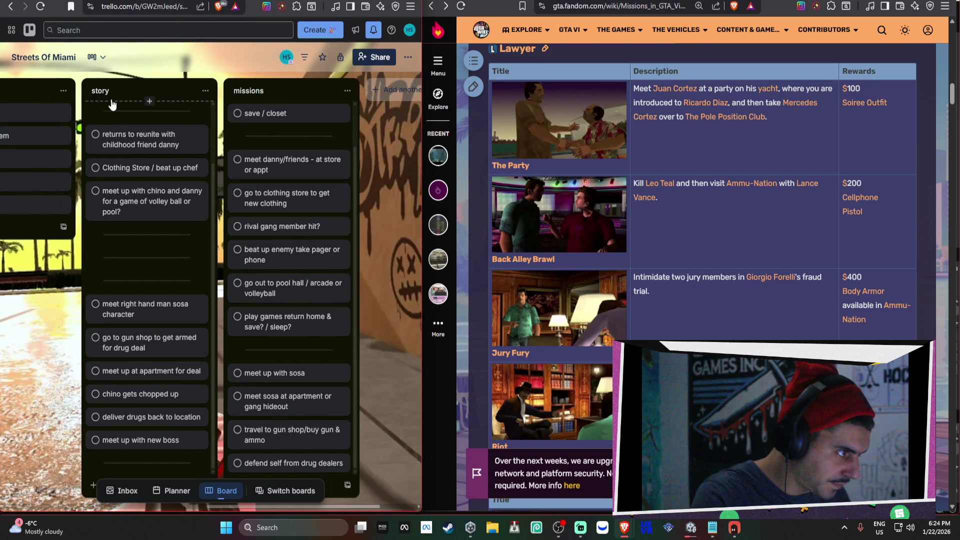
pyautogui.click(401, 90)
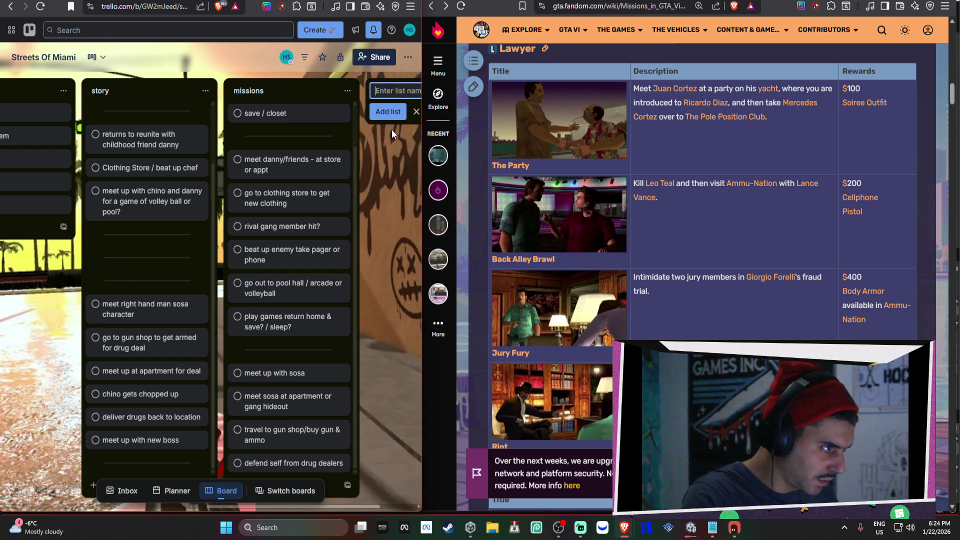
pyautogui.write('STORY')
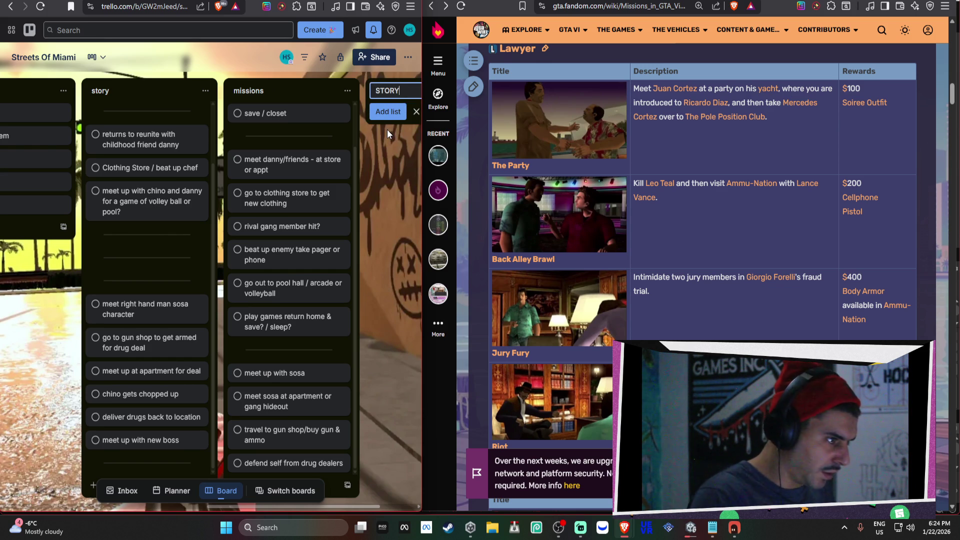
# Create the 'Story cont..' and 'missions cont...' lists beside the filled story and missions lists
pyautogui.press('BackSpace')
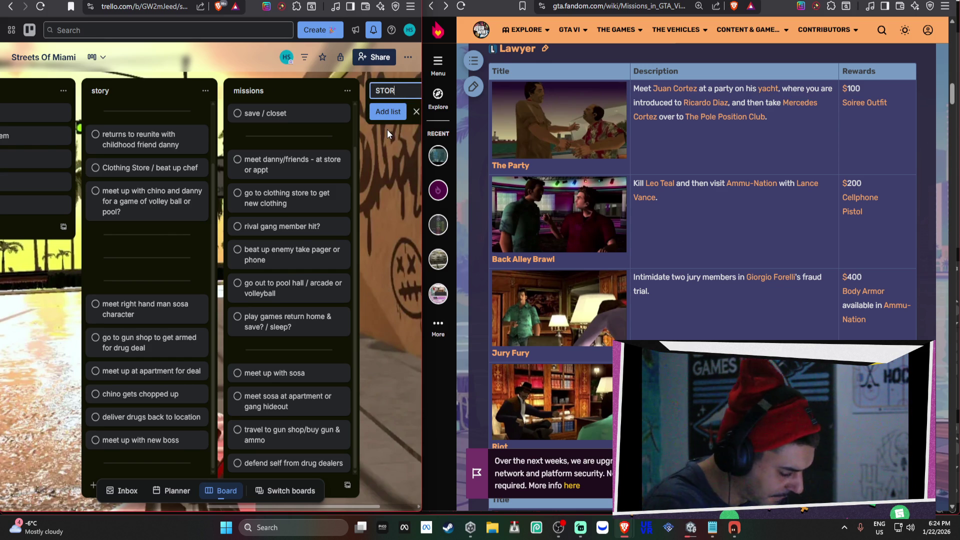
pyautogui.press('BackSpace')
pyautogui.press('BackSpace')
pyautogui.press('BackSpace')
pyautogui.write('tory cont..')
pyautogui.press('Return')
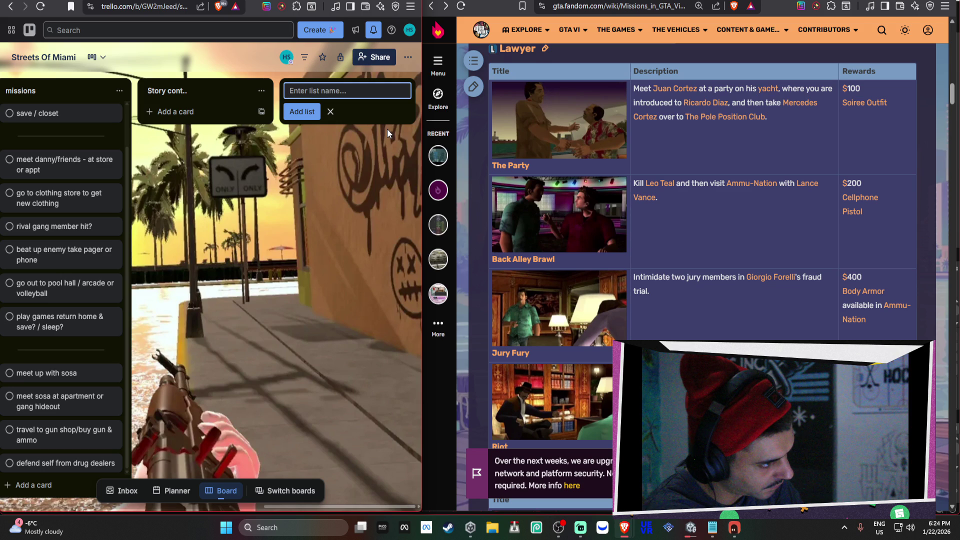
pyautogui.write('missions cont...')
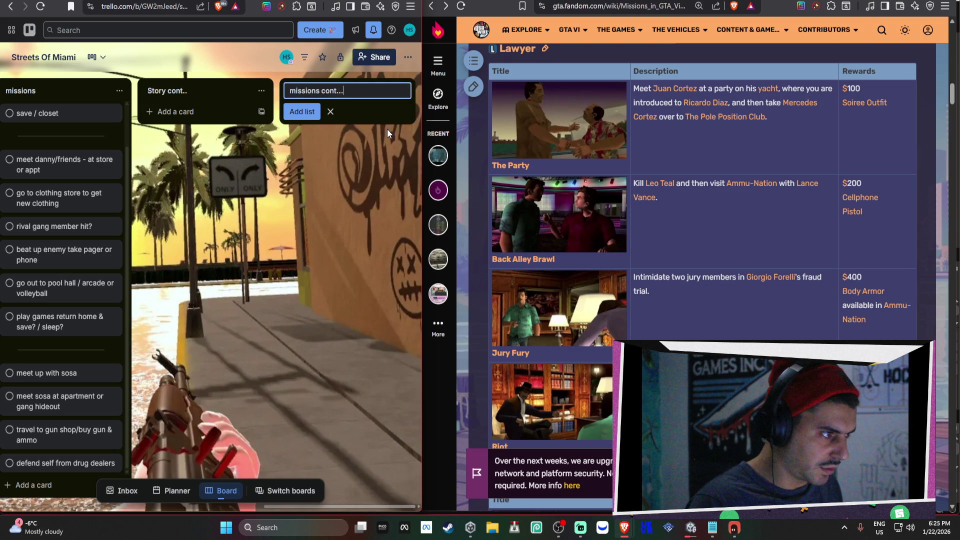
pyautogui.press('Return')
pyautogui.hscroll(-5, 221, 266)
pyautogui.hscroll(3, 300, 270)
pyautogui.hscroll(-3, 337, 278)
pyautogui.hscroll(-5, 320, 254)
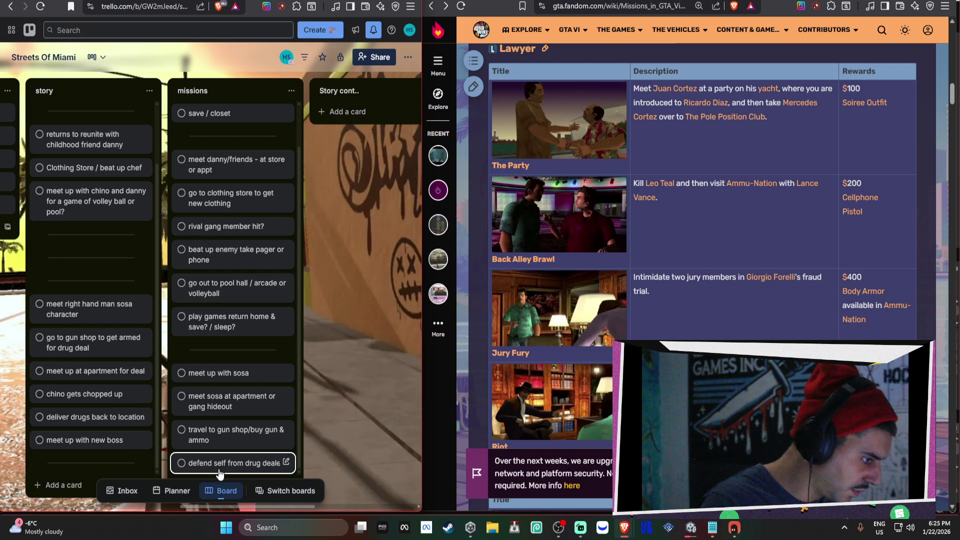
# Cancel the unfinished Story cont.. card and archive the blank divider card in the missions list
pyautogui.moveTo(266, 472); pyautogui.dragTo(262, 446)
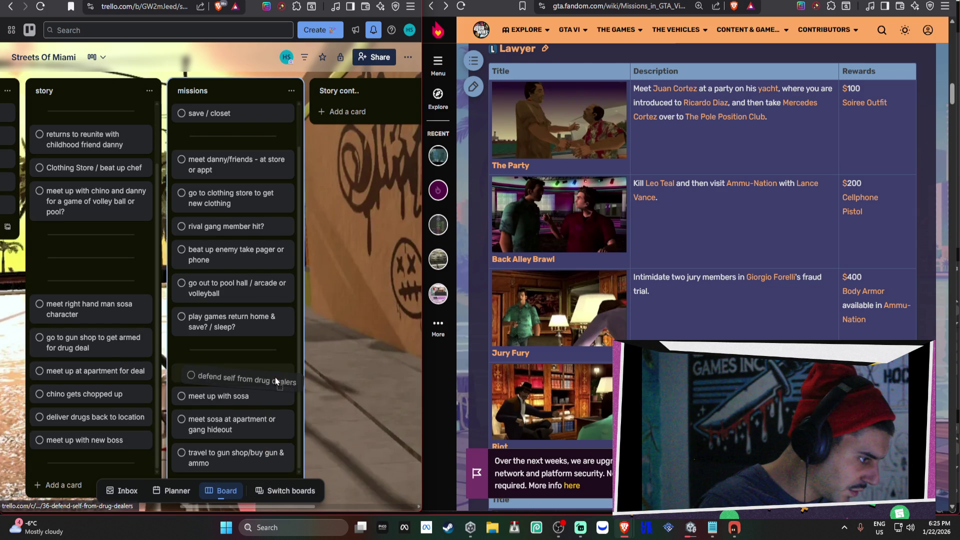
pyautogui.click(355, 113)
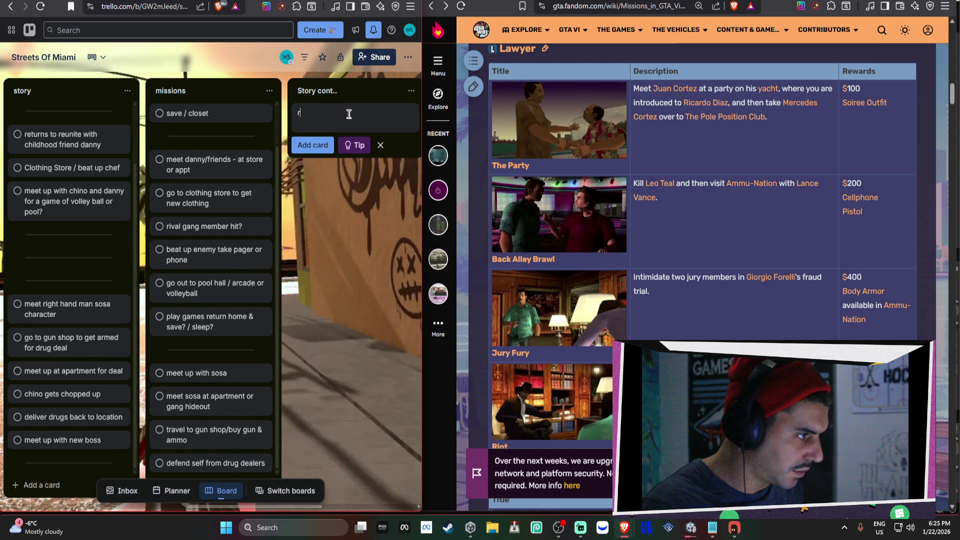
pyautogui.write('retur')
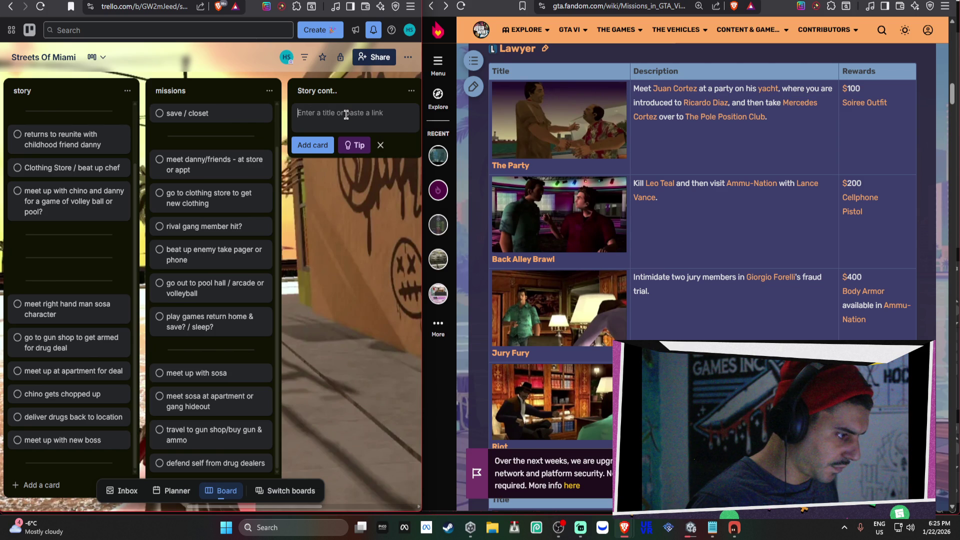
pyautogui.hscroll(2, 323, 285)
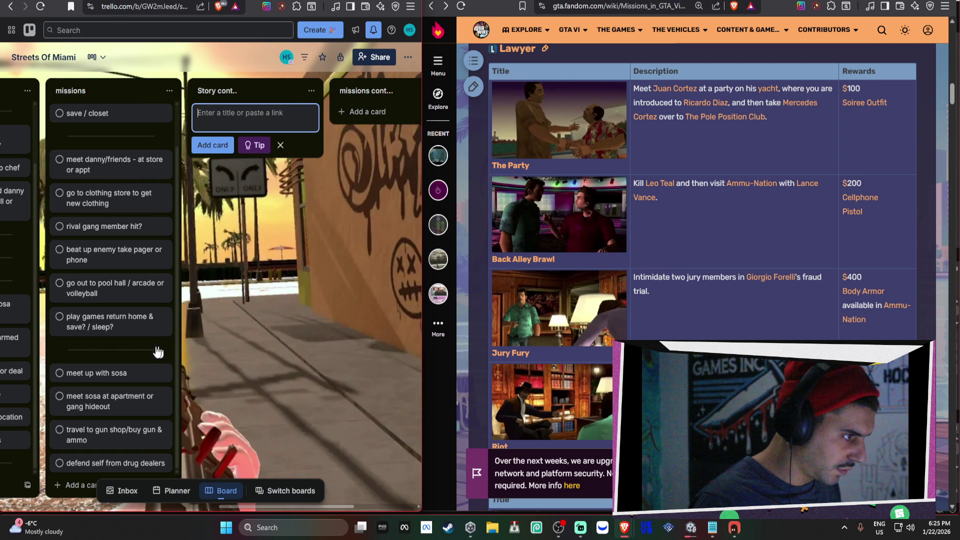
pyautogui.hscroll(-2, 160, 349)
pyautogui.press('Escape')
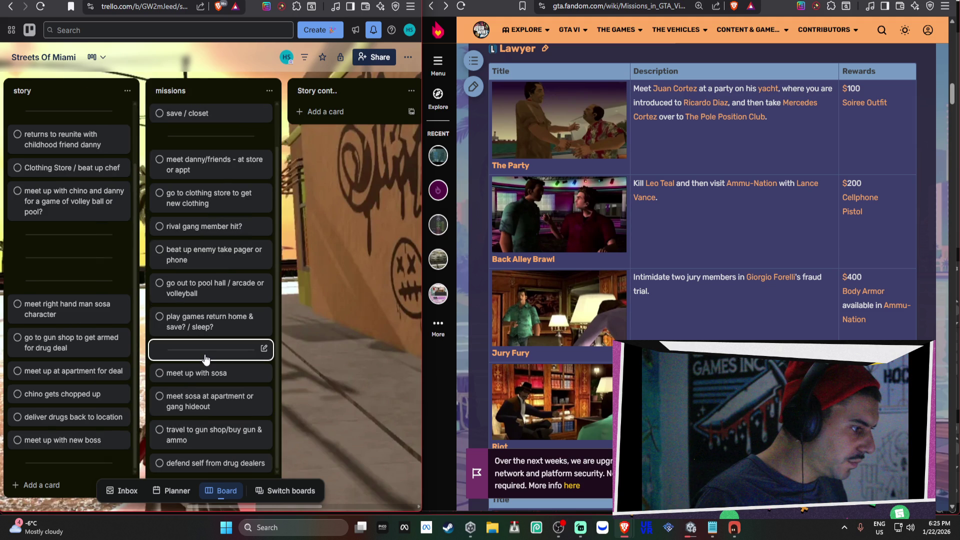
pyautogui.rightClick(209, 352)
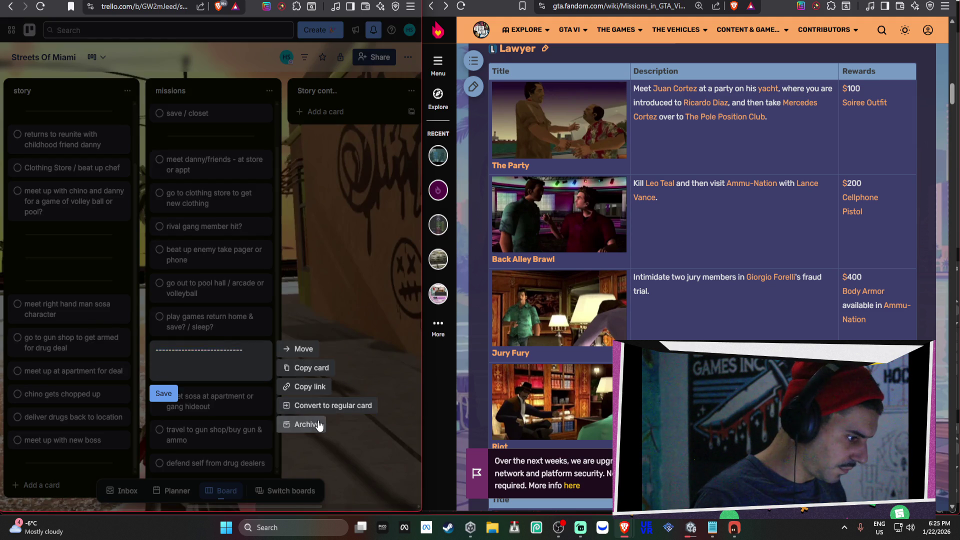
pyautogui.click(300, 425)
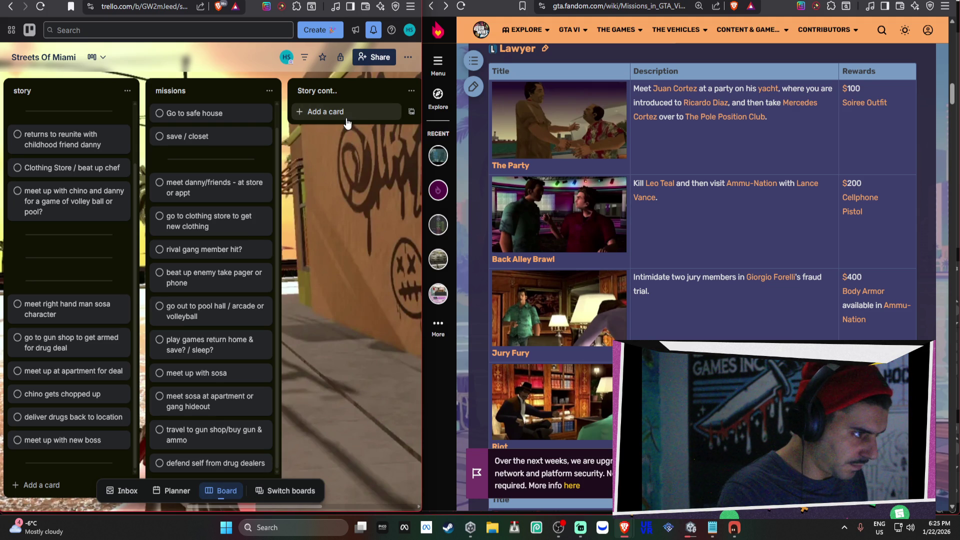
pyautogui.moveTo(213, 463)
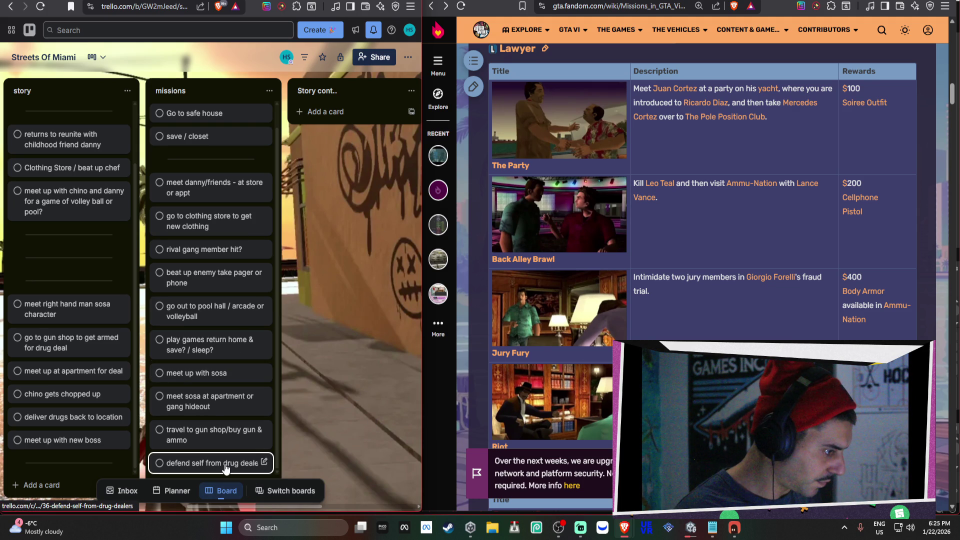
pyautogui.click(324, 112)
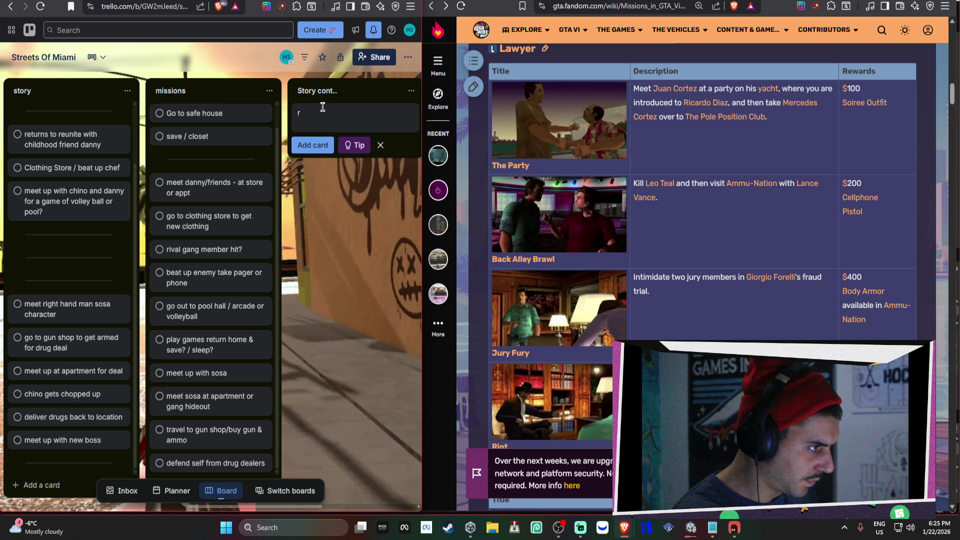
# Retitle the 'meet up with new boss' story card to 'return drugs to new boss'
pyautogui.click(323, 108)
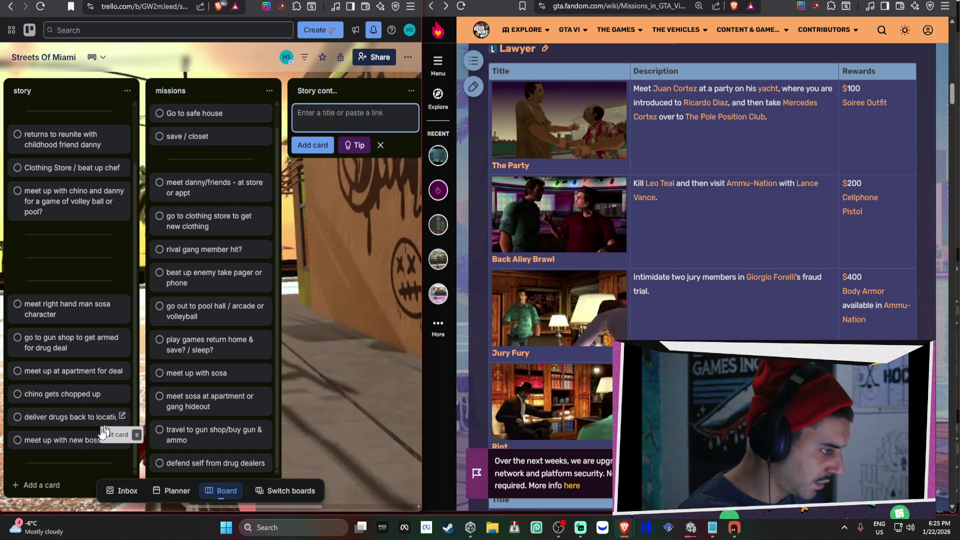
pyautogui.click(113, 440)
pyautogui.moveTo(138, 93); pyautogui.dragTo(19, 79)
pyautogui.write('return drugs to')
pyautogui.press('Delete')
pyautogui.press('Delete')
pyautogui.press('Delete')
pyautogui.press('Delete')
pyautogui.press('Delete')
pyautogui.press('Return')
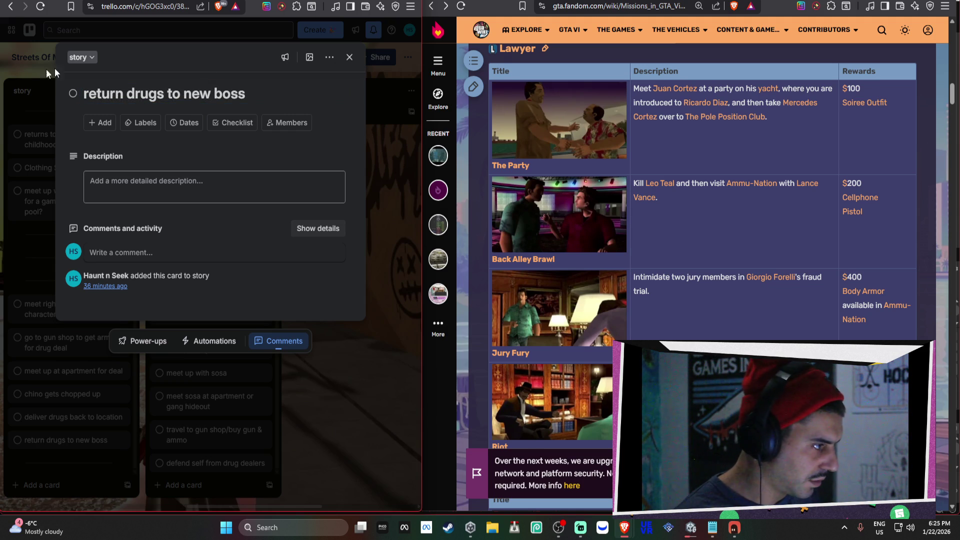
pyautogui.click(348, 57)
pyautogui.hscroll(3, 346, 159)
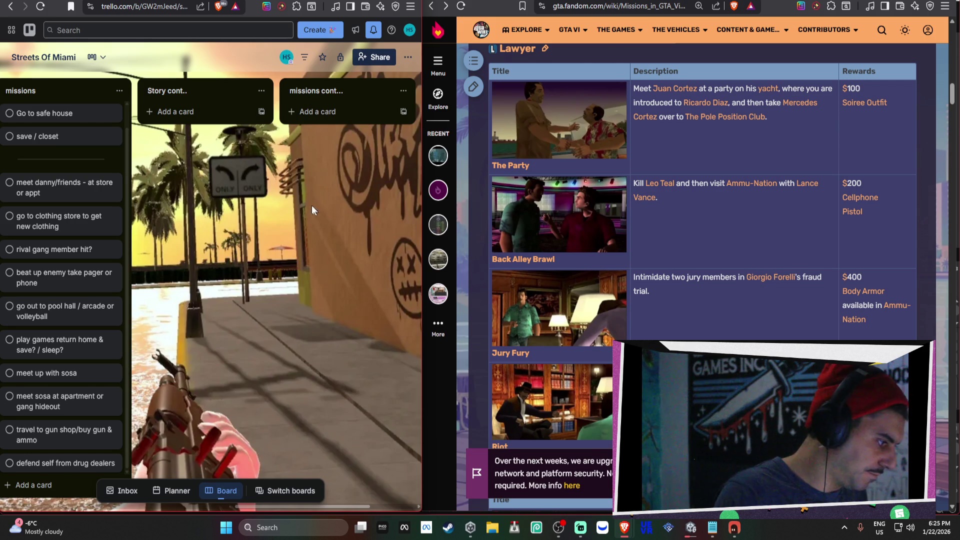
pyautogui.hscroll(-1, 308, 203)
pyautogui.hscroll(-1, 309, 203)
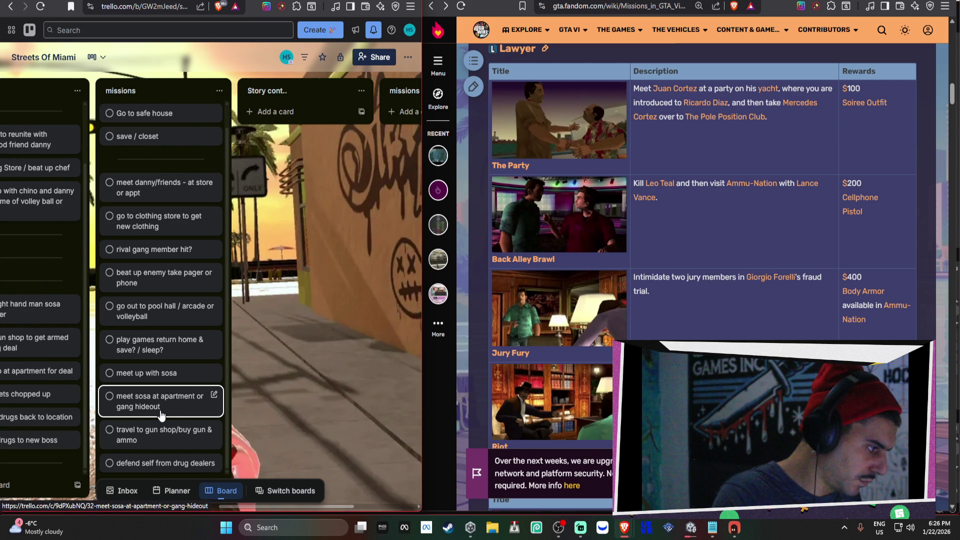
pyautogui.hscroll(-1, 160, 414)
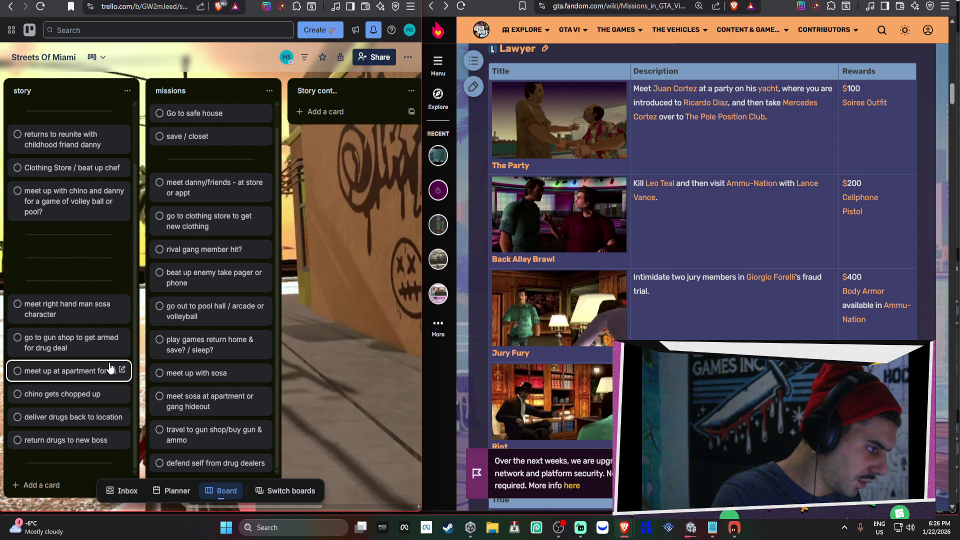
# Archive the 'deliver drugs back to location' card and add a '---' divider card to story
pyautogui.click(97, 424)
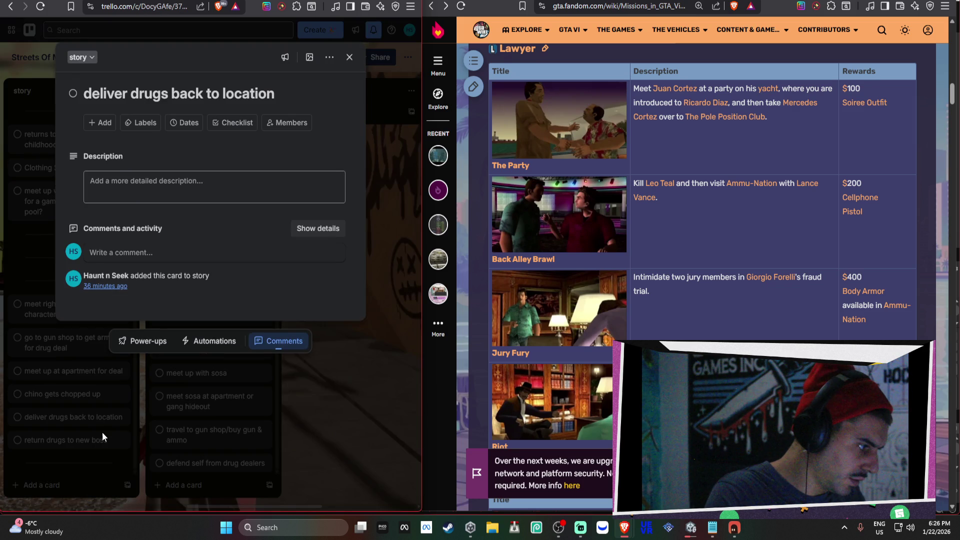
pyautogui.click(114, 429)
pyautogui.rightClick(81, 417)
pyautogui.click(161, 498)
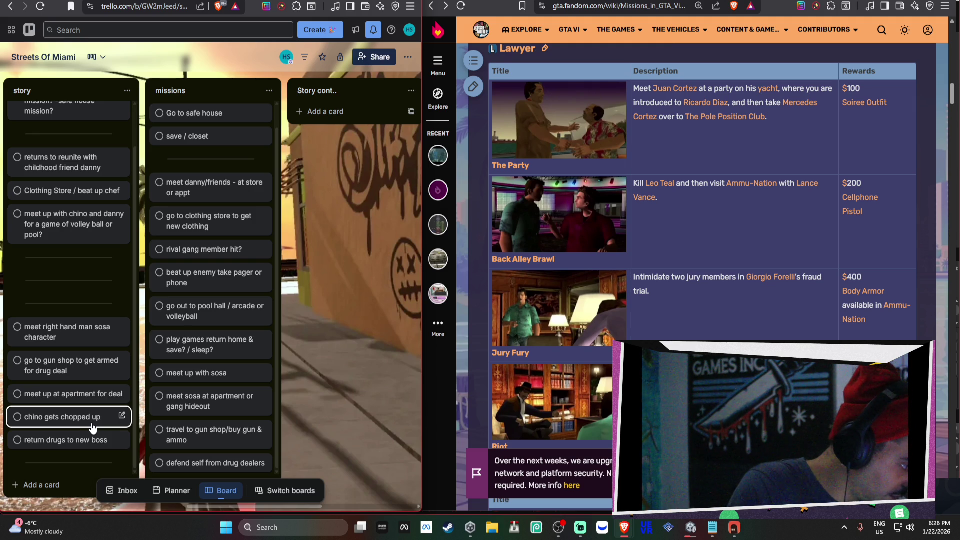
pyautogui.click(42, 484)
pyautogui.write('---')
pyautogui.press('Return')
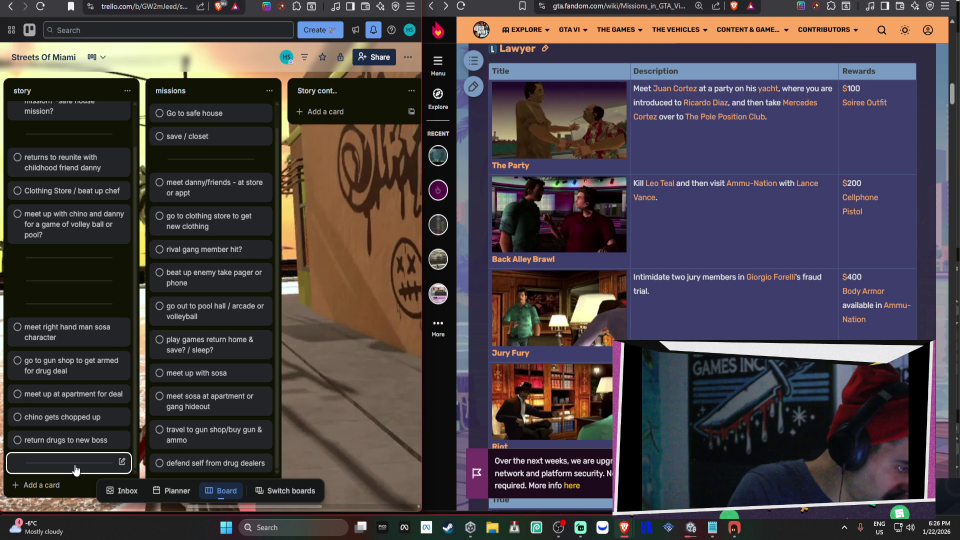
# Make the new story card 'defend self collect drugs' and move it above 'return drugs to new boss'
pyautogui.click(121, 463)
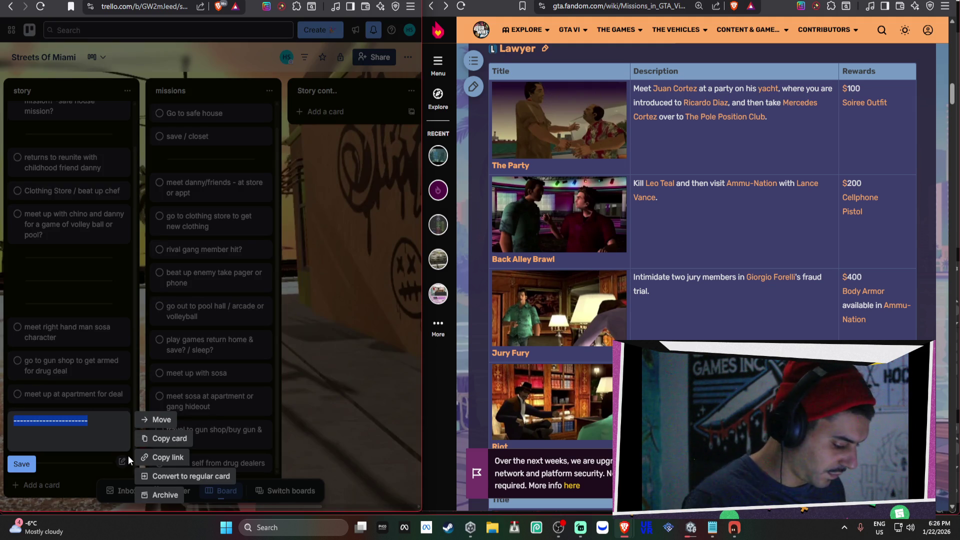
pyautogui.write('s')
pyautogui.press('BackSpace')
pyautogui.write('defend dr')
pyautogui.press('BackSpace')
pyautogui.press('BackSpace')
pyautogui.write('self collect drug')
pyautogui.press('Escape')
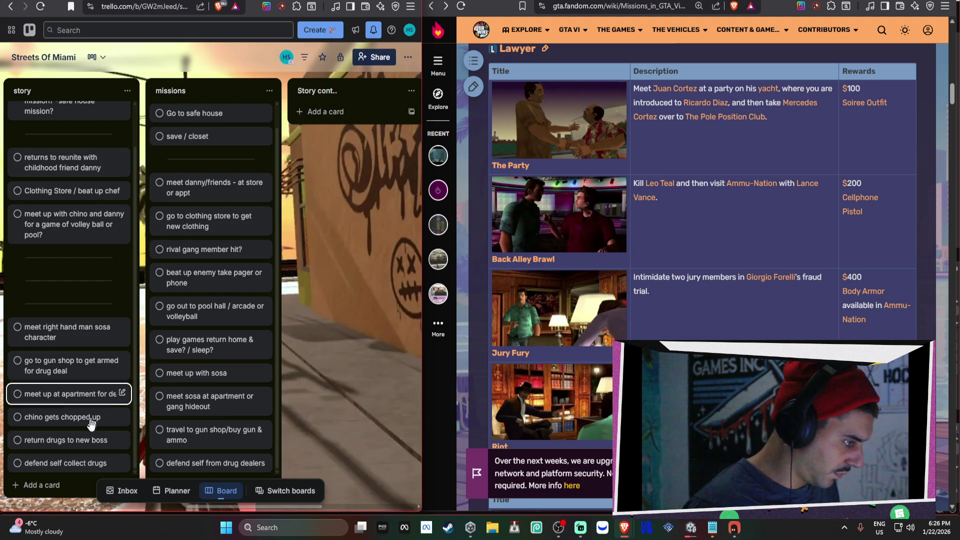
pyautogui.moveTo(75, 462)
pyautogui.mouseDown()
pyautogui.moveTo(73, 447)
pyautogui.moveTo(123, 438)
pyautogui.mouseUp()
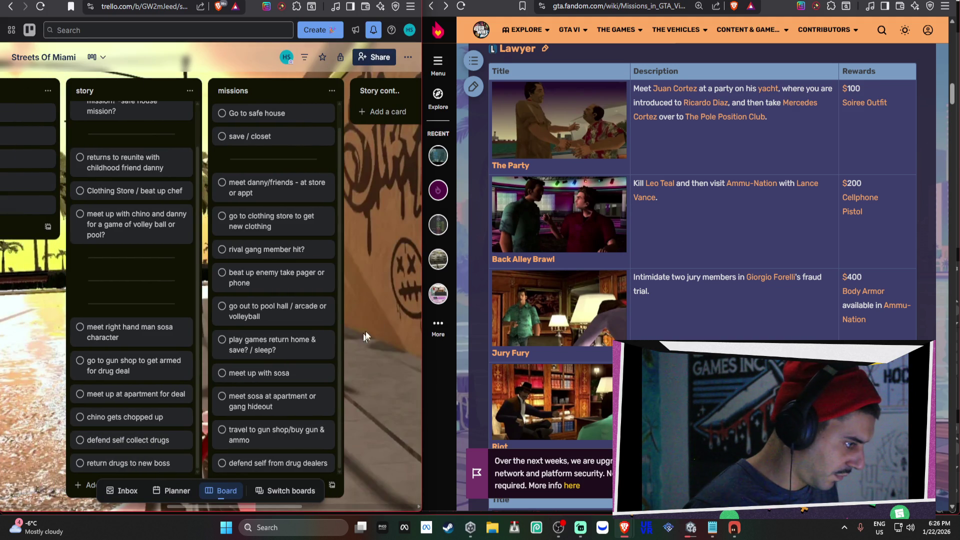
pyautogui.moveTo(388, 296); pyautogui.dragTo(311, 301)
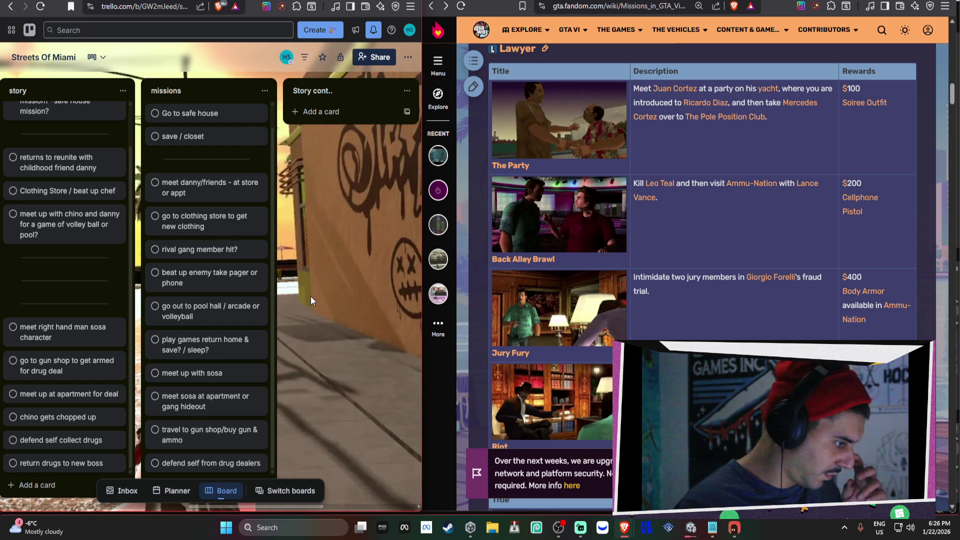
pyautogui.moveTo(311, 297); pyautogui.dragTo(287, 297)
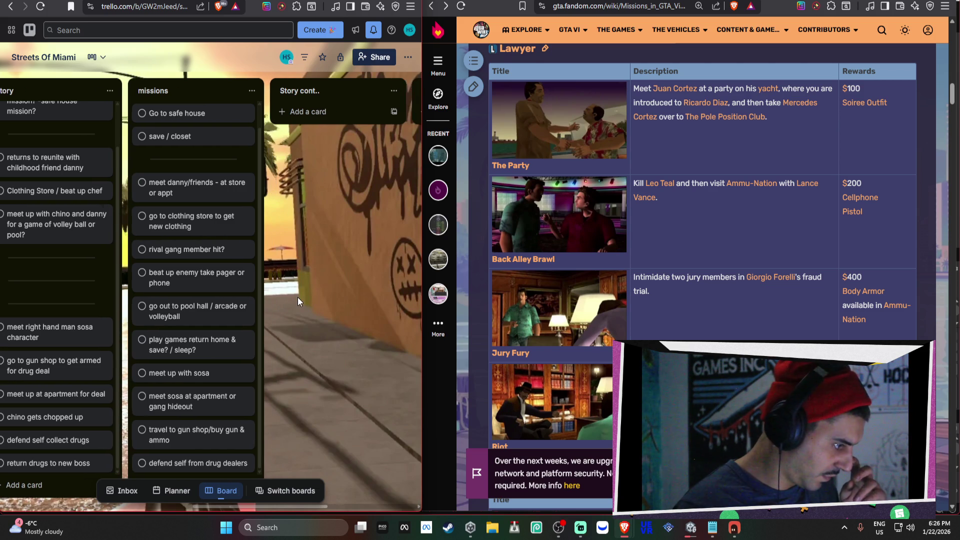
# Retitle the last missions card to 'collect item', then to 'kill bad guys get drugs'
pyautogui.click(185, 462)
pyautogui.click(218, 94)
pyautogui.hotkey('ctrl', 'a')
pyautogui.write('collect it')
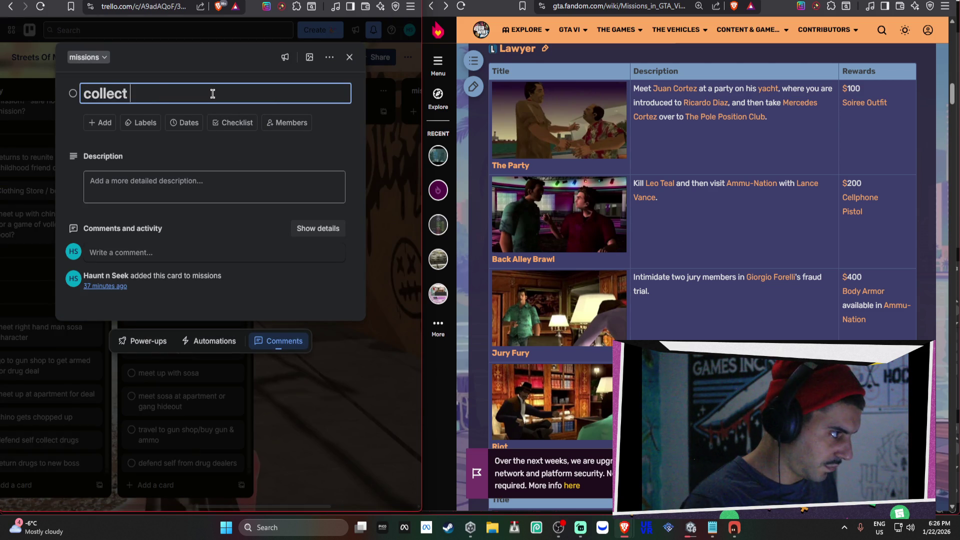
pyautogui.write('em')
pyautogui.press('Return')
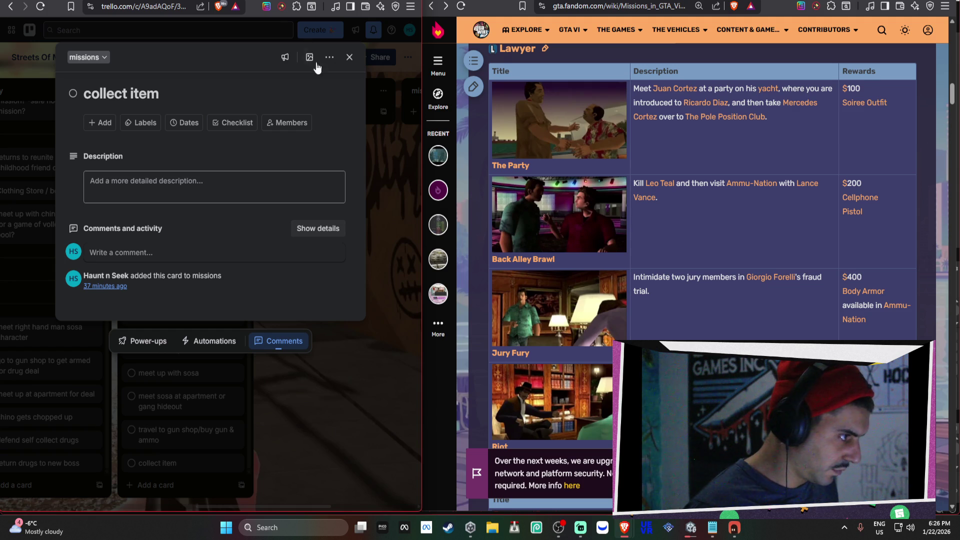
pyautogui.click(350, 58)
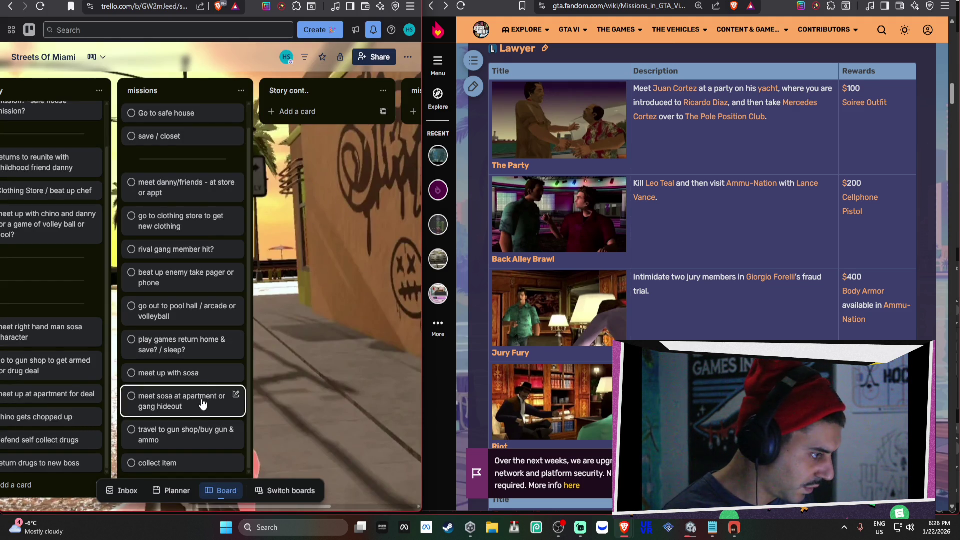
pyautogui.click(180, 463)
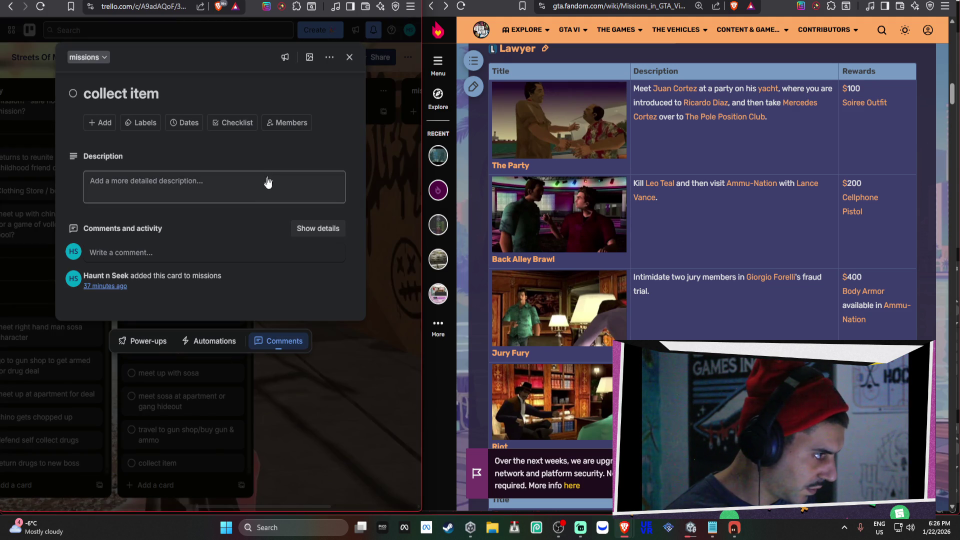
pyautogui.click(174, 98)
pyautogui.write('kill bad guys get drugs')
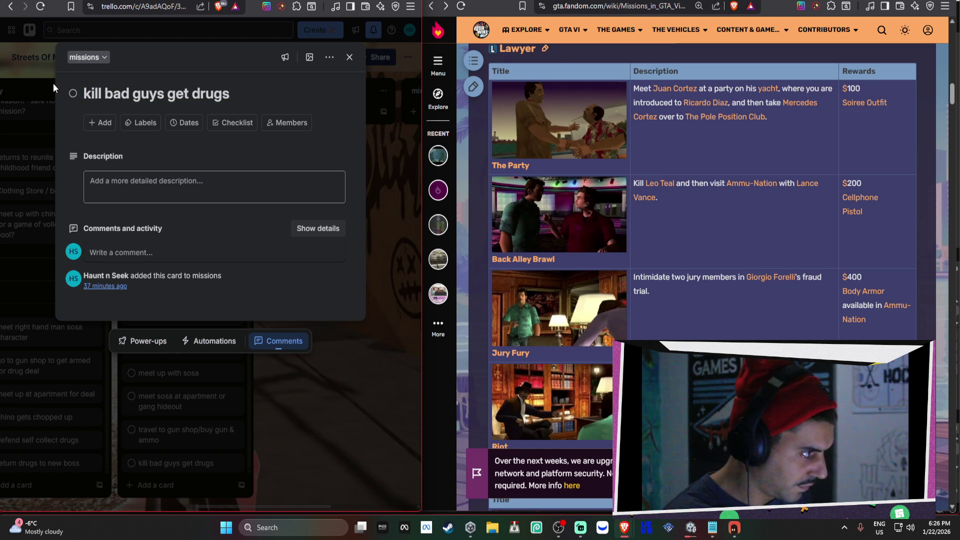
pyautogui.click(309, 358)
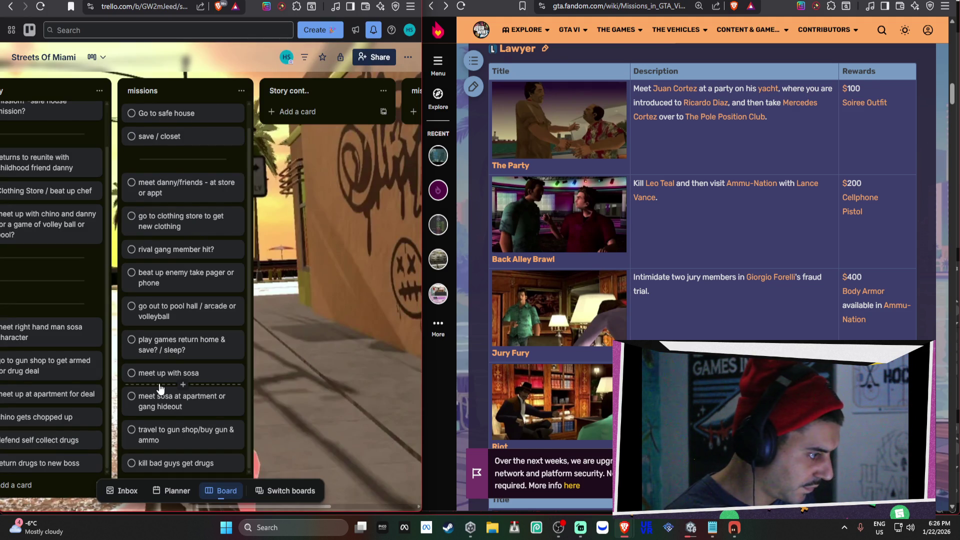
pyautogui.hscroll(3, 258, 181)
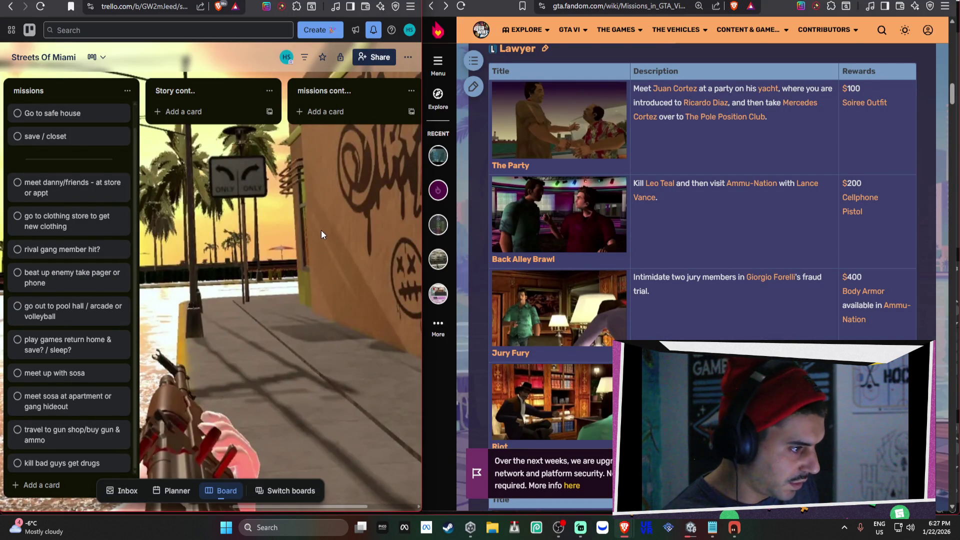
pyautogui.scroll(-2, 661, 228)
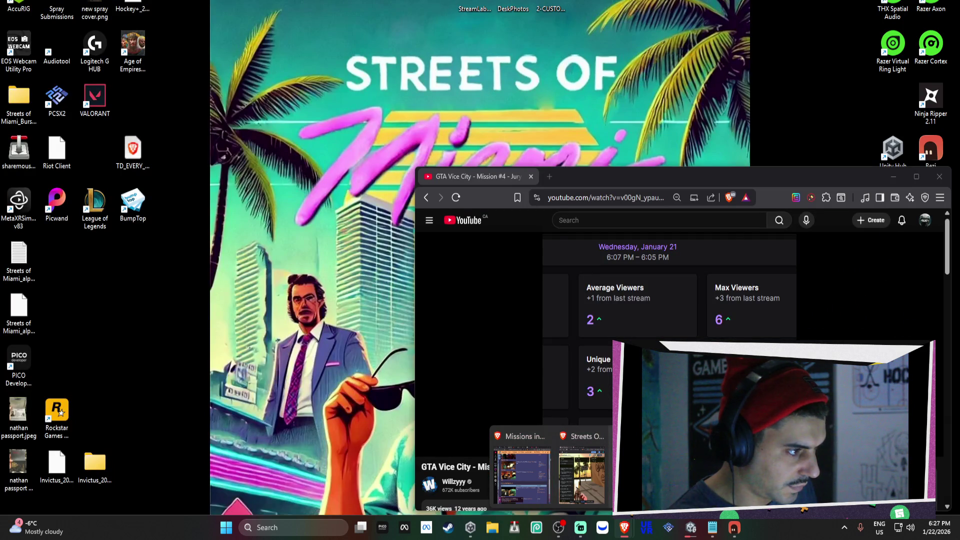
# Briefly play and pause the Jury Fury mission video, then return to the board's Story cont.. list
pyautogui.press('space')
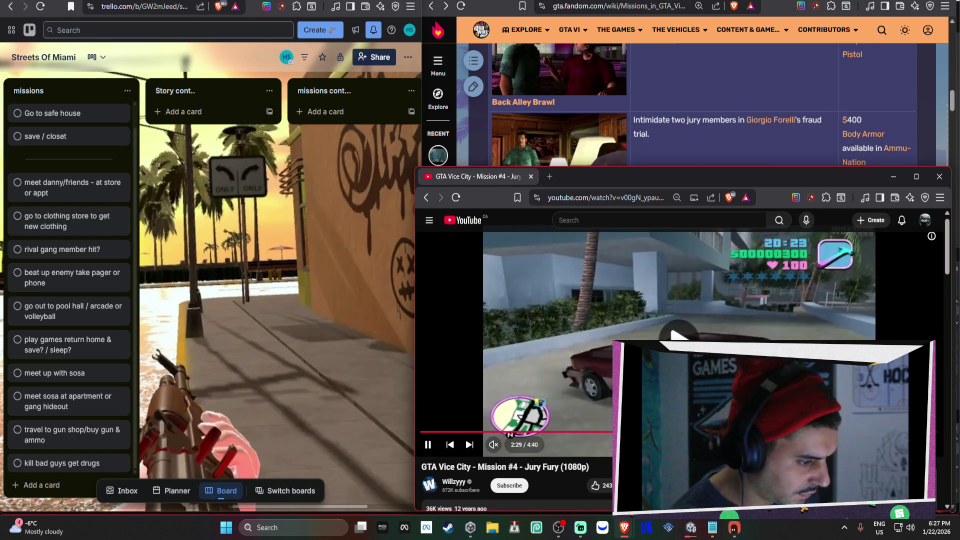
pyautogui.press('space')
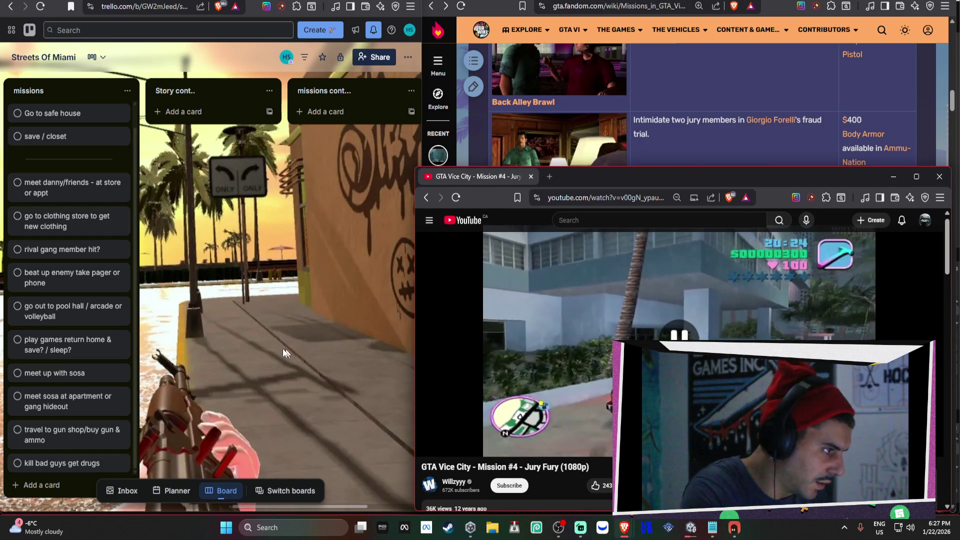
pyautogui.click(271, 340)
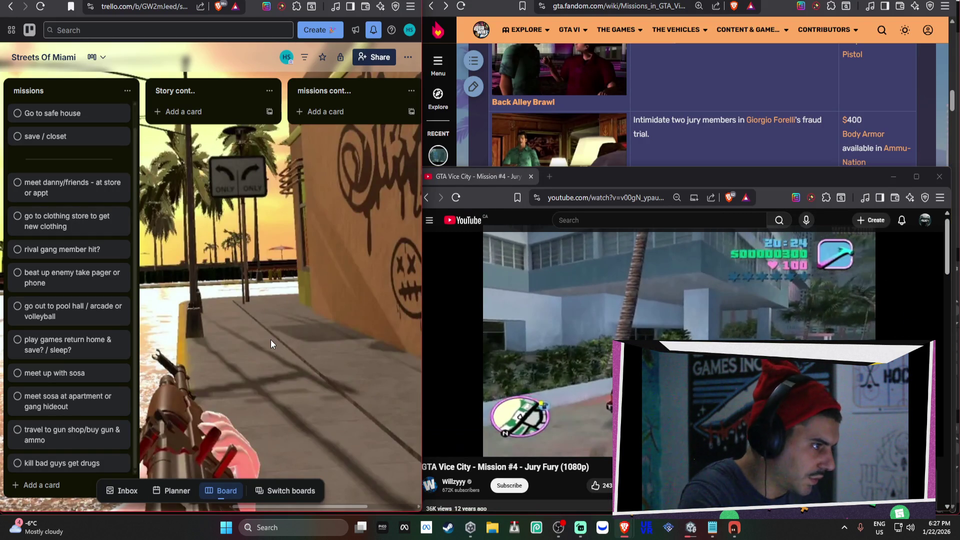
pyautogui.click(186, 118)
pyautogui.write('return home & sav')
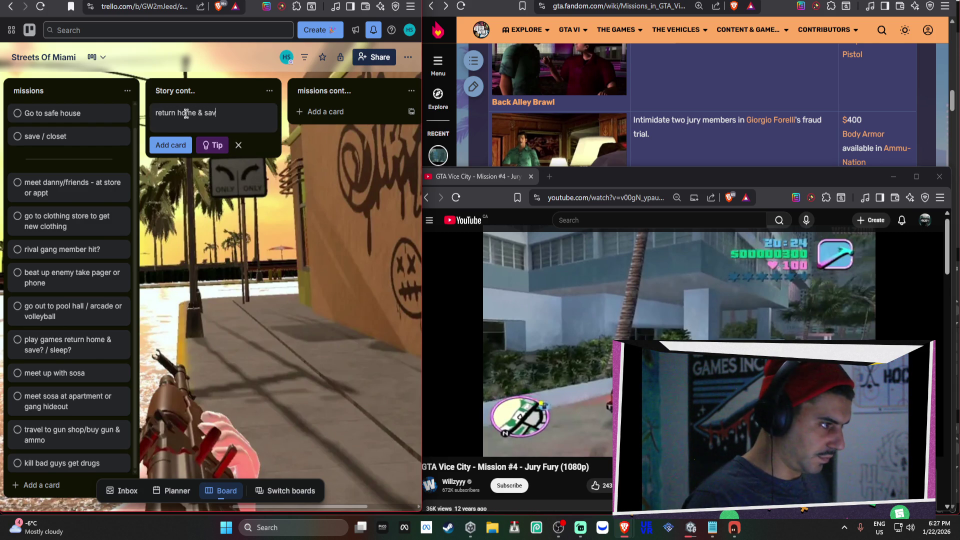
pyautogui.write('e')
# Add a 'return home & save' card to both Story cont.. and missions cont..
pyautogui.press('Return')
pyautogui.click(334, 113)
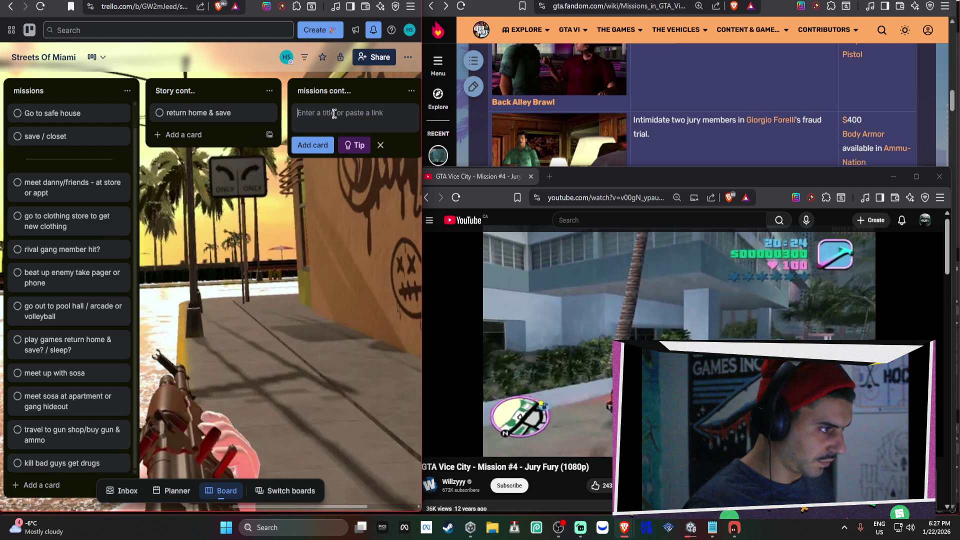
pyautogui.write('return home &')
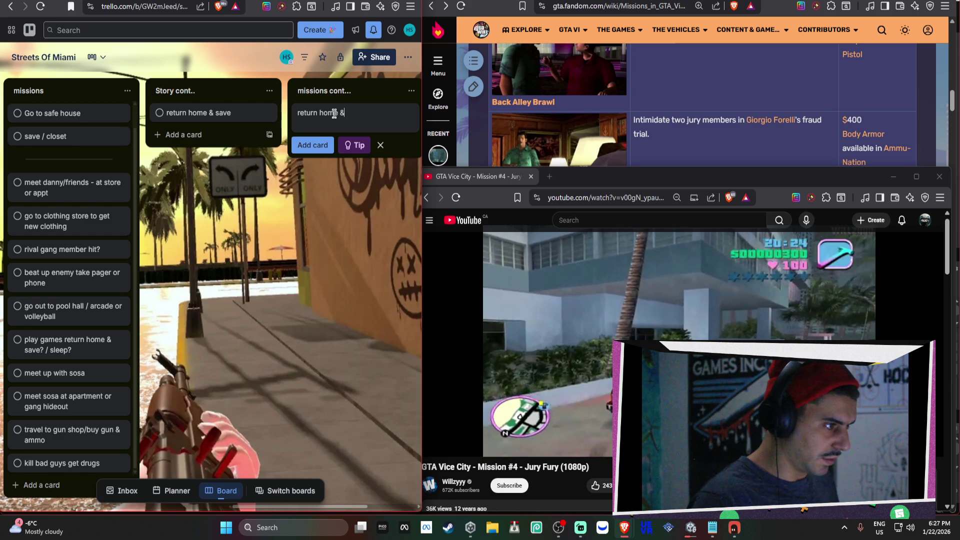
pyautogui.write('ve')
pyautogui.press('Return')
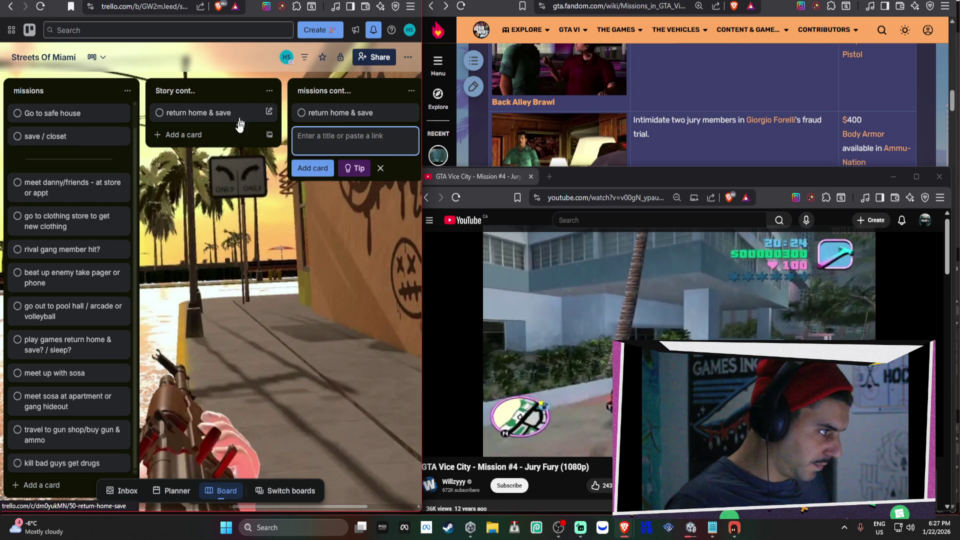
pyautogui.click(214, 135)
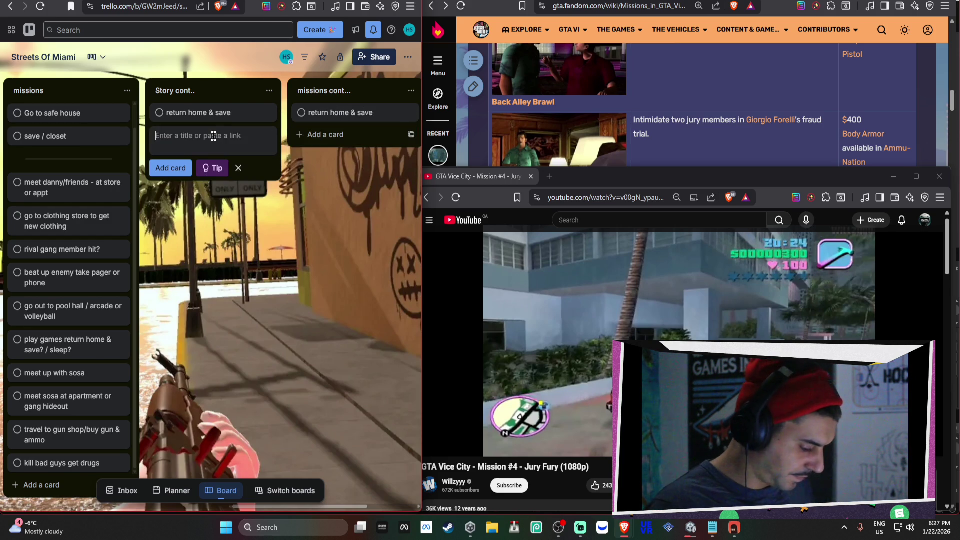
pyautogui.click(332, 136)
pyautogui.click(321, 223)
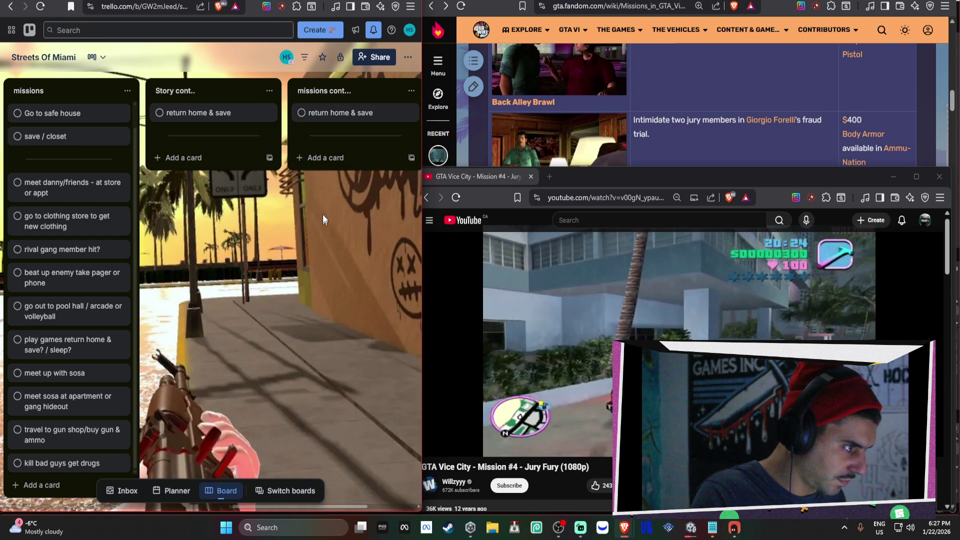
# Add 'meet up with danny' to Story cont..; 'meet at location/appt' and 'go out to location destroy car / objects' to missions cont..
pyautogui.click(217, 159)
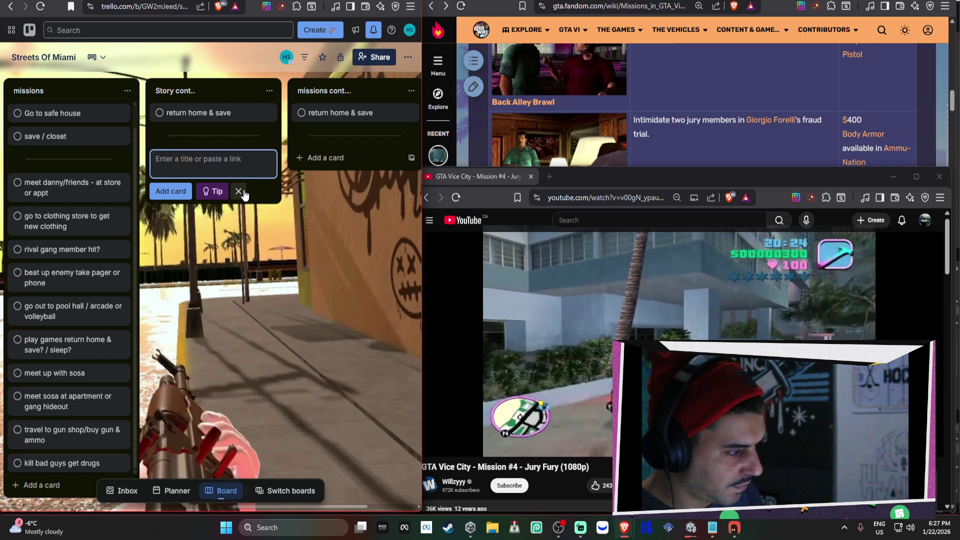
pyautogui.write('meet up with danny')
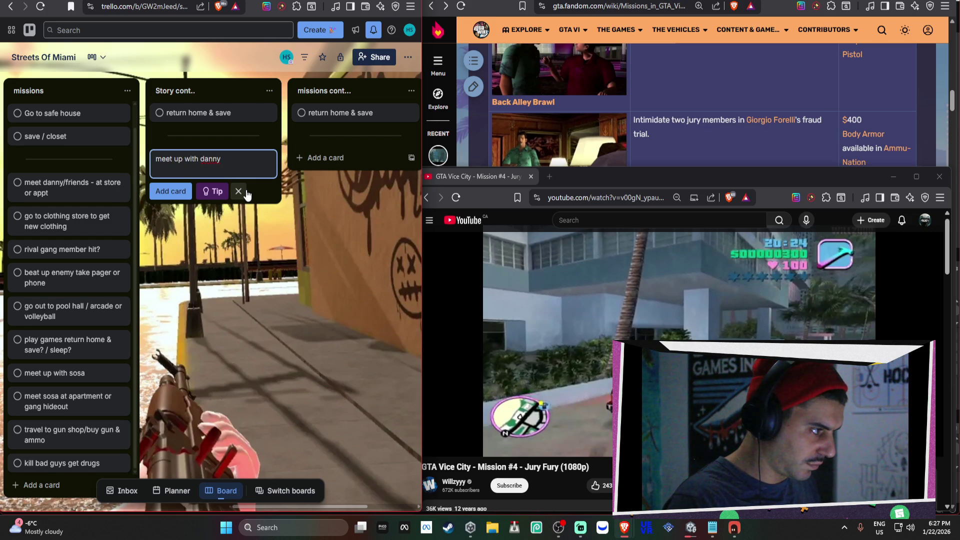
pyautogui.write('riend -=')
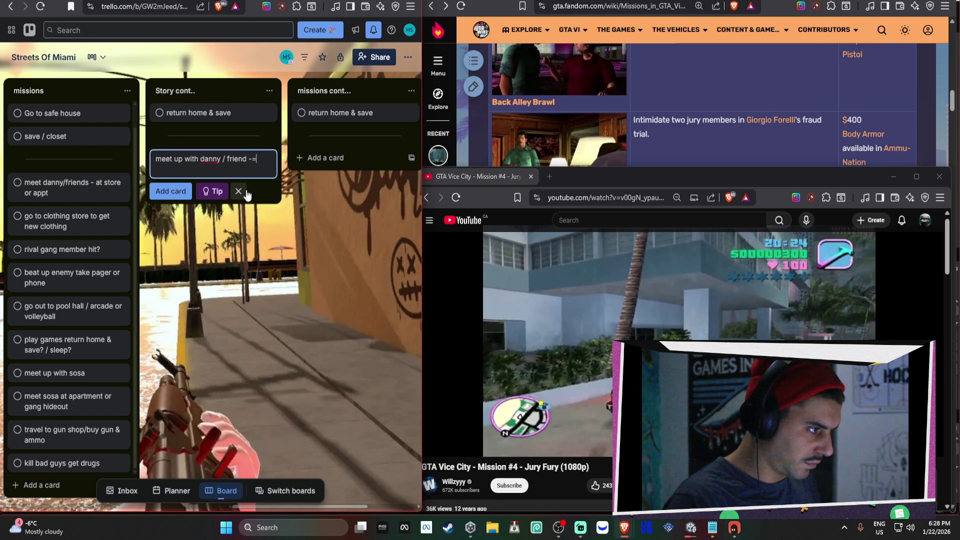
pyautogui.write('out to destroy ')
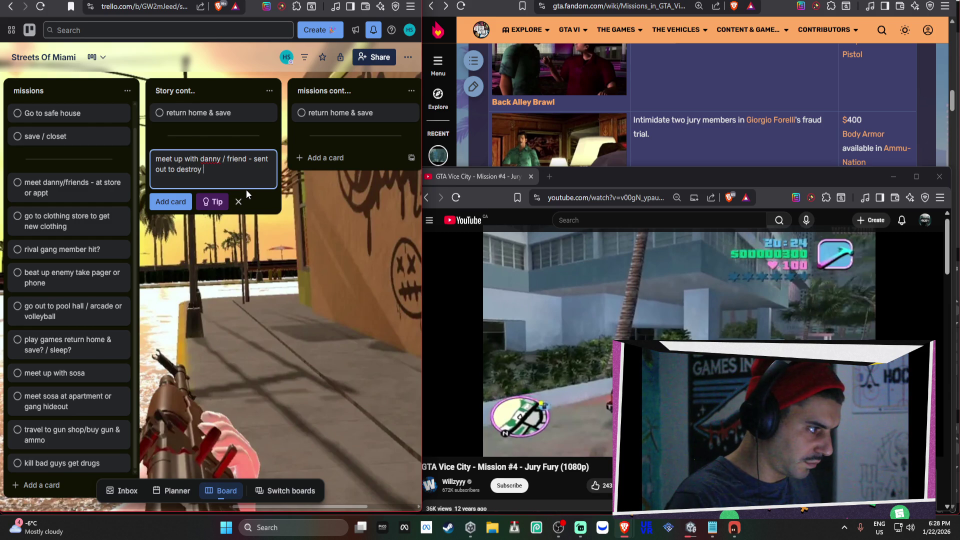
pyautogui.write('house / car')
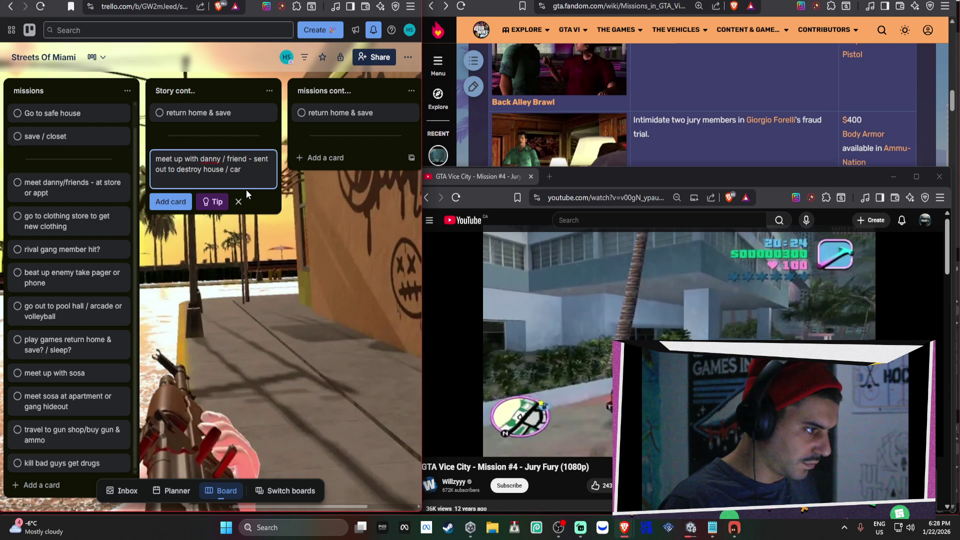
pyautogui.press('Return')
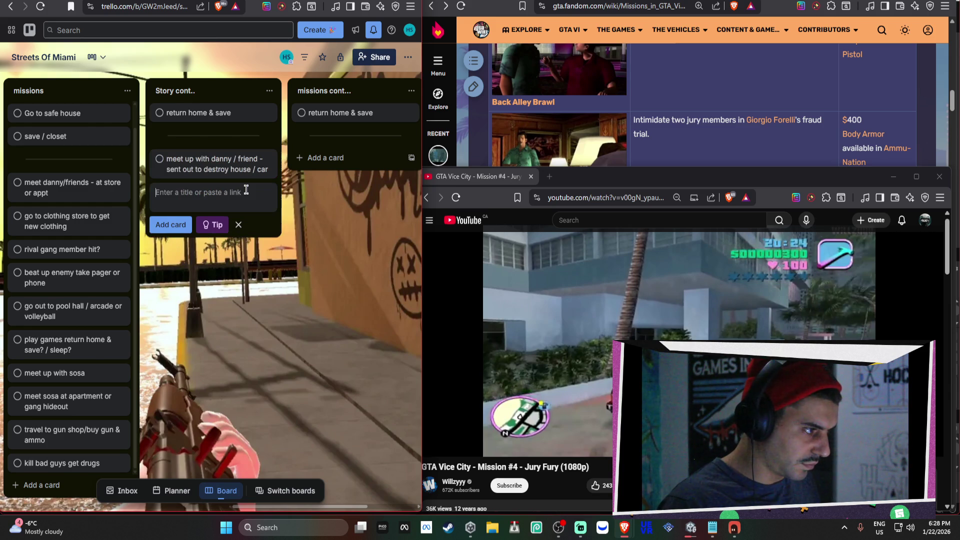
pyautogui.click(318, 158)
pyautogui.write('metet a lo')
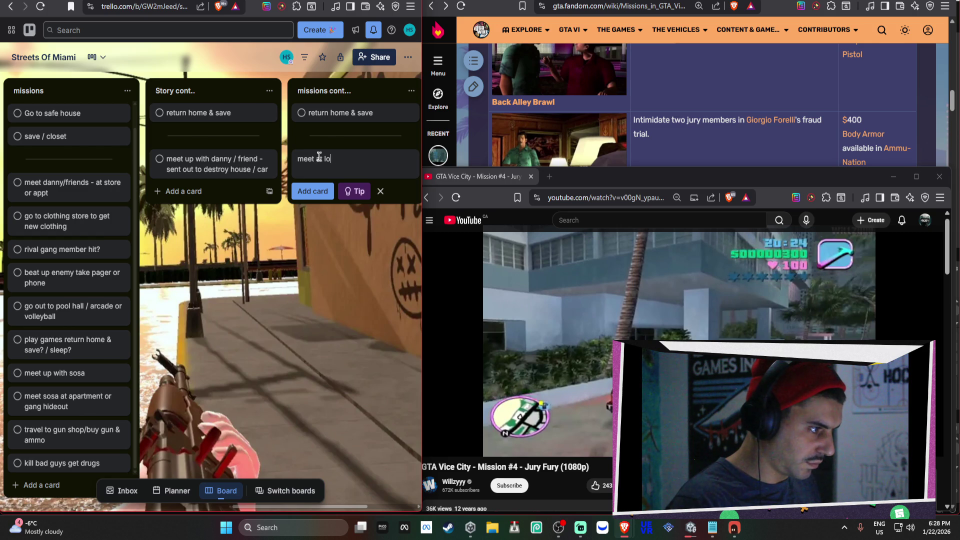
pyautogui.write('/appt')
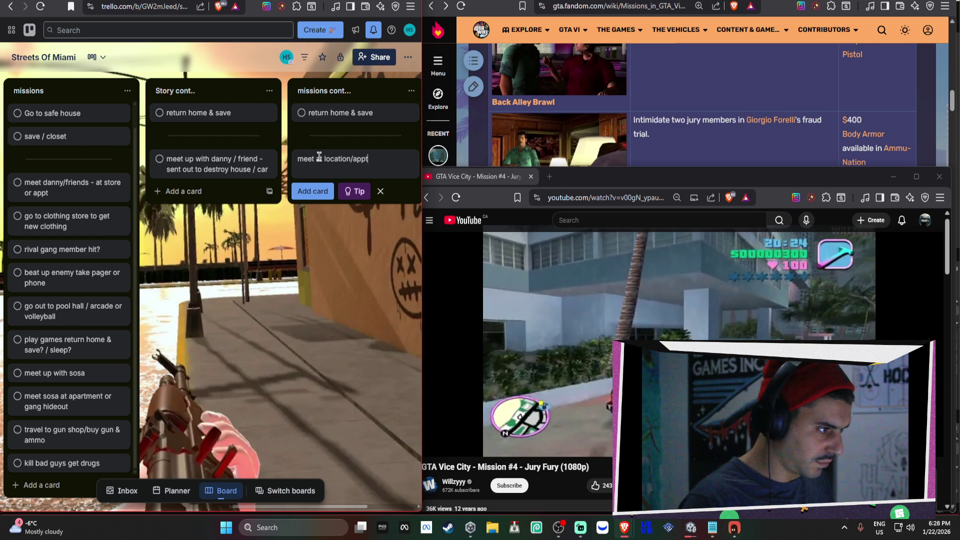
pyautogui.press('Return')
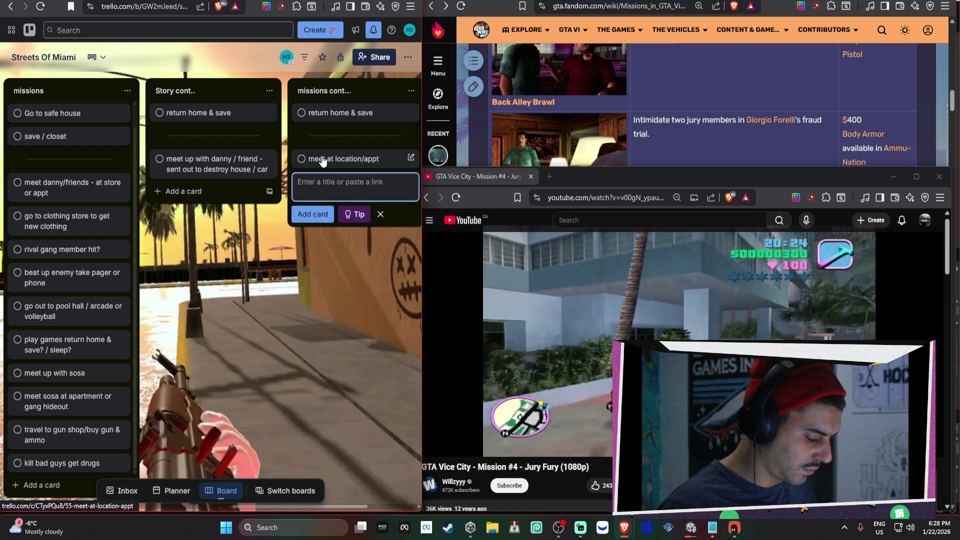
pyautogui.write('go out to location dest')
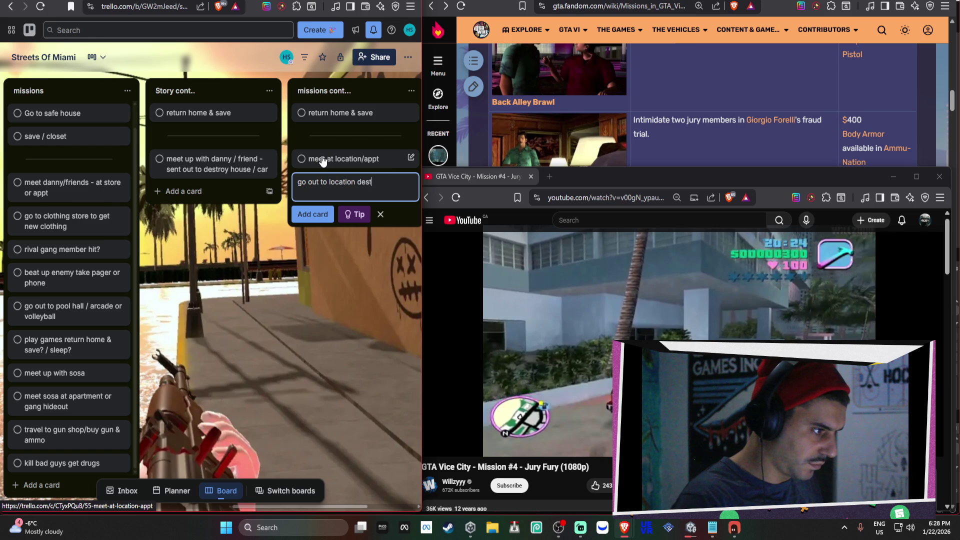
pyautogui.write('r ')
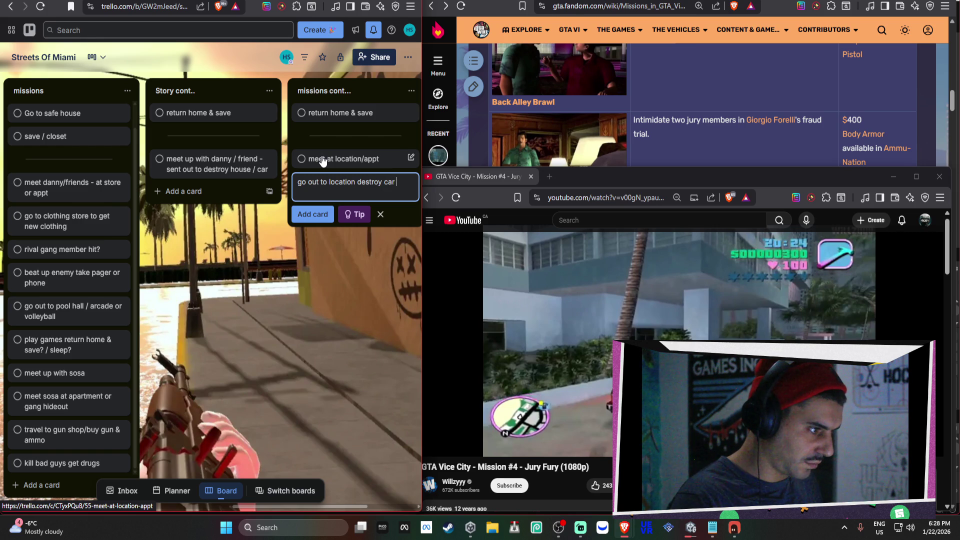
pyautogui.write('jects')
pyautogui.press('Return')
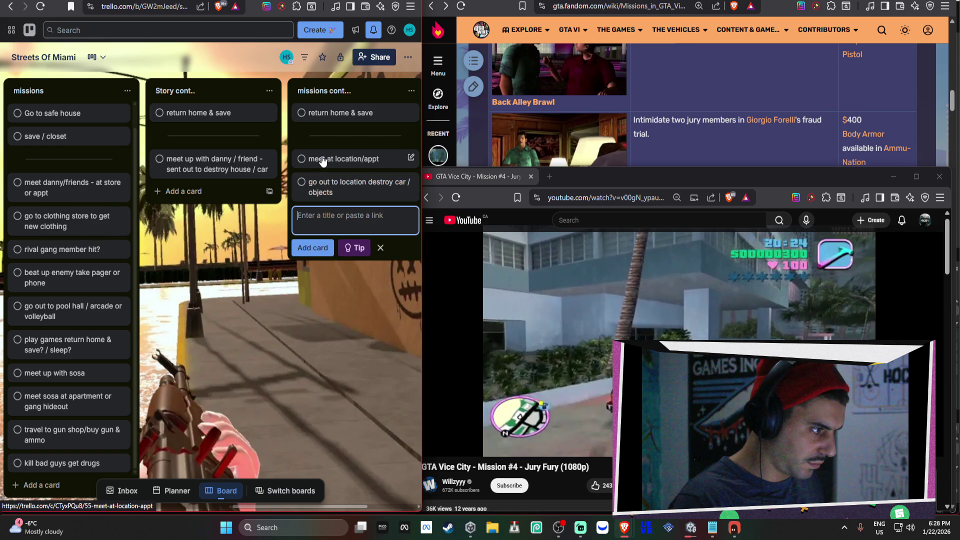
pyautogui.click(216, 188)
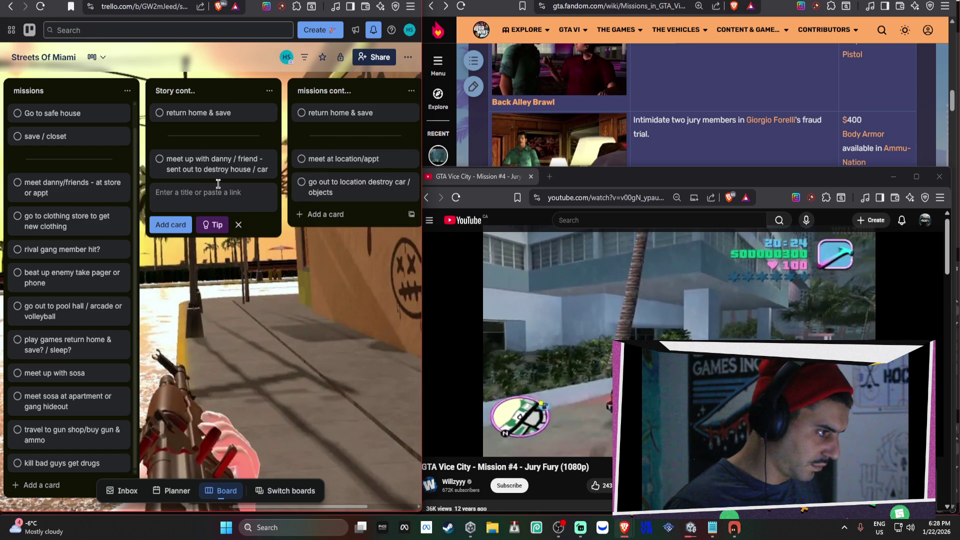
pyautogui.write('tr')
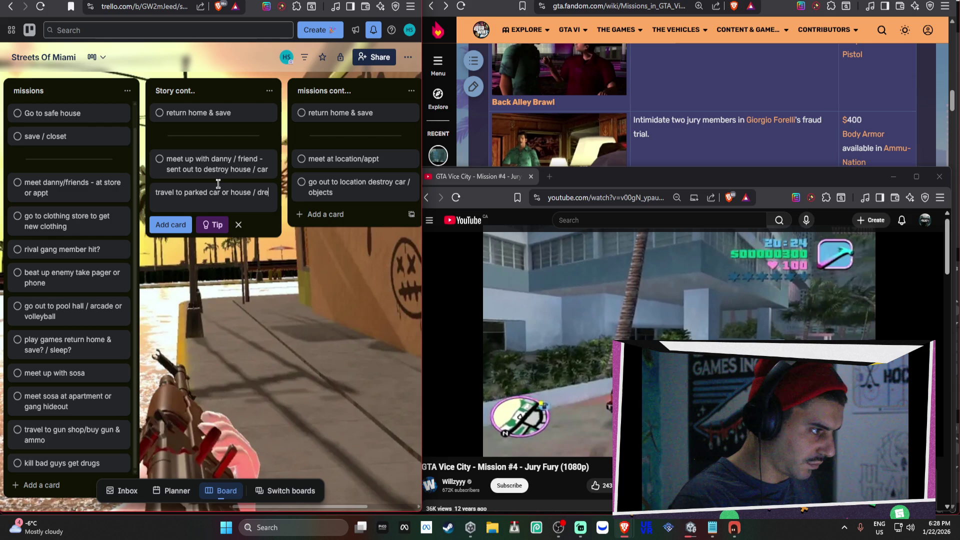
pyautogui.write('stroy location')
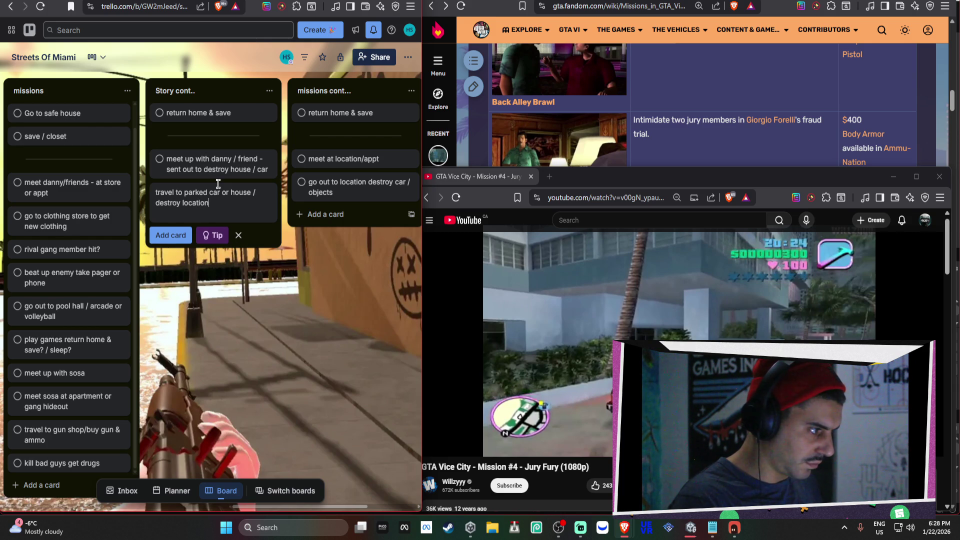
# Add 'travel to parked car or house / destroy location' to Story cont.. and 'escape cops or gang members' to missions cont..
pyautogui.press('Return')
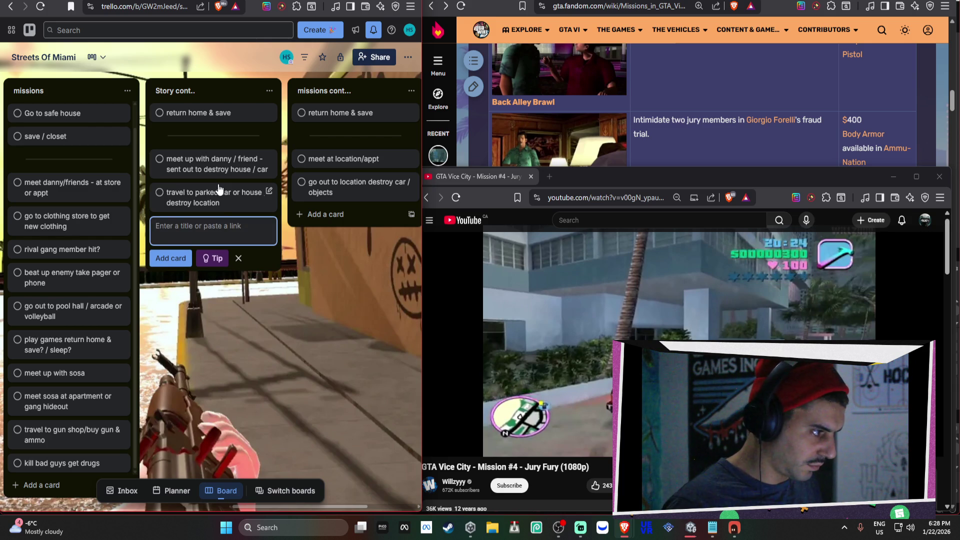
pyautogui.click(334, 215)
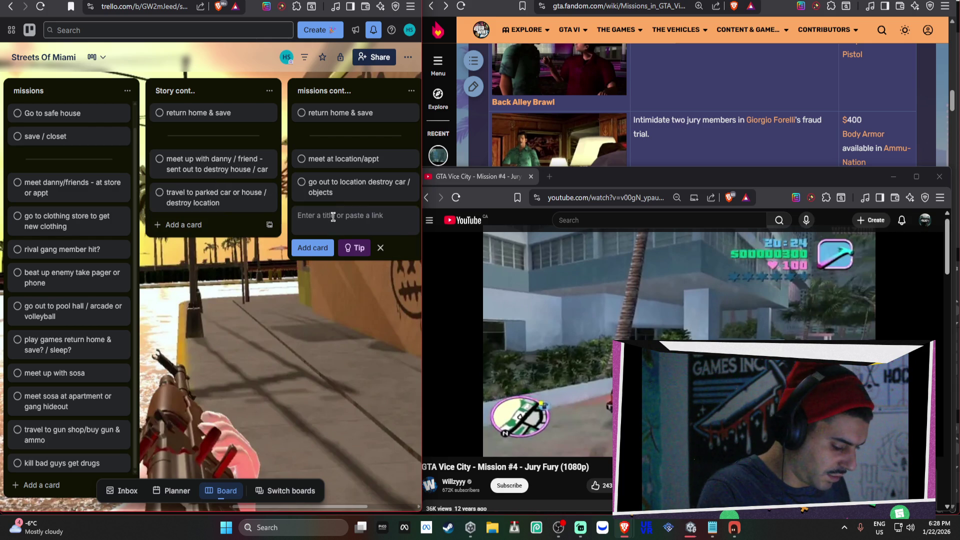
pyautogui.write('escape cops or gang me')
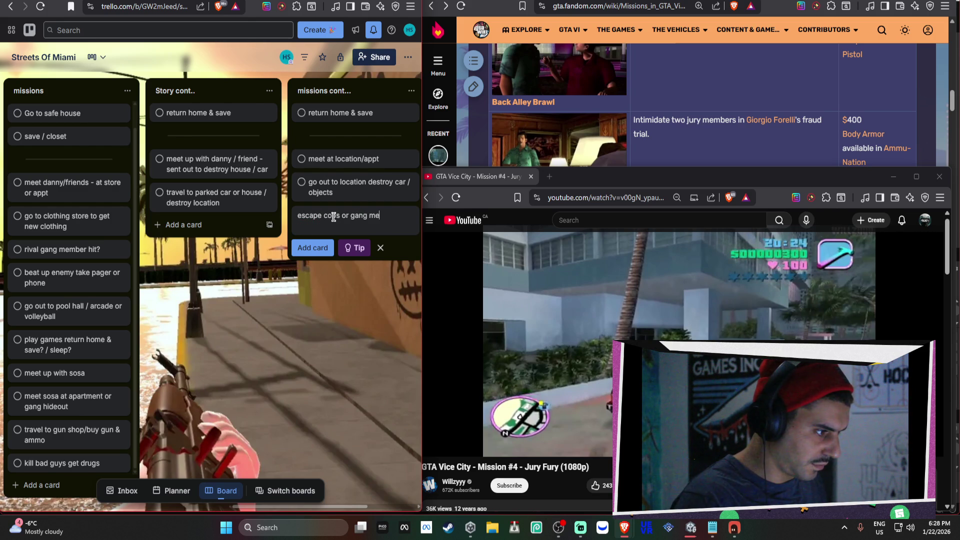
pyautogui.write('s')
pyautogui.press('Return')
# Add 'return home' and a dash divider to Story cont.., and a divider to missions cont..
pyautogui.click(248, 225)
pyautogui.write('return ho')
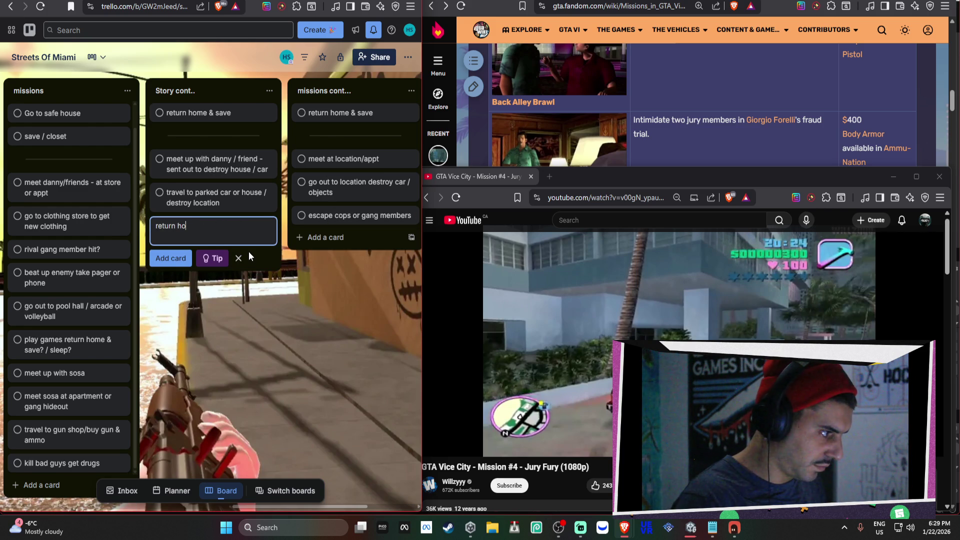
pyautogui.write('me')
pyautogui.press('Return')
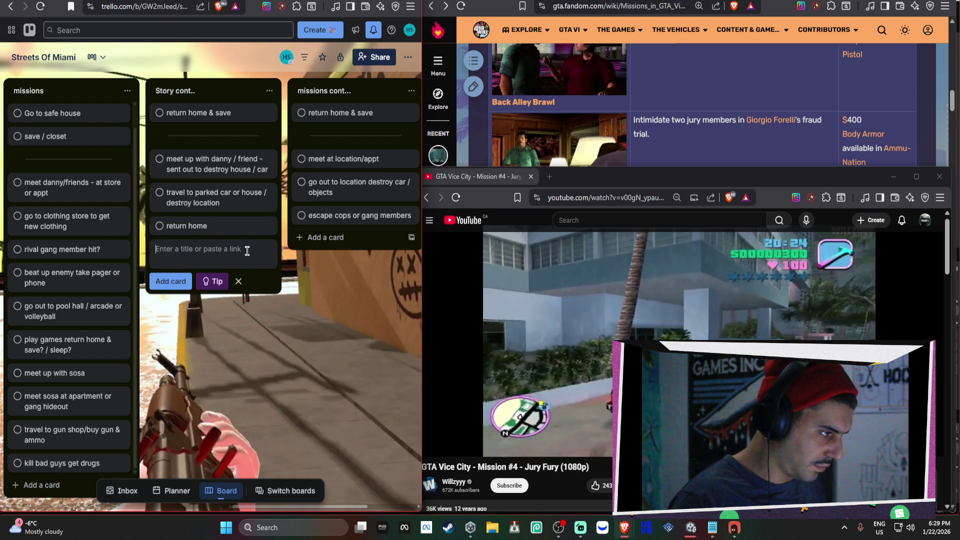
pyautogui.write('-')
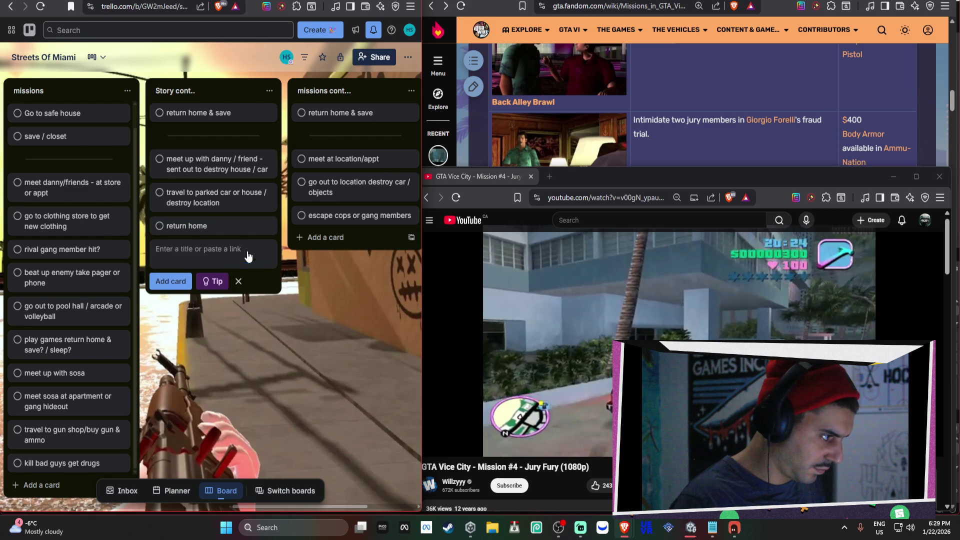
pyautogui.press('Return')
pyautogui.click(330, 237)
pyautogui.write('----')
pyautogui.press('Return')
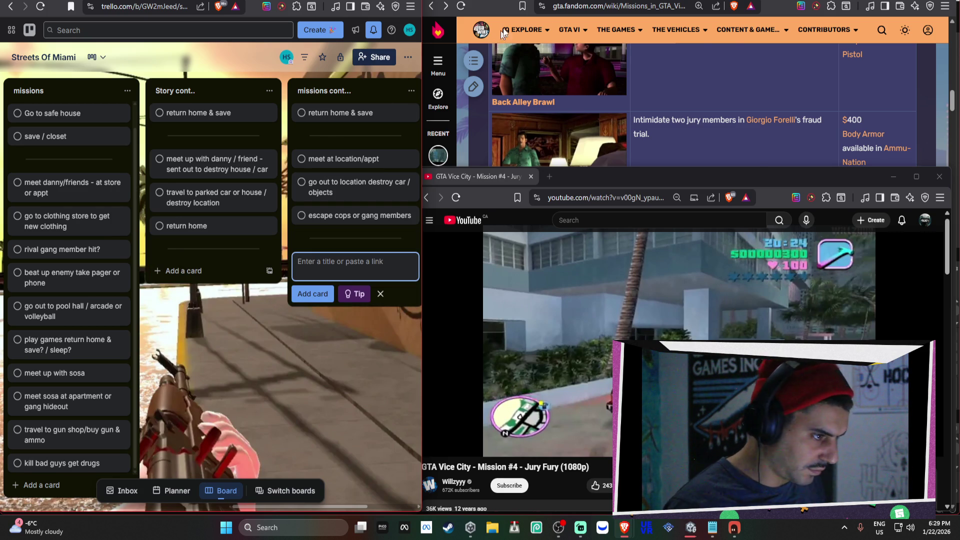
pyautogui.click(751, 155)
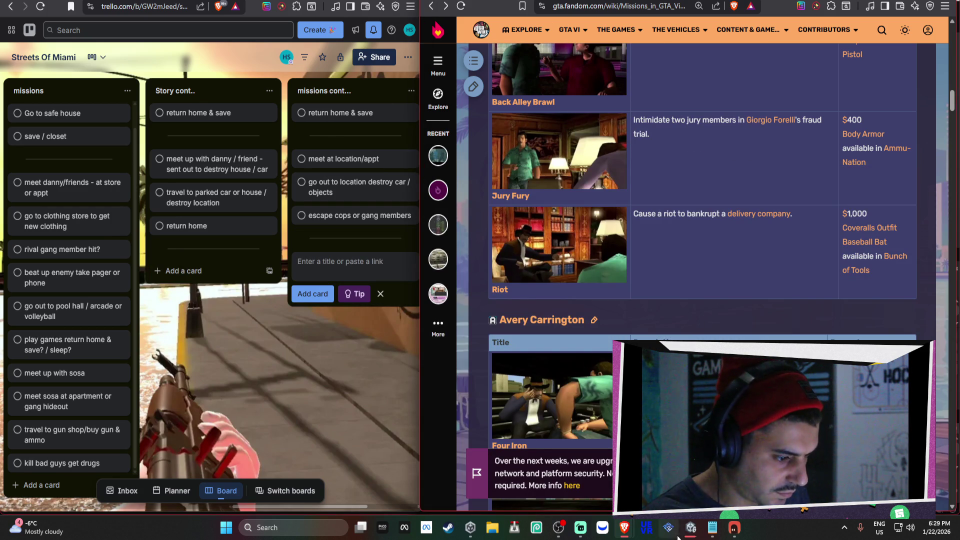
# Flip between the fandom GTA missions pages and briefly show the desktop
pyautogui.hotkey('alt', 'Left')
pyautogui.hotkey('alt', 'Right')
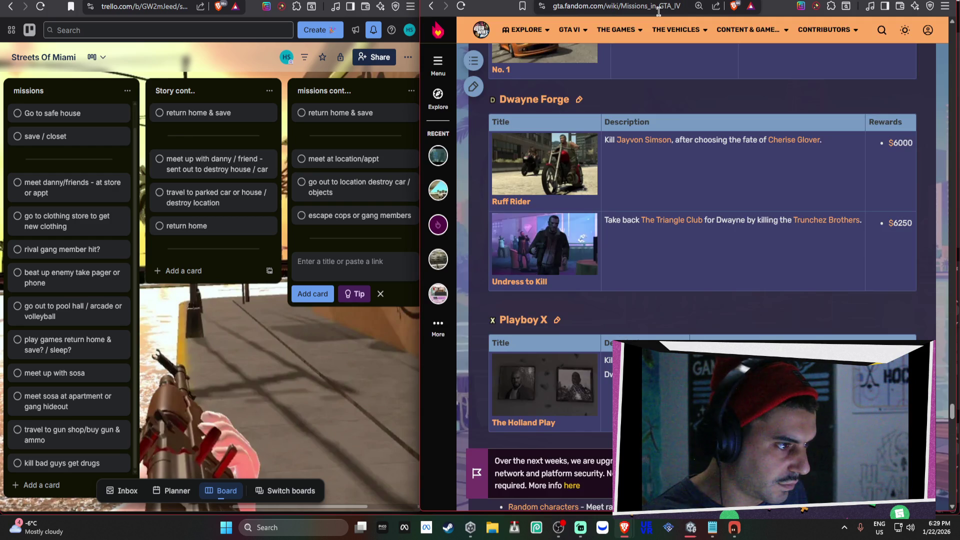
pyautogui.hotkey('alt', 'Right')
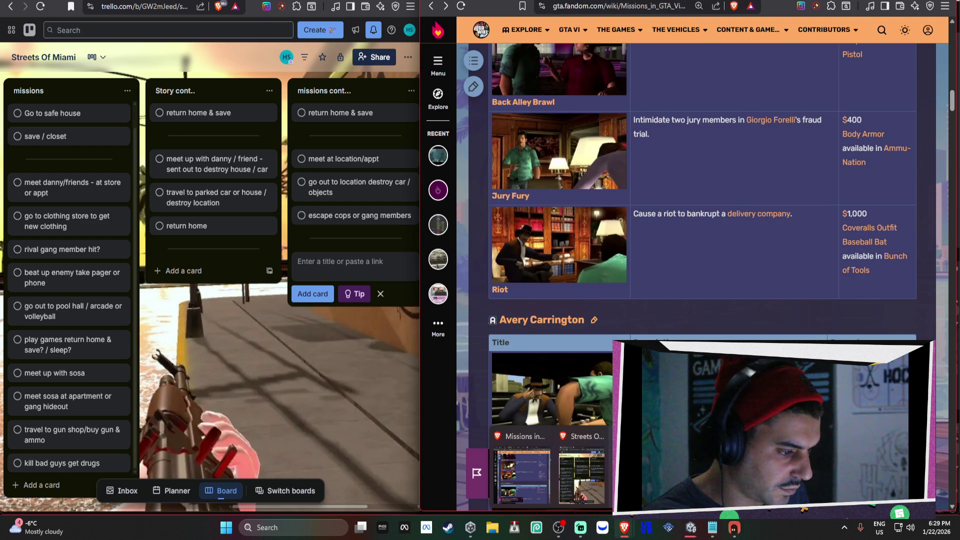
pyautogui.click(623, 526)
pyautogui.press('super+d')
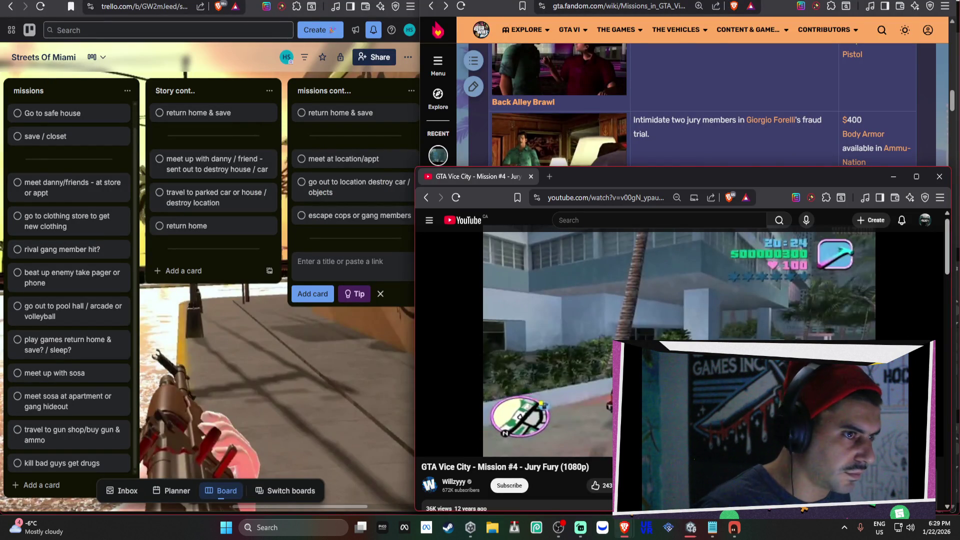
# Skip tracks in the music mix, start Vorso - Badlands, and bring the mission video back to front
pyautogui.hotkey('ctrl', 'w')
pyautogui.hotkey('ctrl', 'Tab')
pyautogui.click(475, 345)
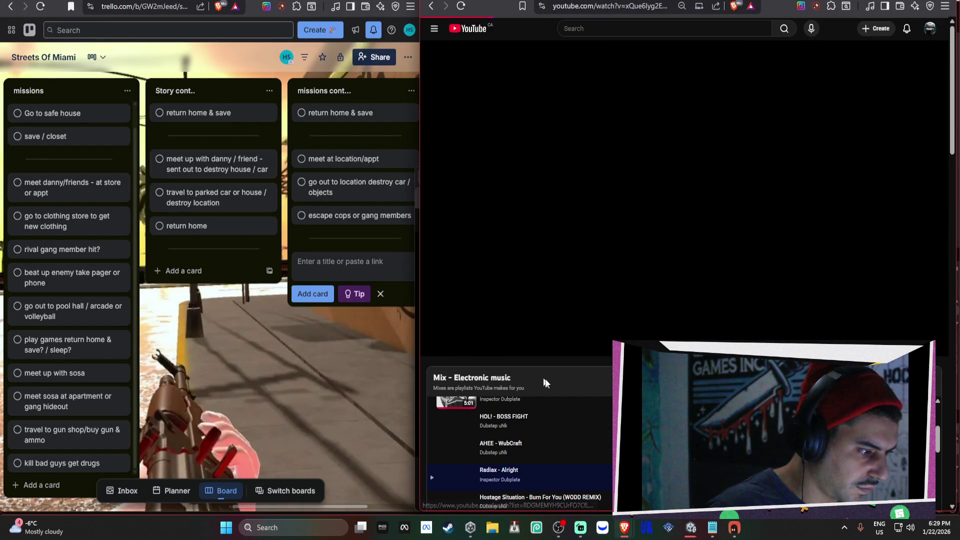
pyautogui.click(454, 344)
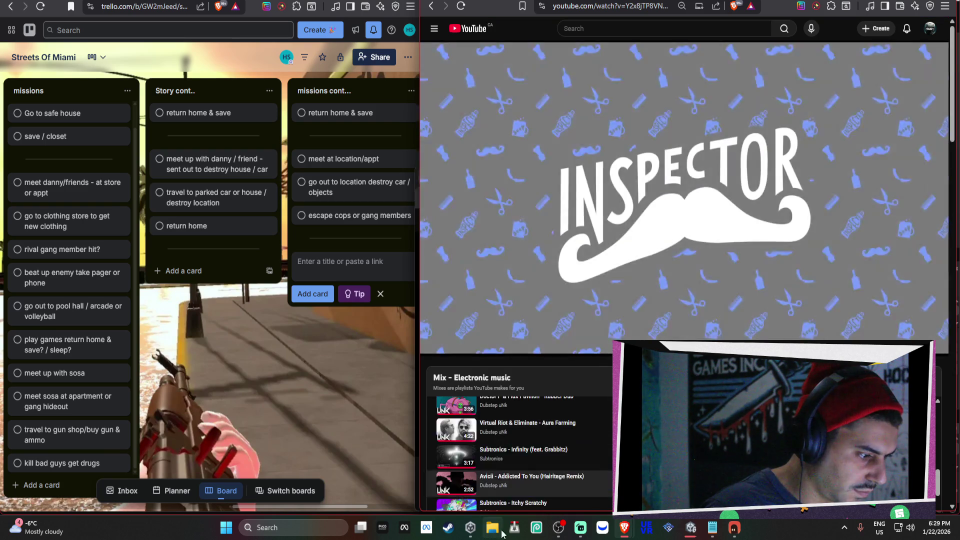
pyautogui.scroll(-4, 500, 449)
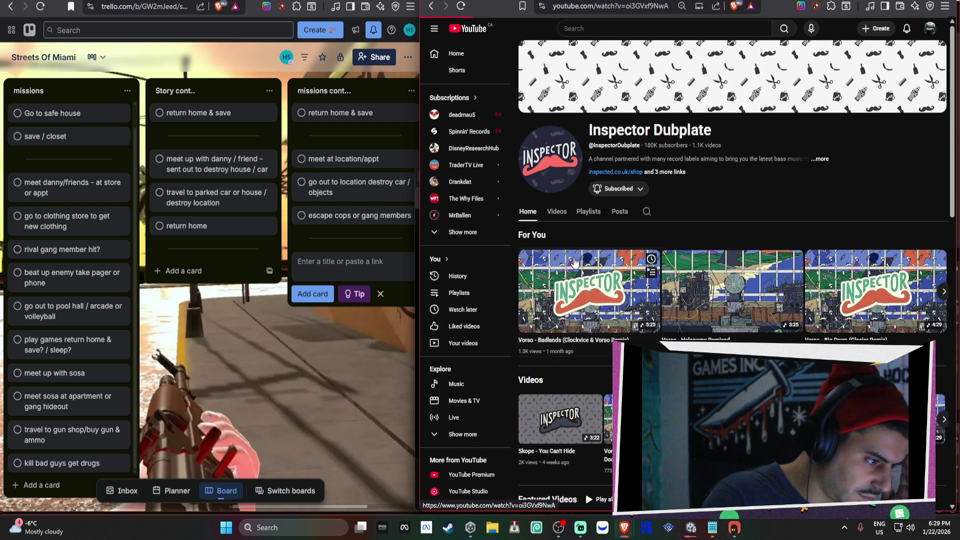
pyautogui.click(574, 261)
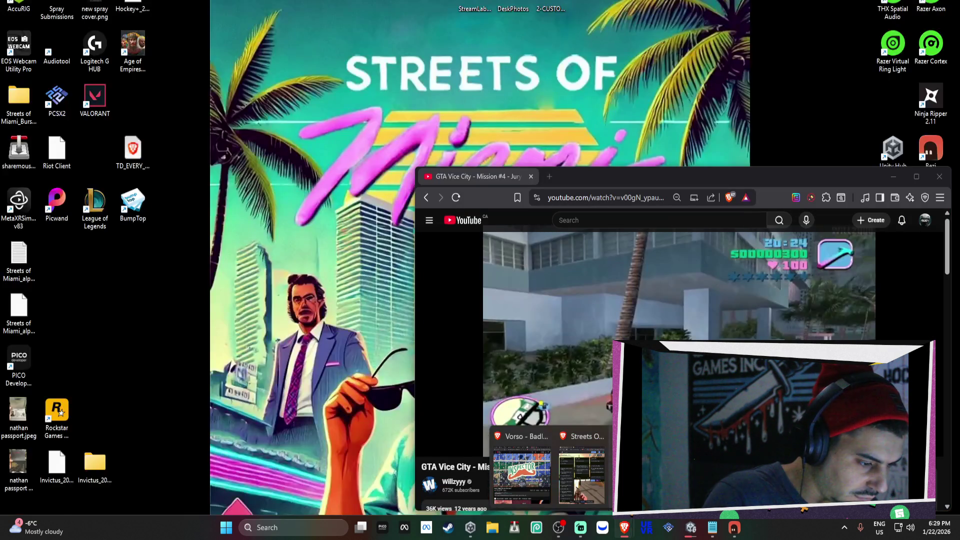
pyautogui.click(642, 465)
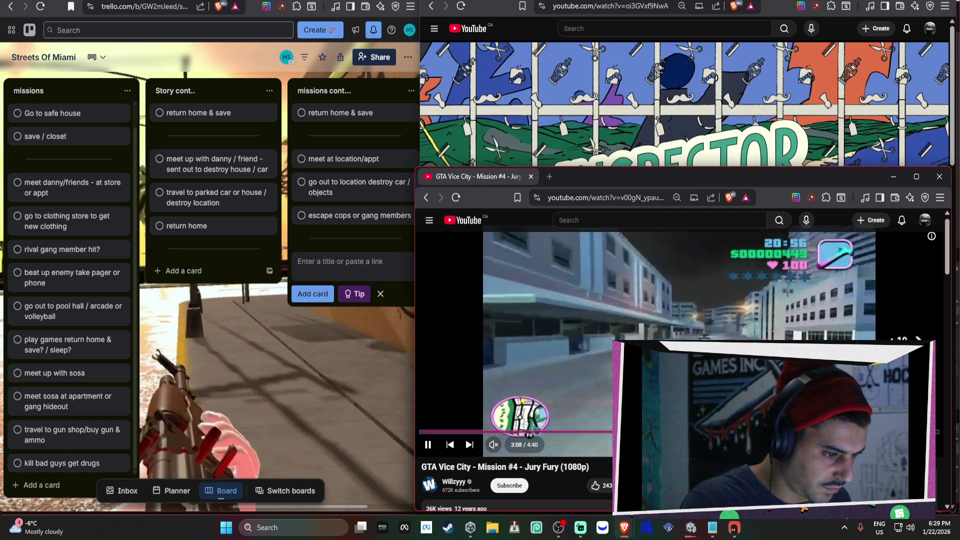
# Skip ahead through the Jury Fury video into Mission #5 - Riot, past three and a half minutes
pyautogui.press('Right')
pyautogui.press('Right')
pyautogui.press('Right')
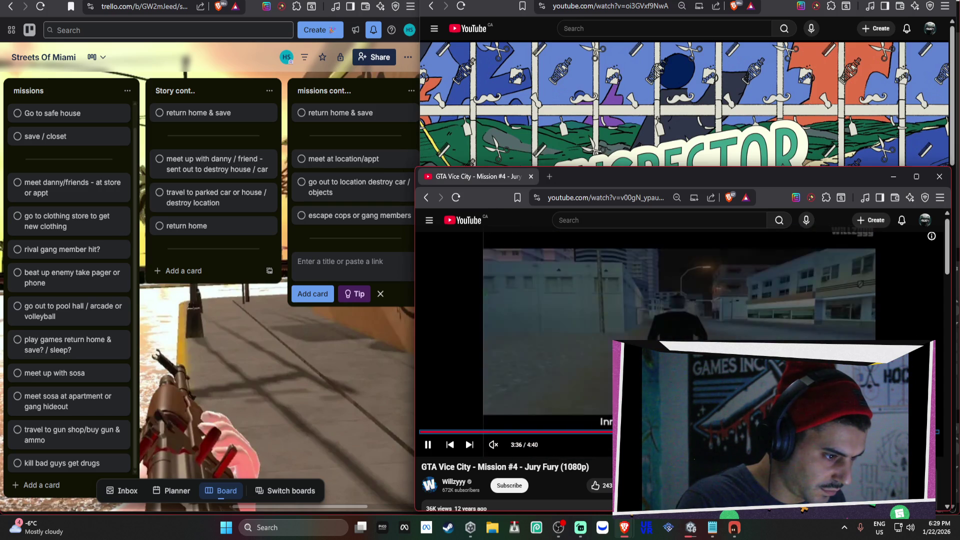
pyautogui.press('Right')
pyautogui.press('Right')
pyautogui.press('Right')
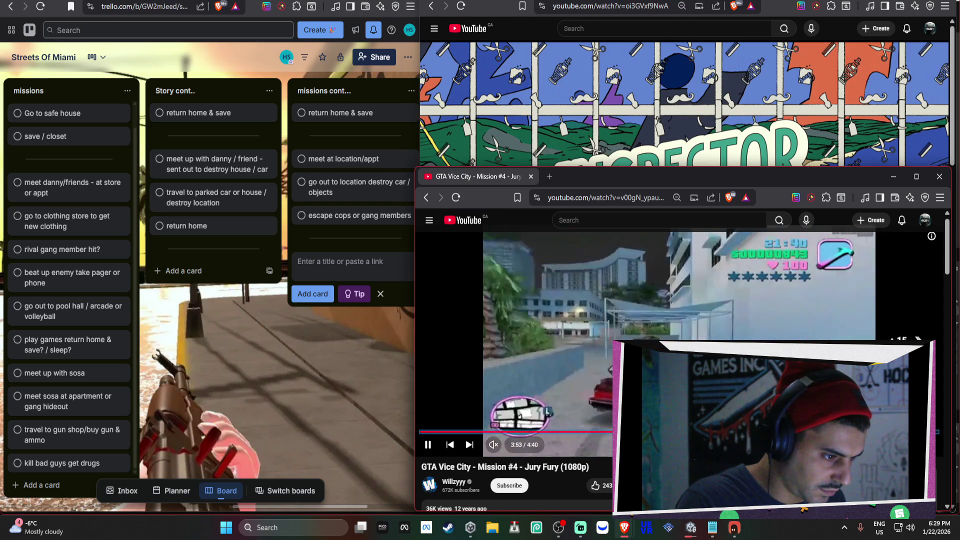
pyautogui.press('Right')
pyautogui.press('Right')
pyautogui.press('Right')
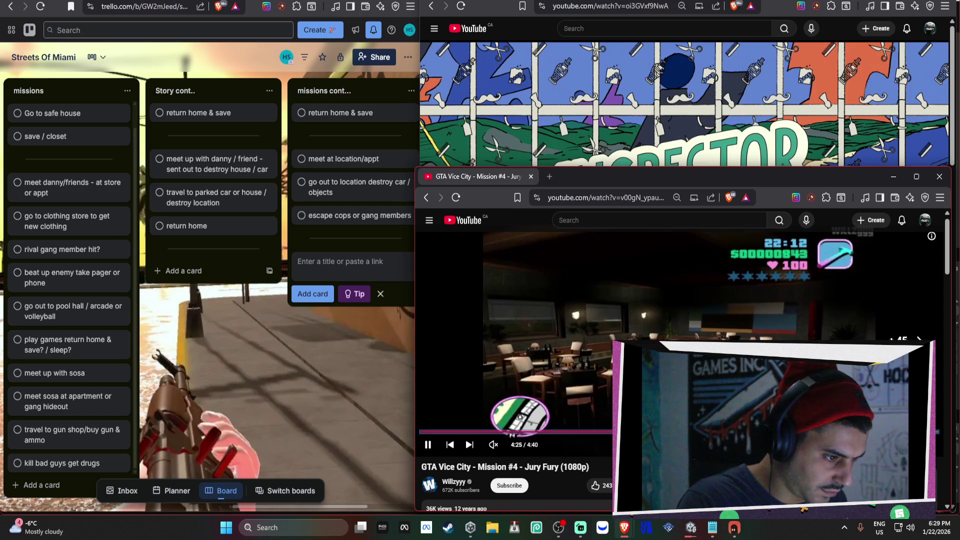
pyautogui.press('Right')
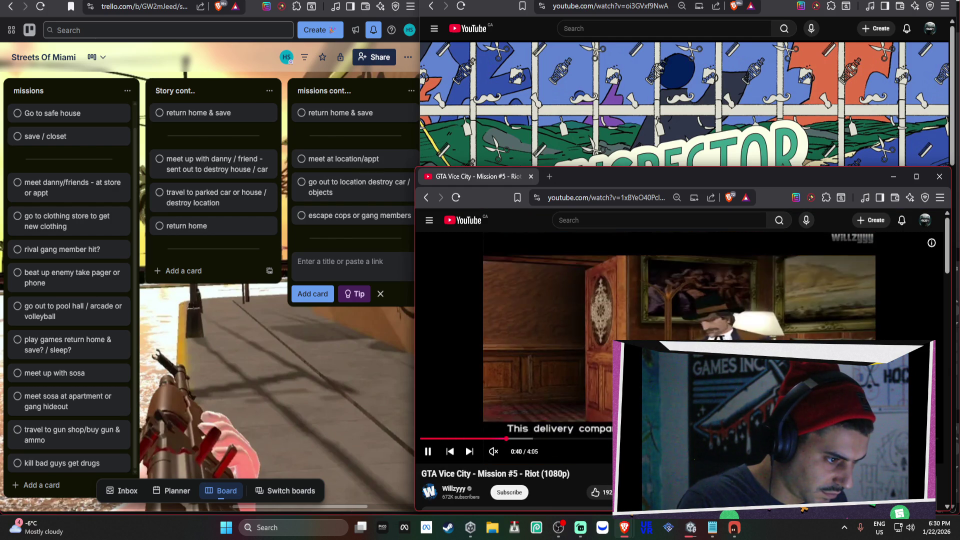
pyautogui.press('Right')
pyautogui.press('Right')
pyautogui.press('Right')
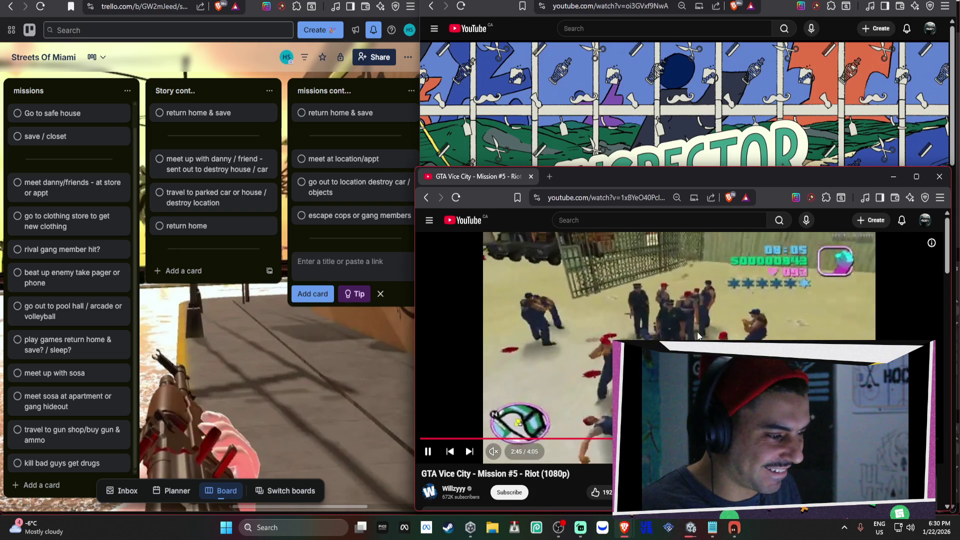
pyautogui.press('Right')
pyautogui.press('Right')
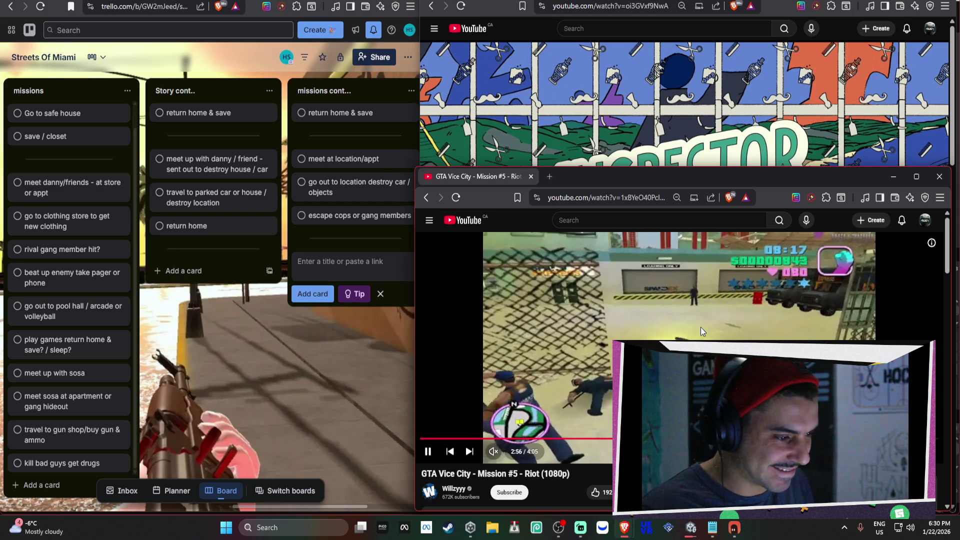
pyautogui.press('Right')
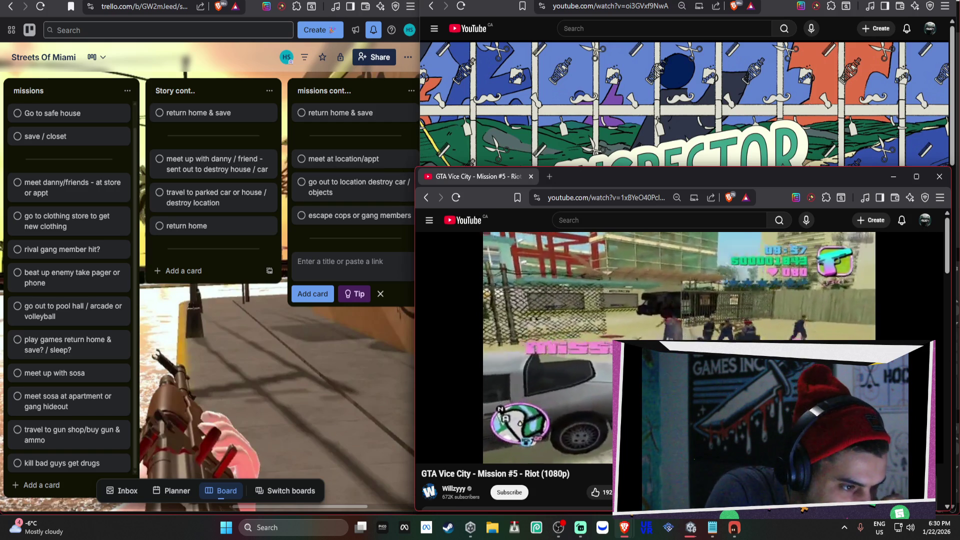
# Add 'meet up with big boss' to Story cont.. and 'go to new meet up location' to missions cont..
pyautogui.click(234, 271)
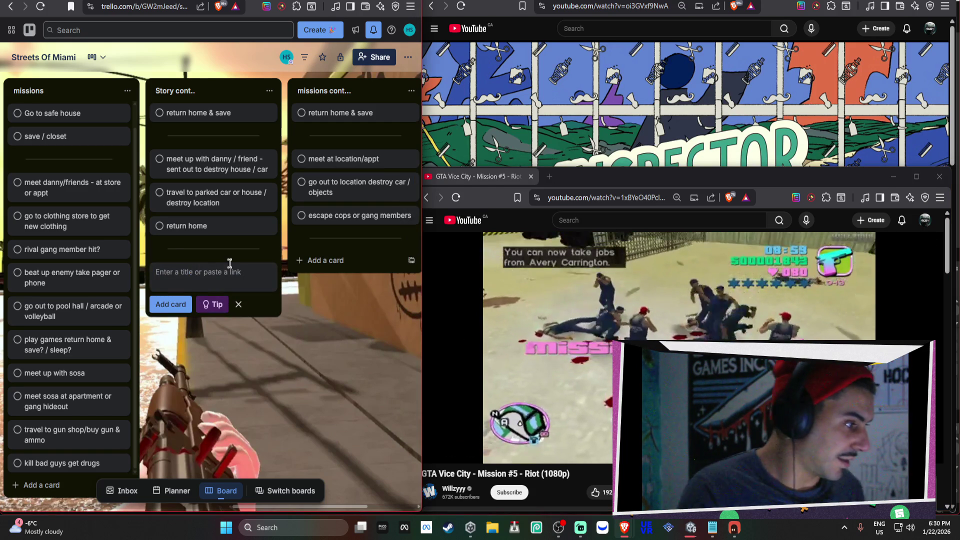
pyautogui.write('dest')
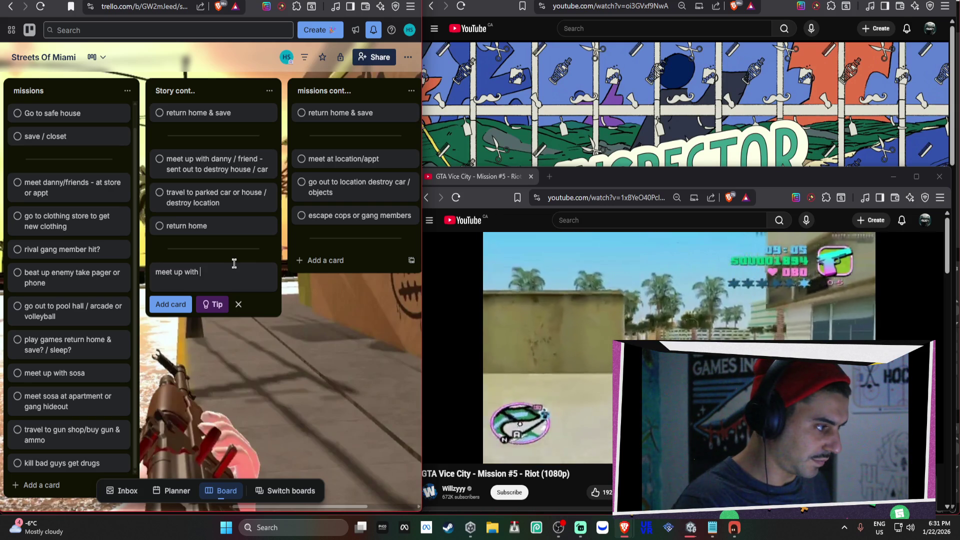
pyautogui.press('Return')
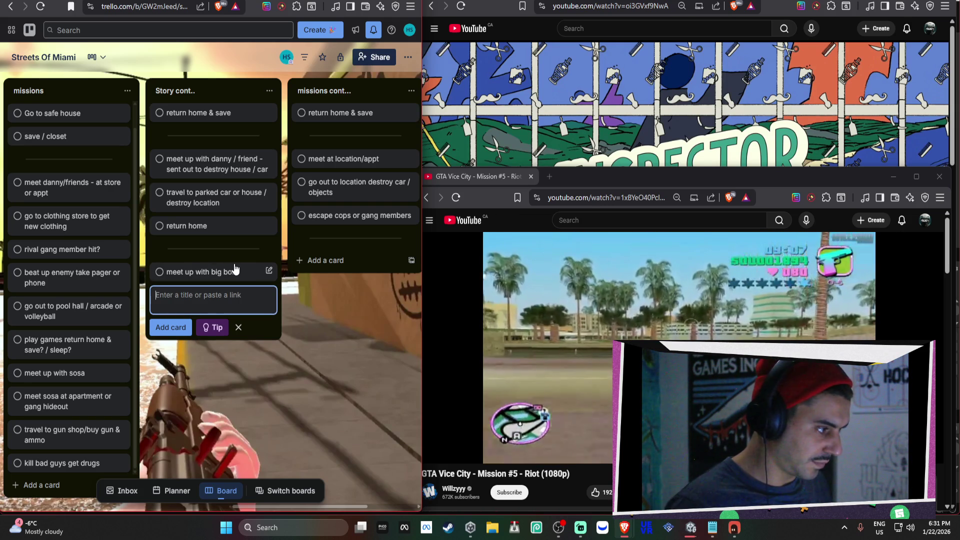
pyautogui.click(327, 258)
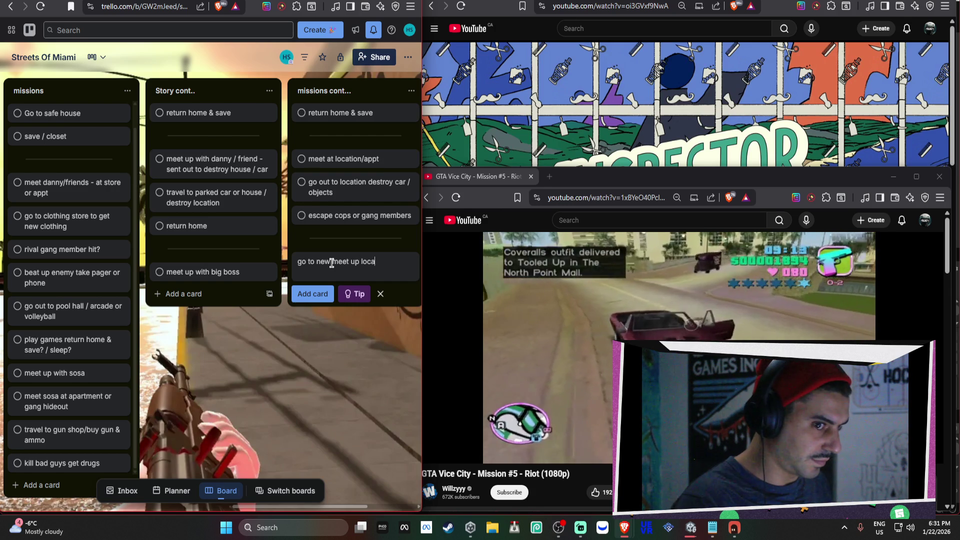
pyautogui.press('Return')
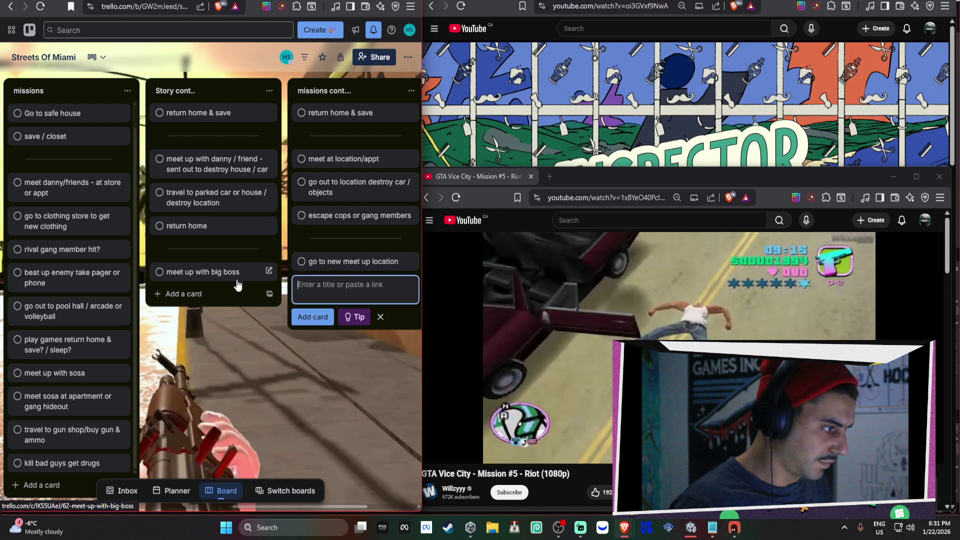
# Extend the 'meet up with big boss' card title with '- get sent to destroy cargo'
pyautogui.click(183, 293)
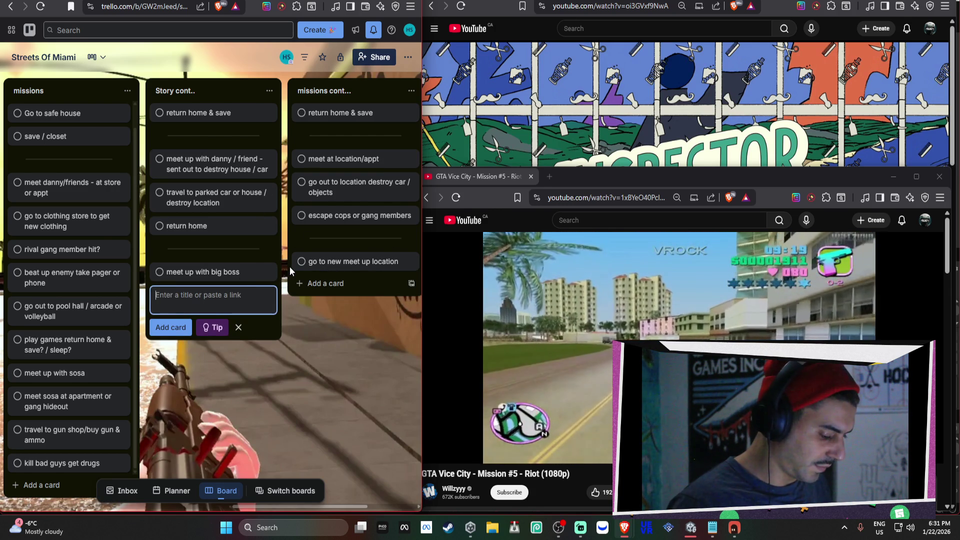
pyautogui.write('destroy shipment')
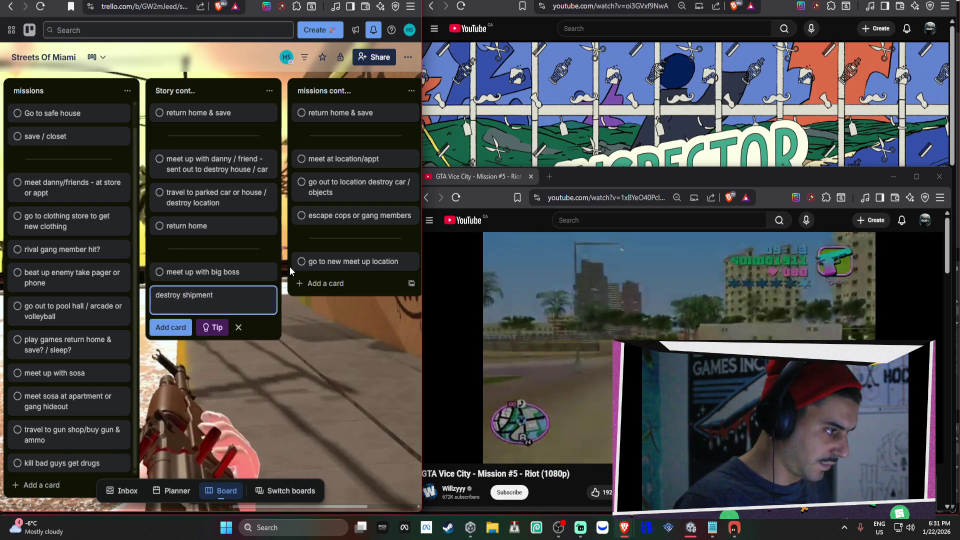
pyautogui.press('BackSpace')
pyautogui.press('BackSpace')
pyautogui.press('BackSpace')
pyautogui.press('BackSpace')
pyautogui.press('BackSpace')
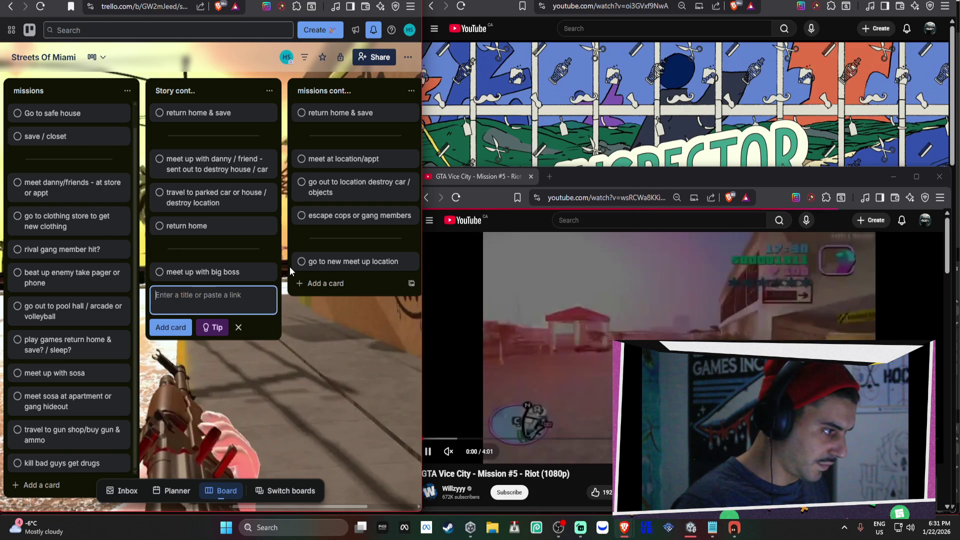
pyautogui.click(259, 271)
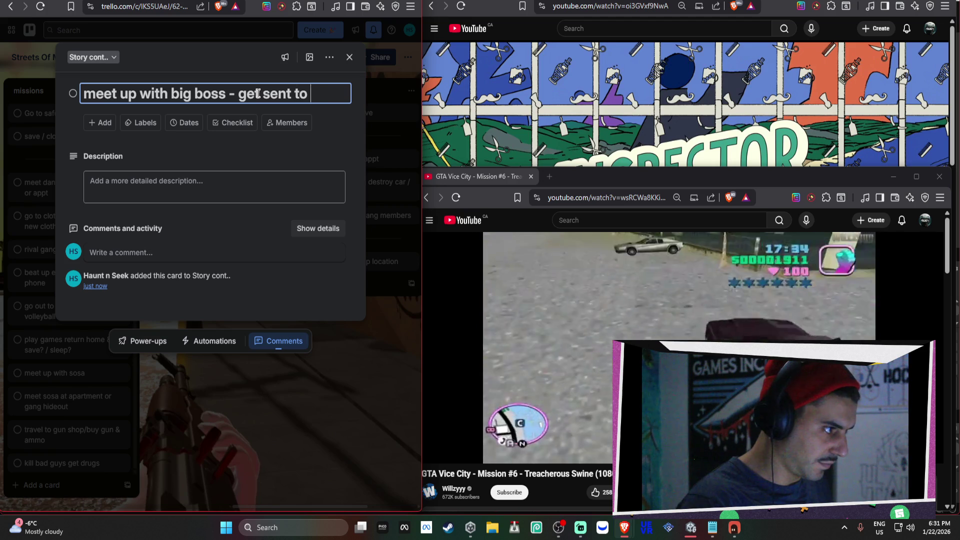
pyautogui.write('troy carg')
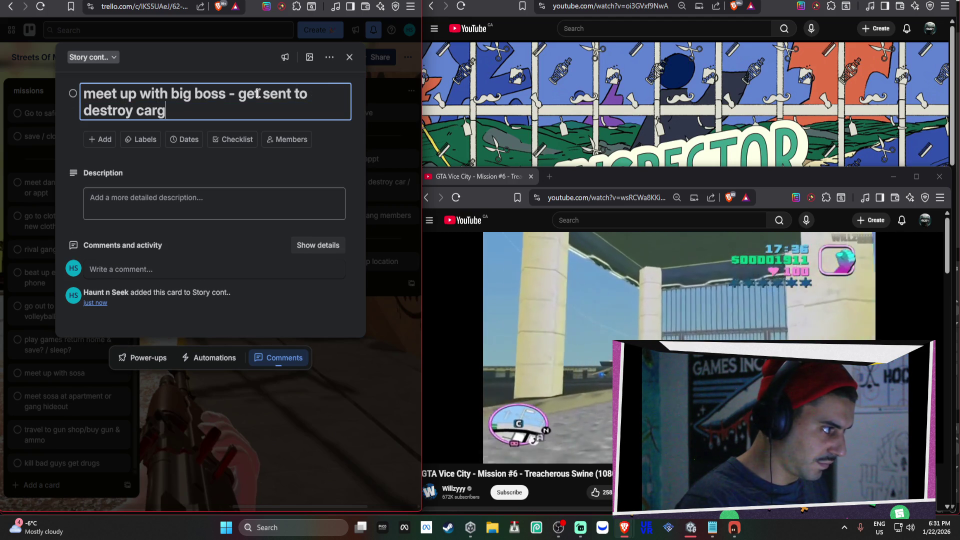
pyautogui.press('Return')
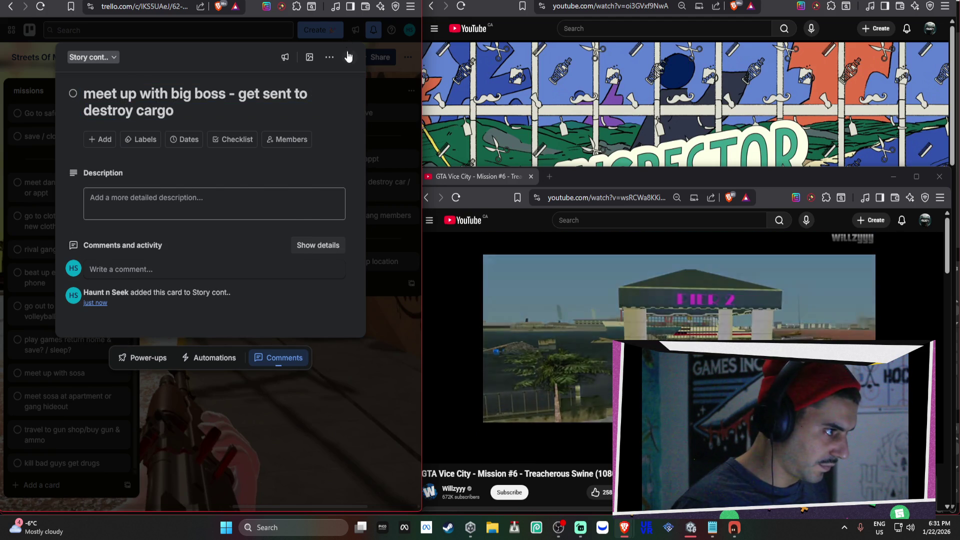
pyautogui.click(349, 56)
# Add a 'go to docks / go to ship' card to missions cont..
pyautogui.click(310, 284)
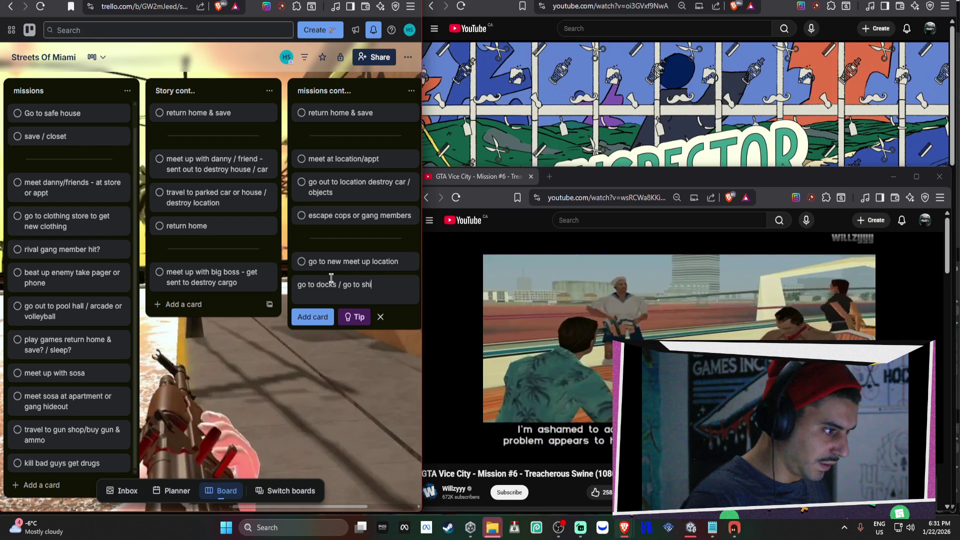
pyautogui.press('Return')
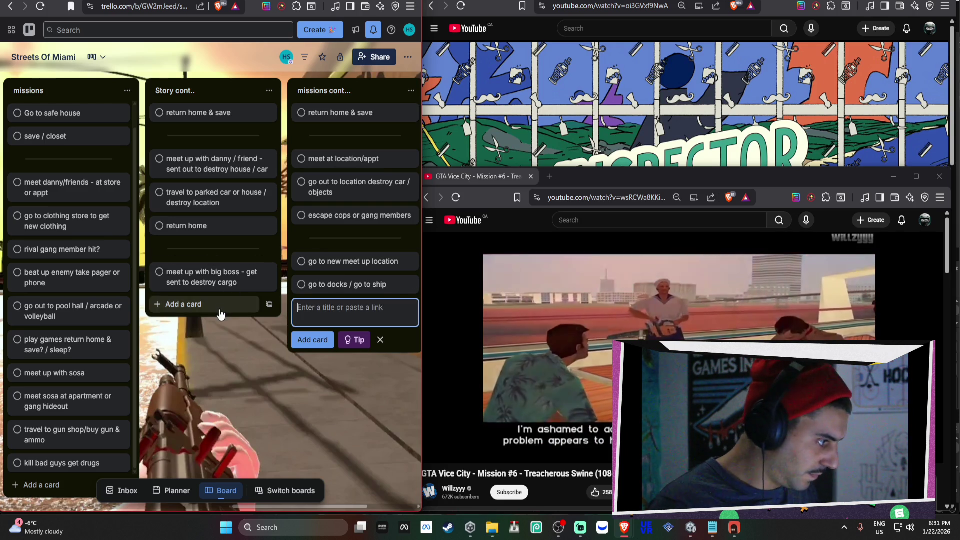
# Add 'destroy boxes / blow up trucks?' to missions cont... and 'travel to docks / ship location' to Story cont.
pyautogui.click(224, 306)
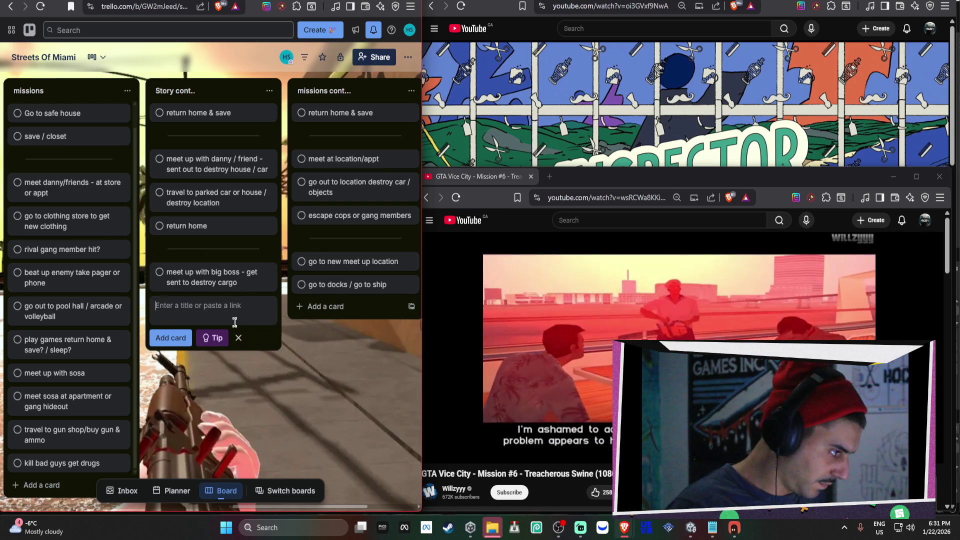
pyautogui.click(307, 315)
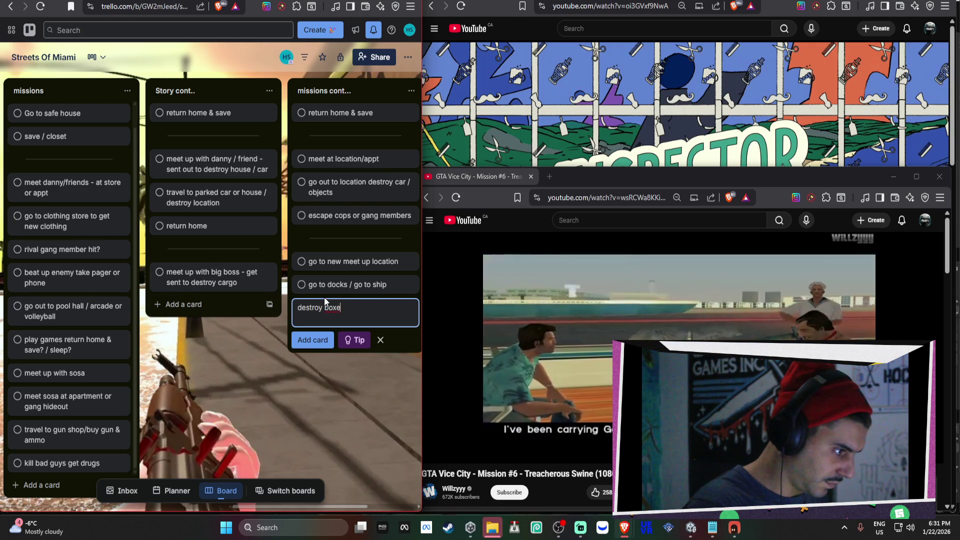
pyautogui.write('blow up ')
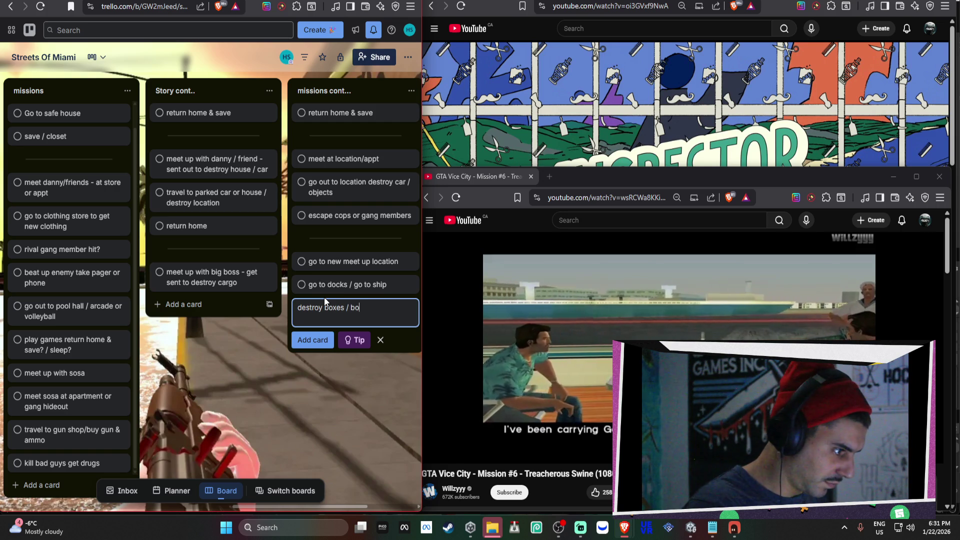
pyautogui.write('truc')
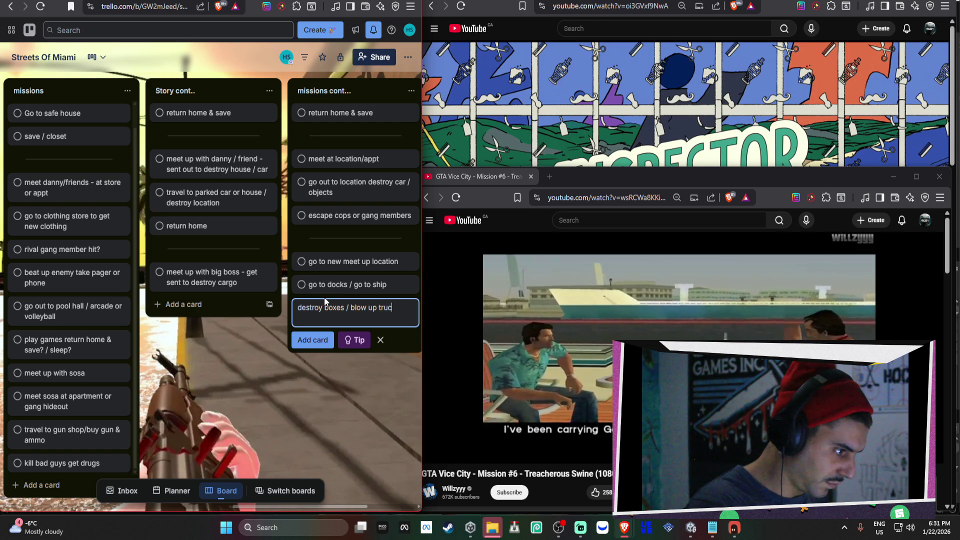
pyautogui.write('ks?')
pyautogui.press('Return')
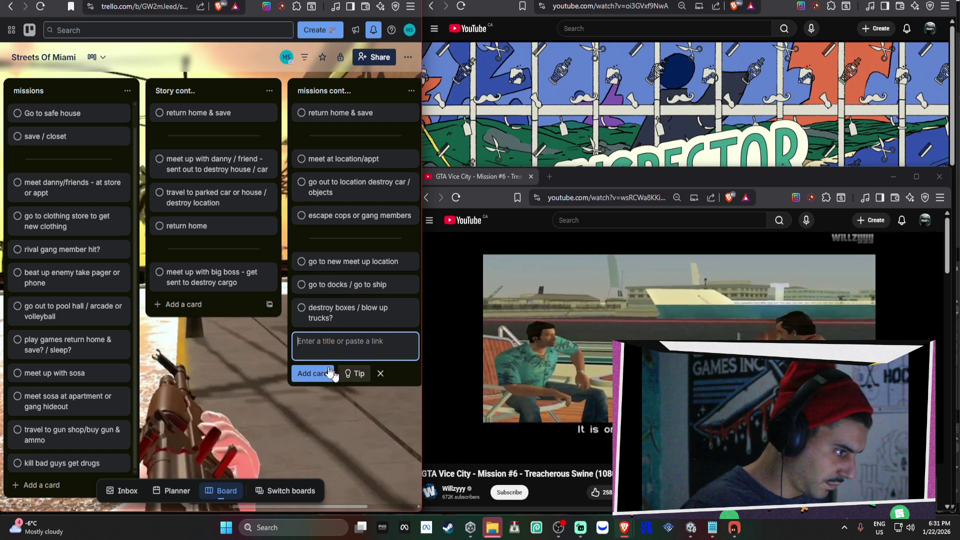
pyautogui.click(183, 304)
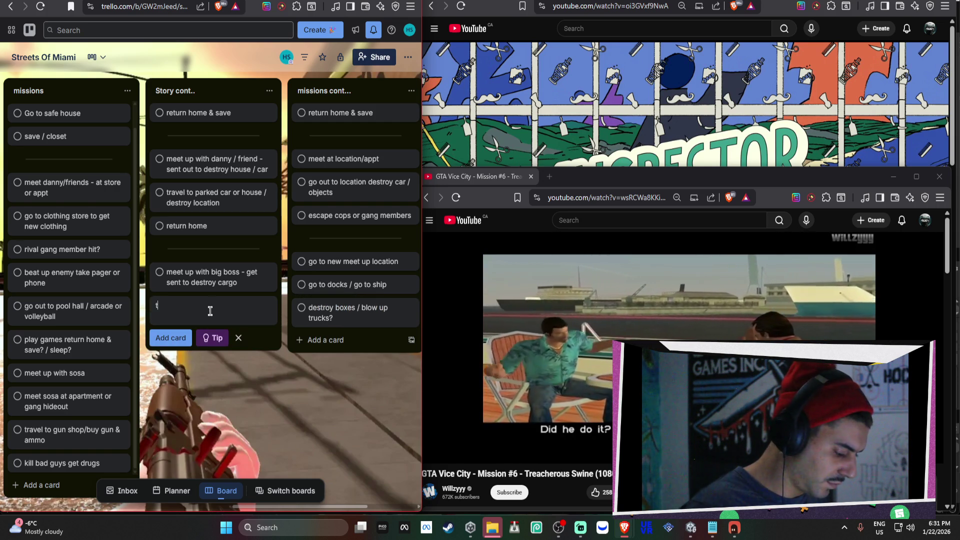
pyautogui.write('to')
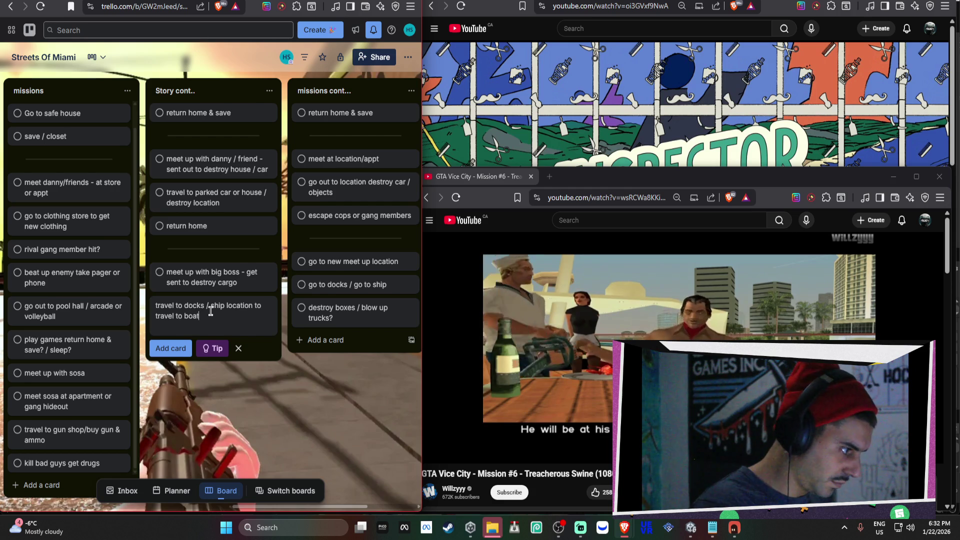
pyautogui.press('Return')
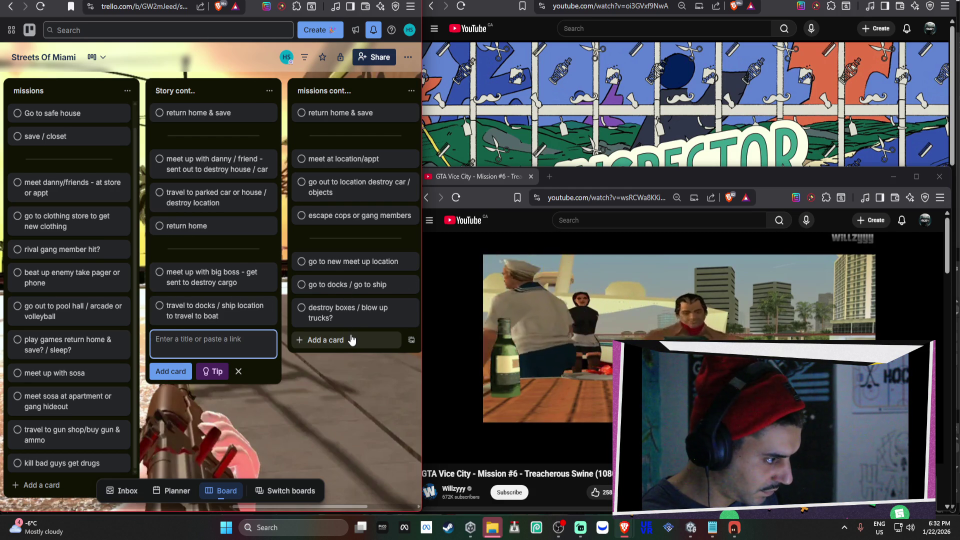
# Add 'escape' cards and dashed divider cards to the end of both lists
pyautogui.click(351, 340)
pyautogui.write('esca')
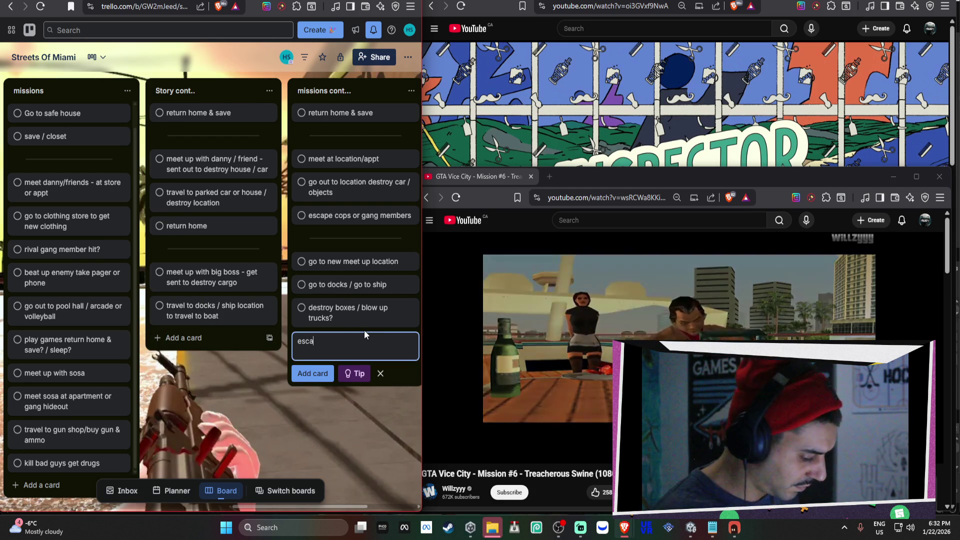
pyautogui.write('pe')
pyautogui.press('Return')
pyautogui.click(256, 337)
pyautogui.write('e')
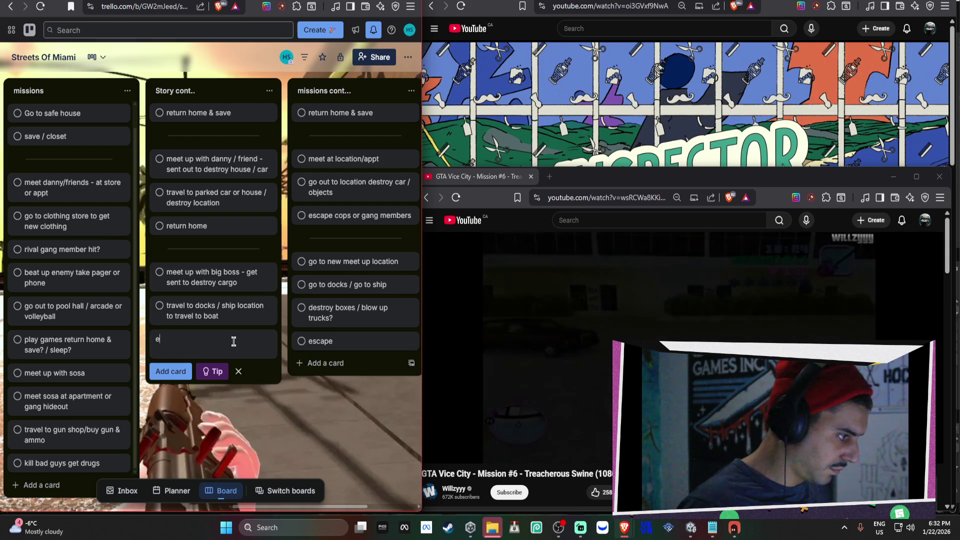
pyautogui.write('scape')
pyautogui.press('Return')
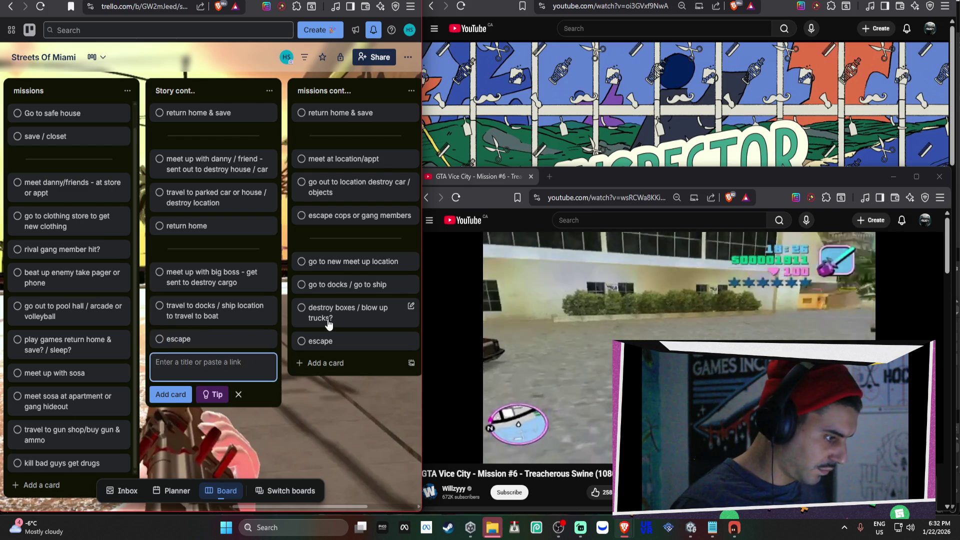
pyautogui.write('---------------------')
pyautogui.press('Return')
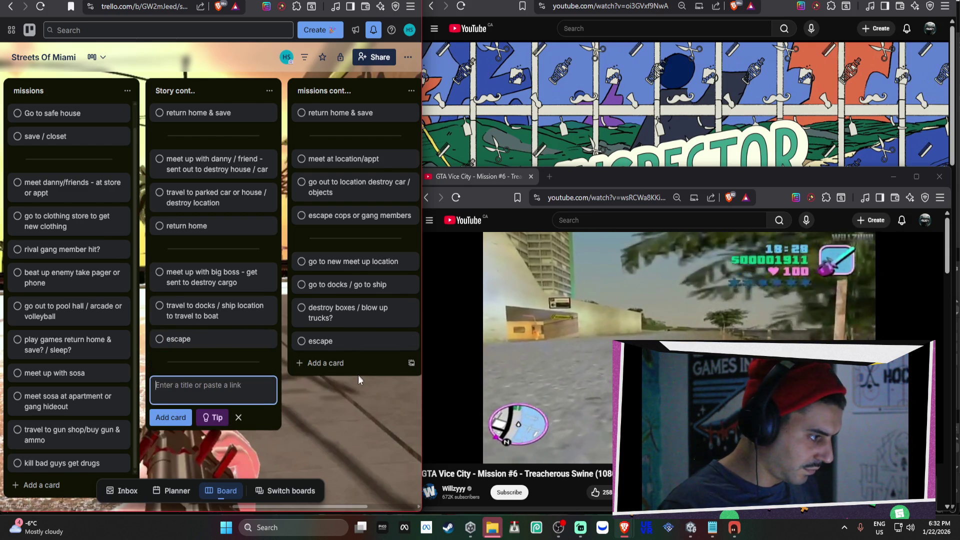
pyautogui.click(357, 363)
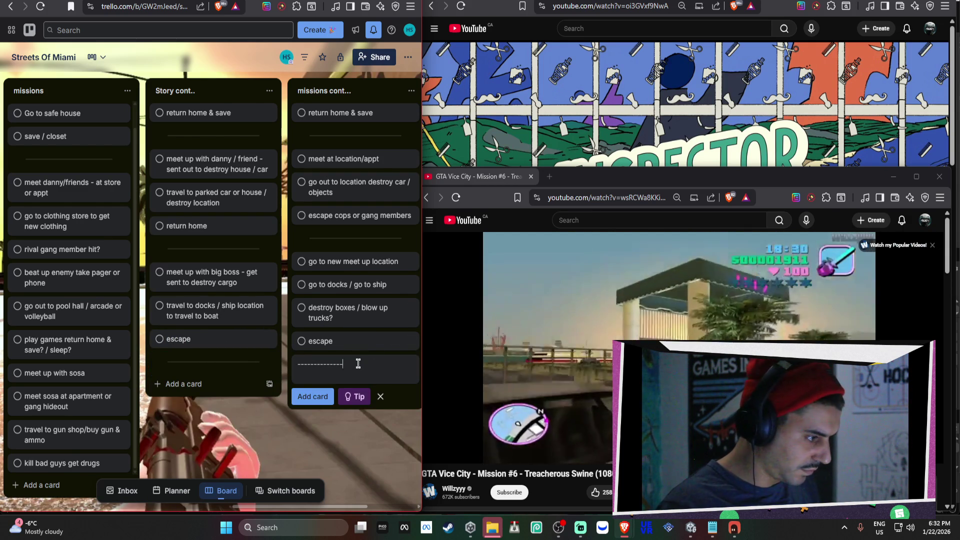
pyautogui.write('-----------')
pyautogui.press('Return')
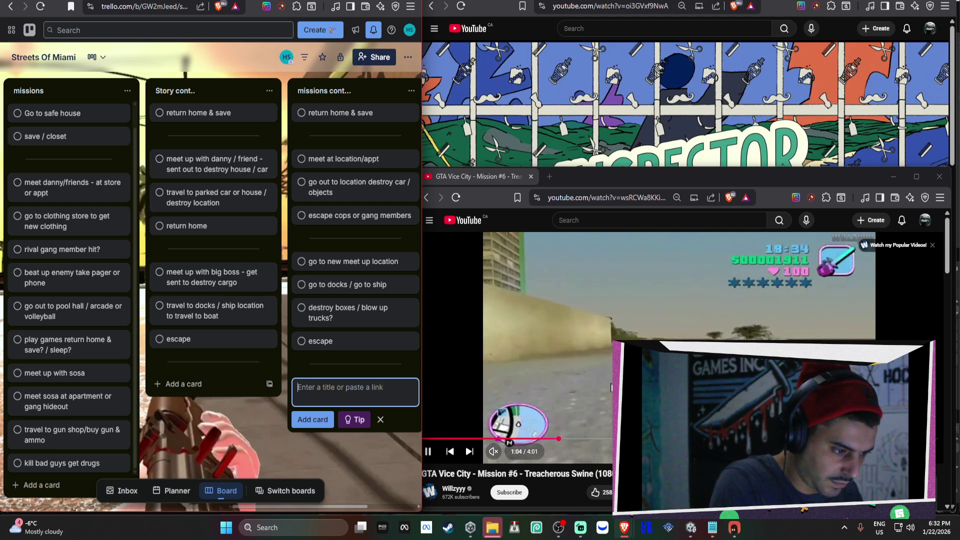
# Seek the Mission #6 - Treacherous Swine video forward past the three-minute mark
pyautogui.click(679, 315)
pyautogui.click(721, 438)
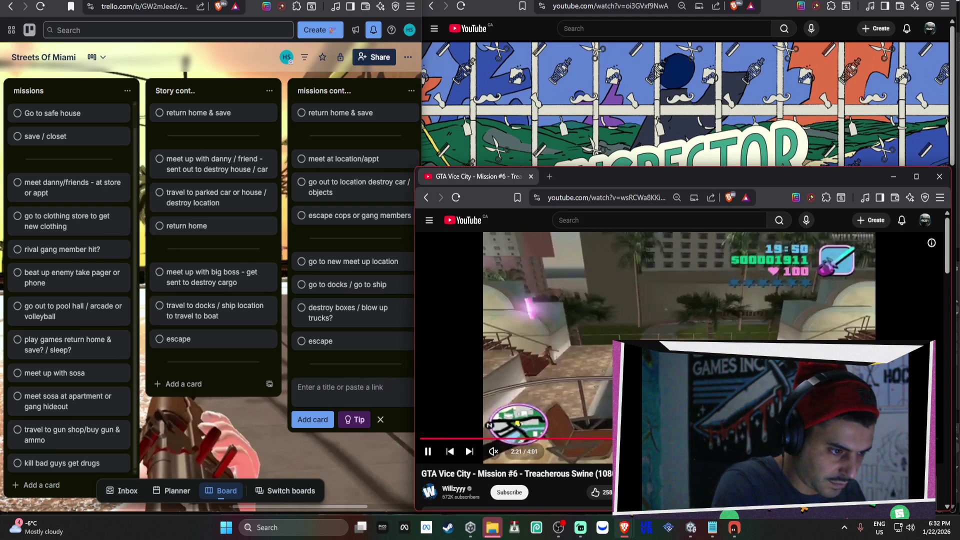
pyautogui.press('Right')
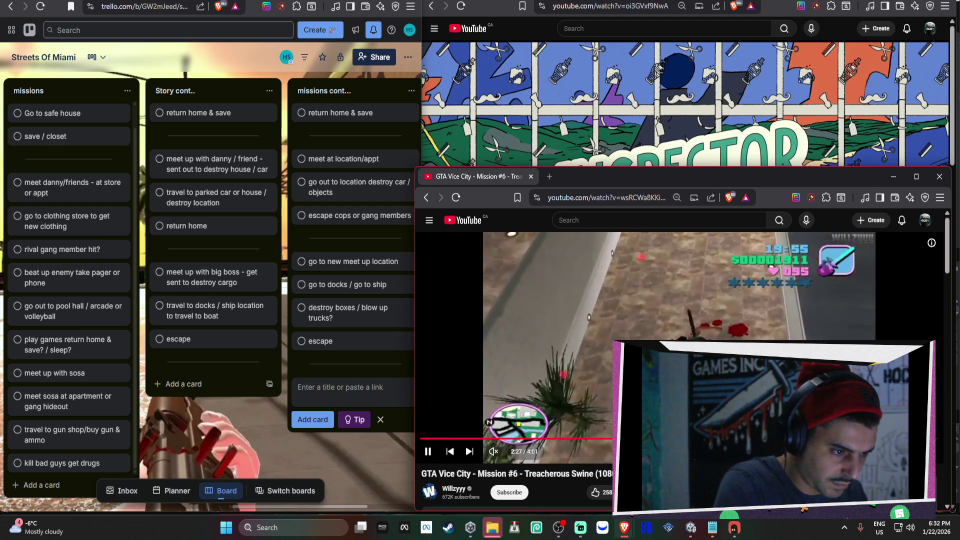
pyautogui.press('Right')
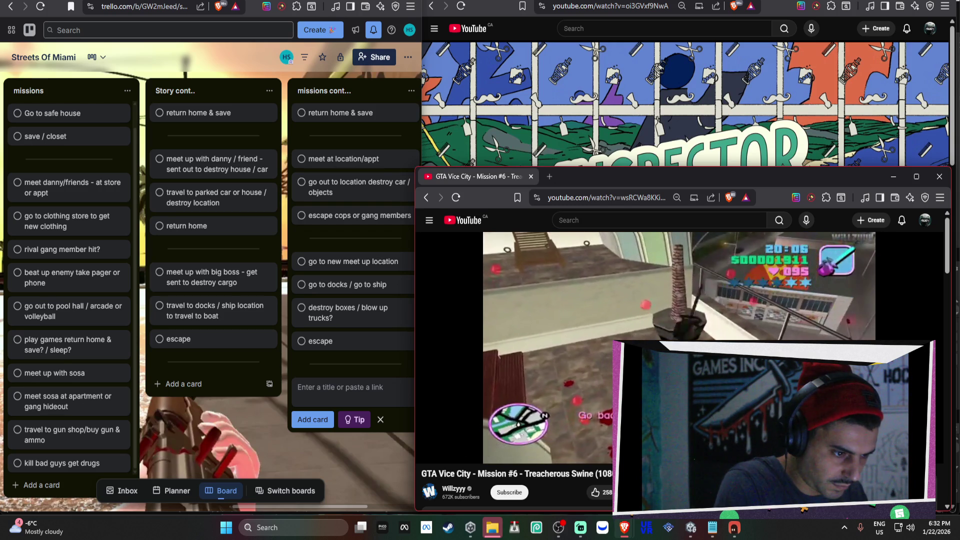
pyautogui.press('Right')
pyautogui.press('Right')
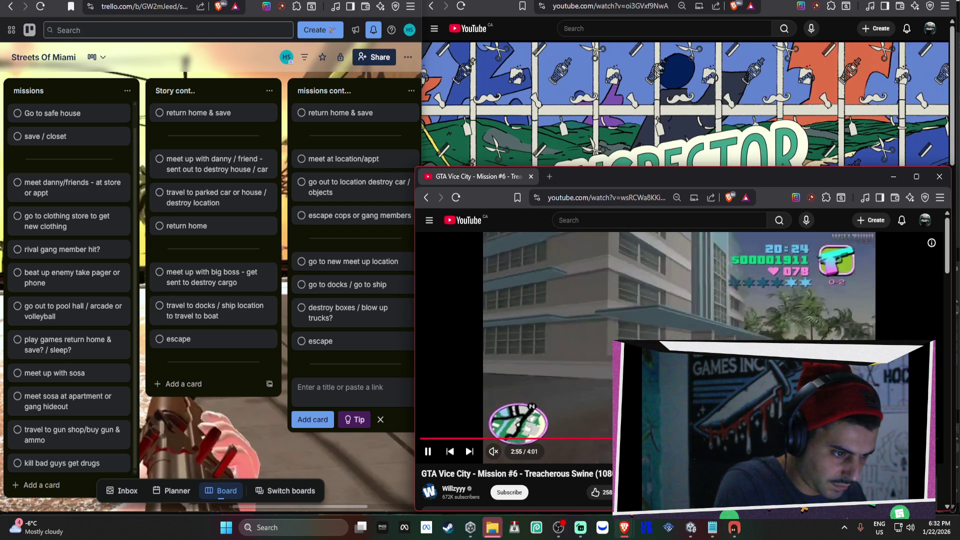
pyautogui.press('Right')
pyautogui.press('Right')
pyautogui.press('Right')
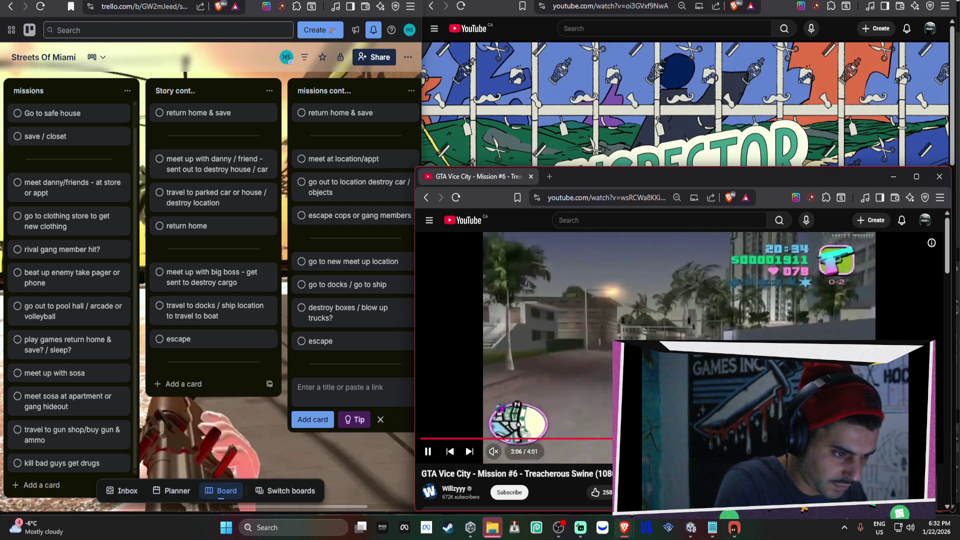
pyautogui.click(206, 384)
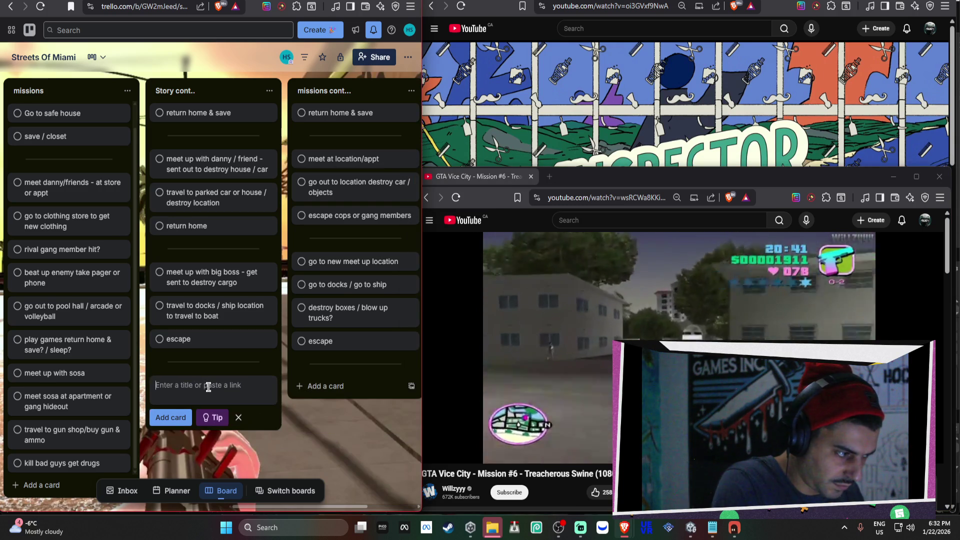
pyautogui.write('party ')
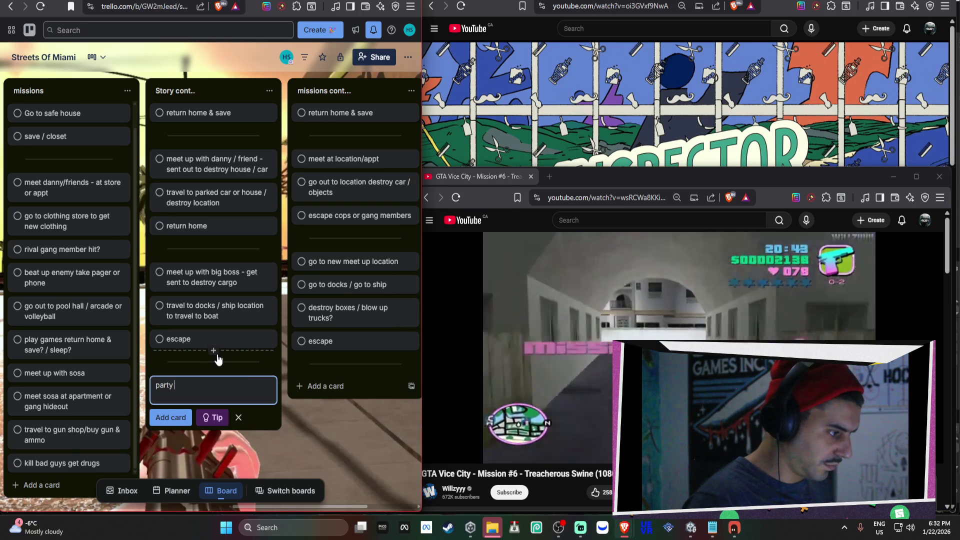
pyautogui.write('crashers')
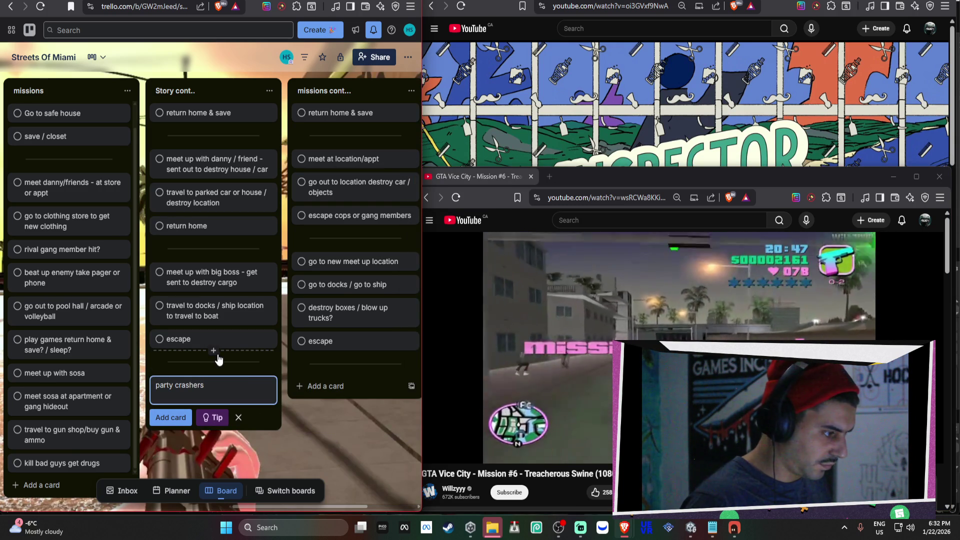
pyautogui.write(' - meet')
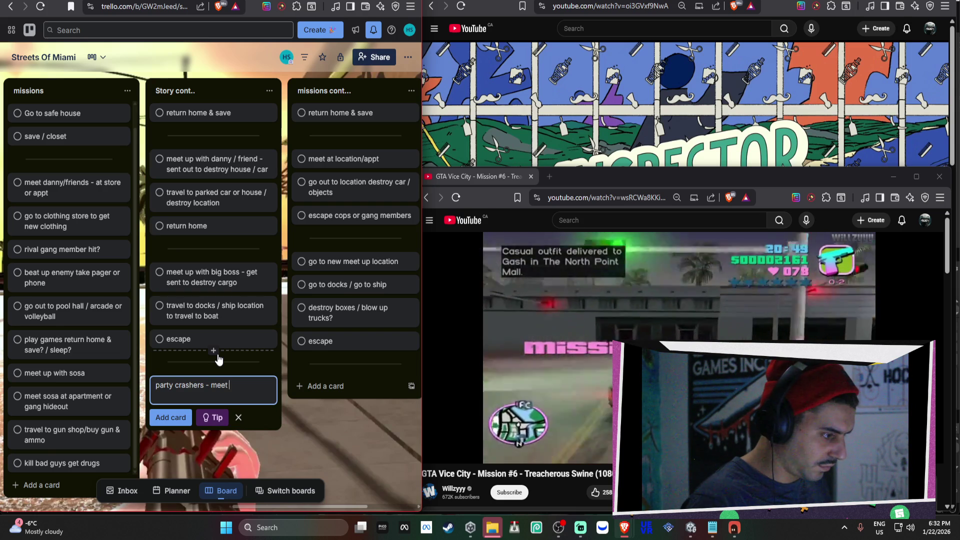
pyautogui.write('up with dann')
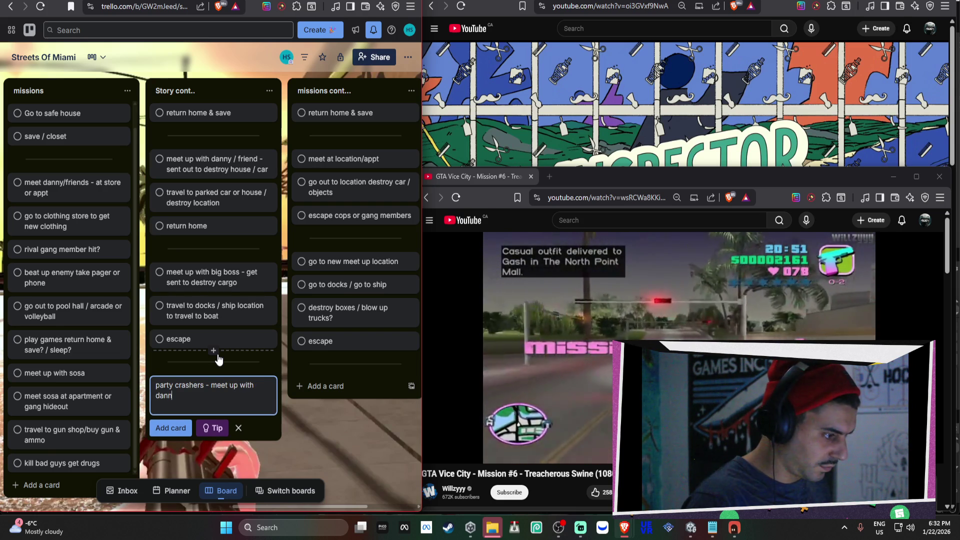
pyautogui.write('y to cras')
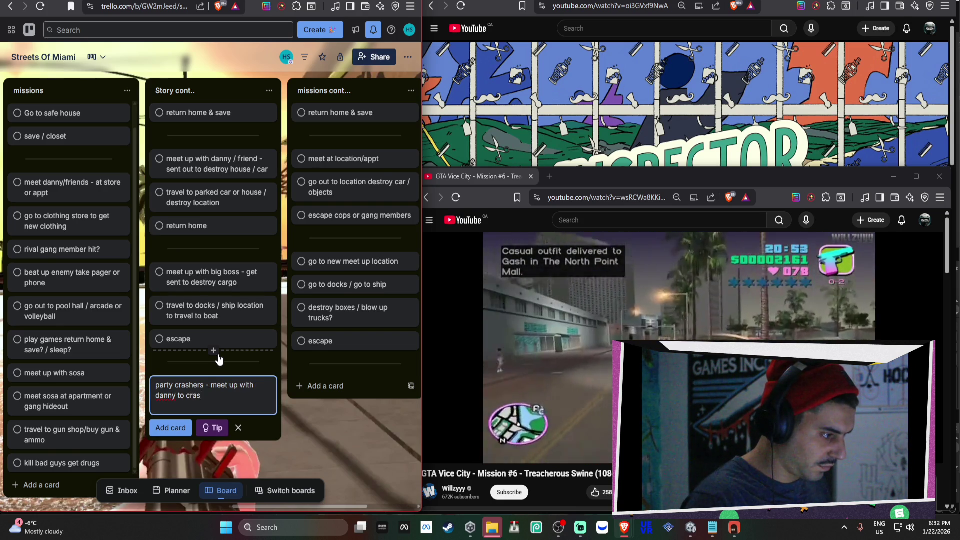
pyautogui.write('h a party')
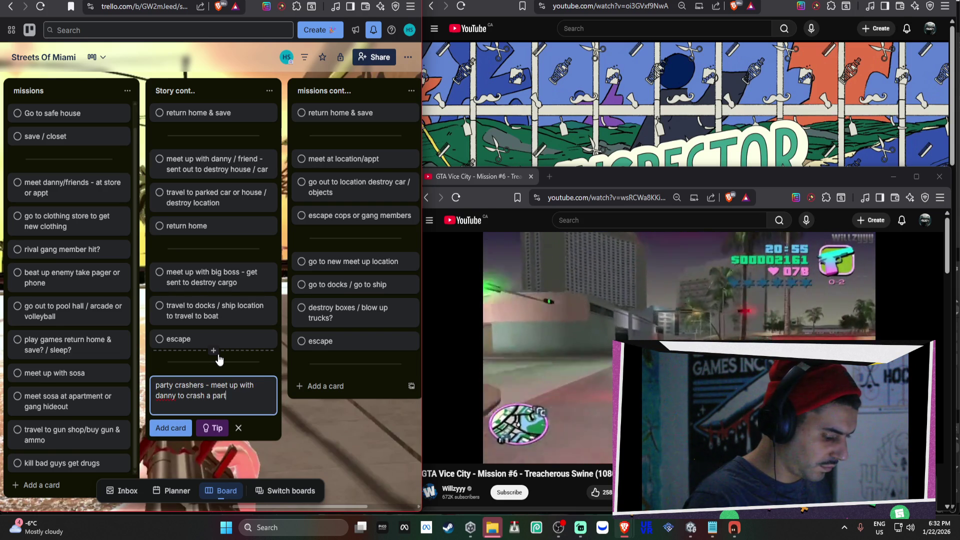
# Add the party crashers card to Story cont.. and 'meet up with danny' to missions cont..
pyautogui.press('Return')
pyautogui.click(337, 386)
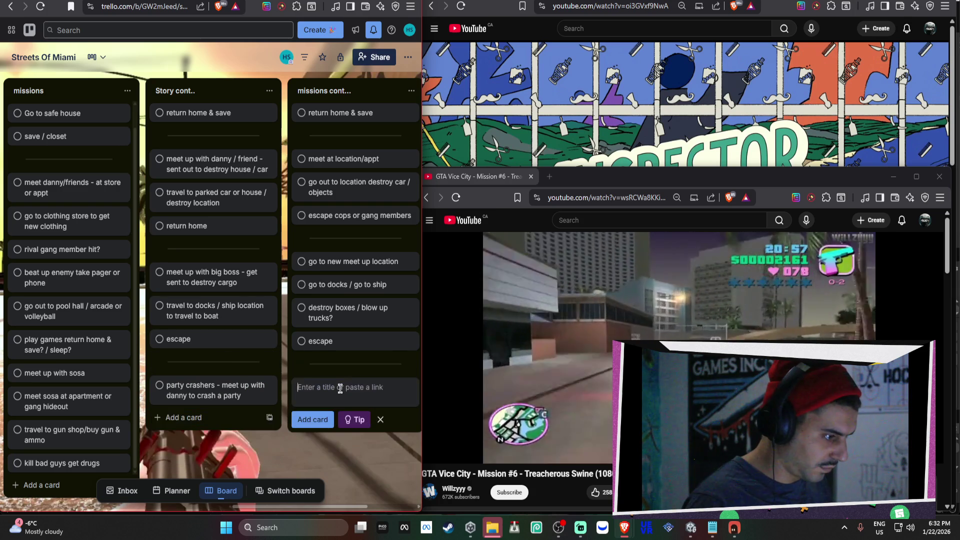
pyautogui.write('meet up')
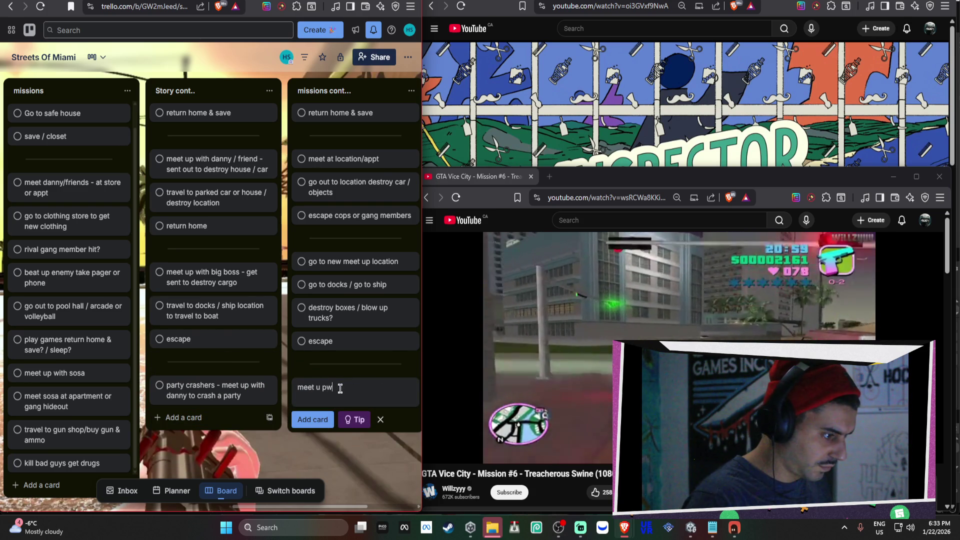
pyautogui.write(' with d')
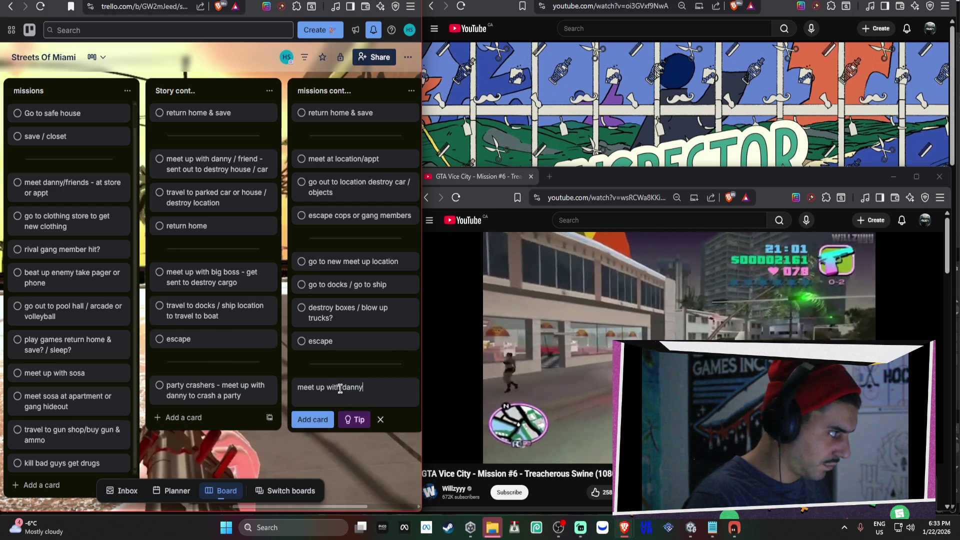
pyautogui.write('anny')
pyautogui.press('Return')
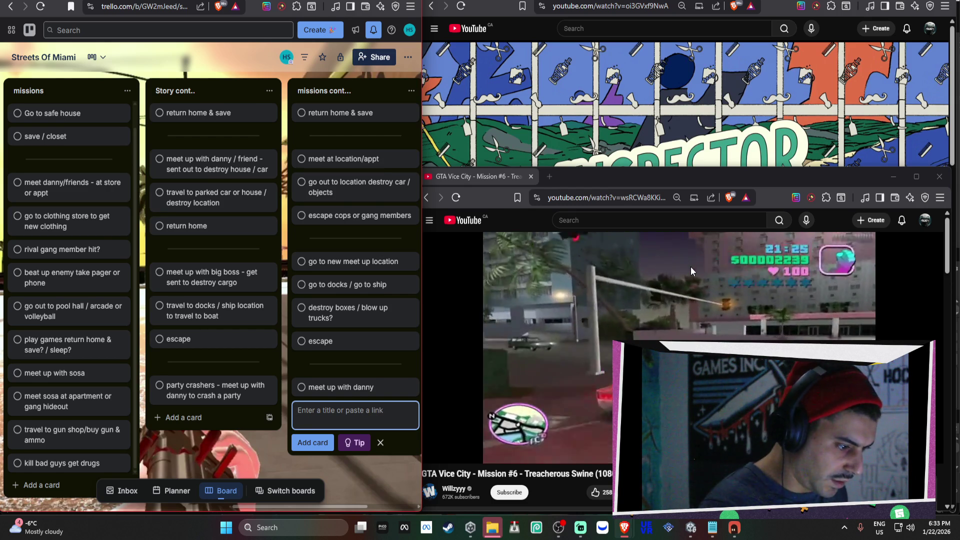
pyautogui.click(469, 451)
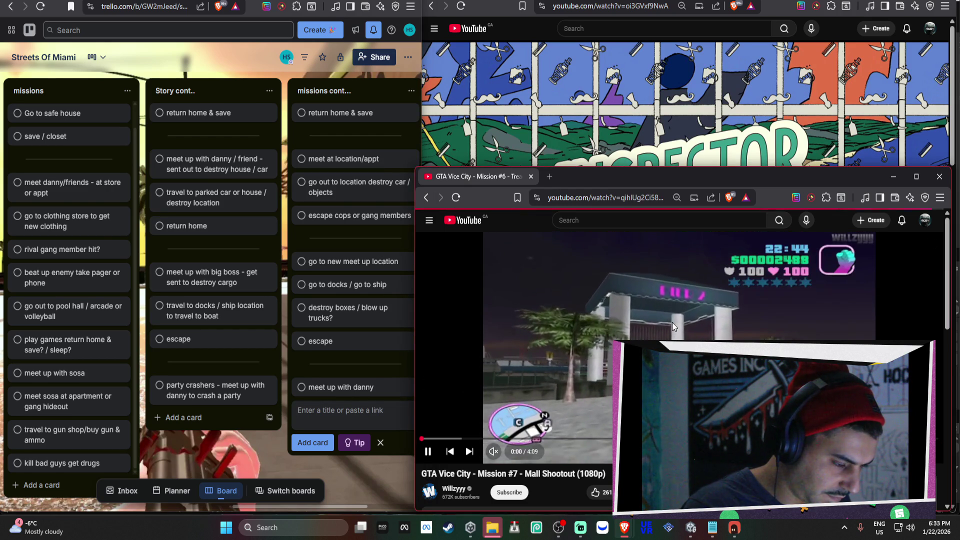
# Skip through the Mall Shootout video, then return to the 'meet up with danny' card
pyautogui.press('l')
pyautogui.press('l')
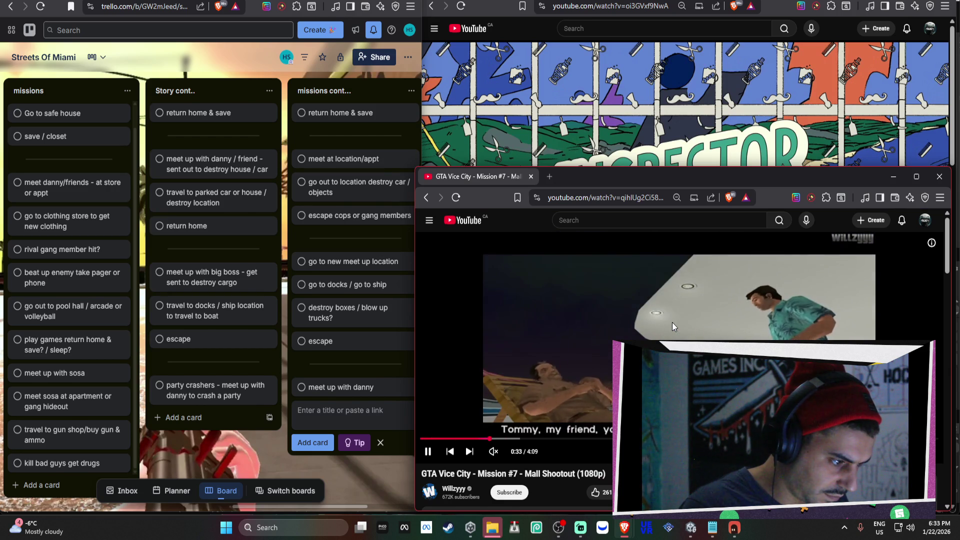
pyautogui.press('j')
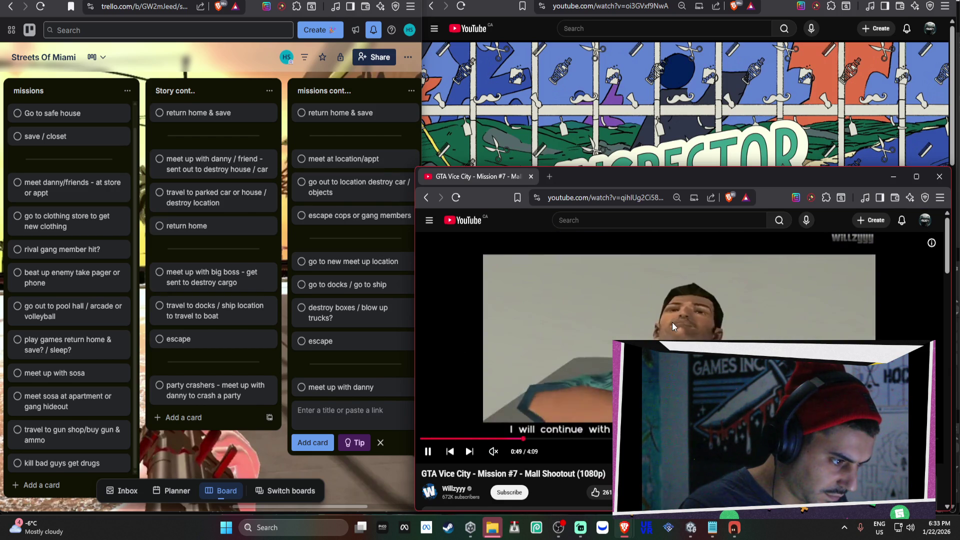
pyautogui.press('l')
pyautogui.press('l')
pyautogui.press('l')
pyautogui.press('l')
pyautogui.press('l')
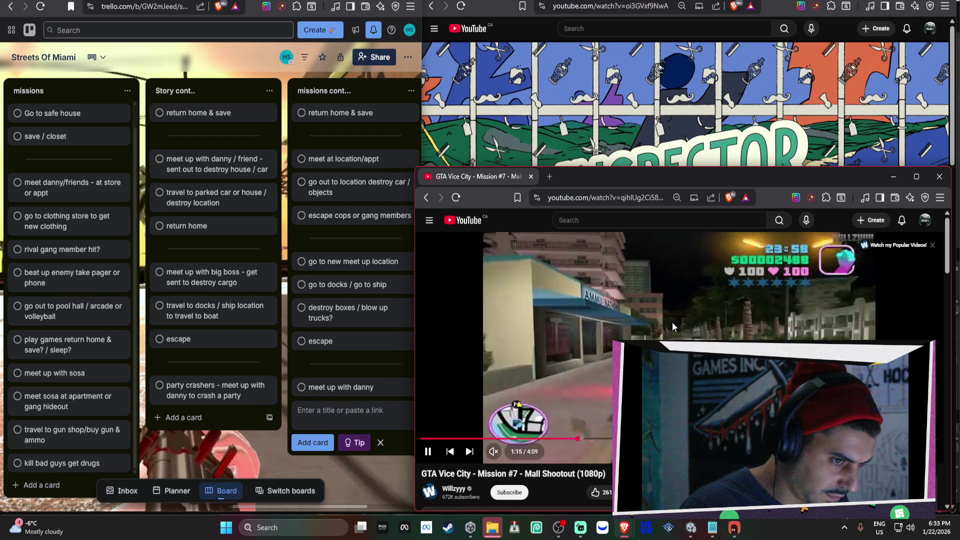
pyautogui.press('l')
pyautogui.press('l')
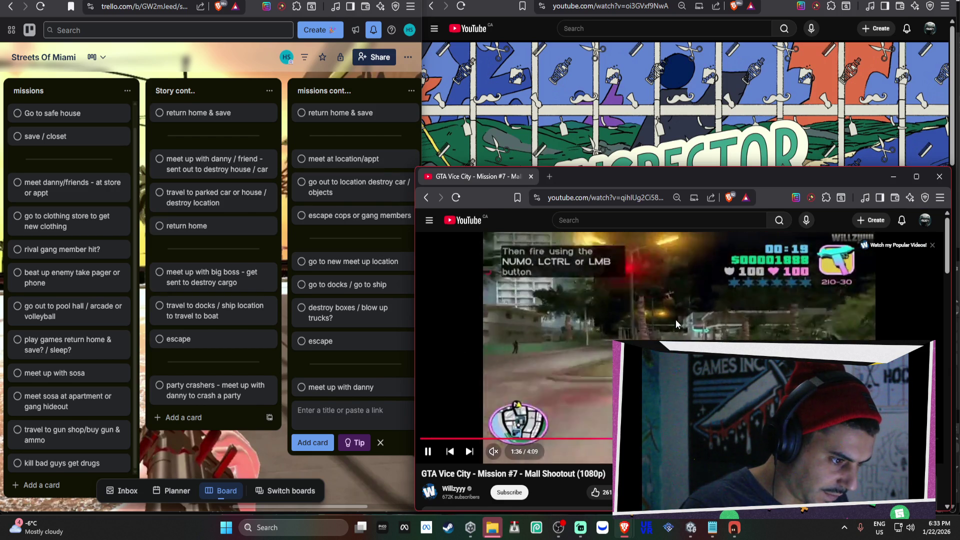
pyautogui.press('l')
pyautogui.press('l')
pyautogui.press('l')
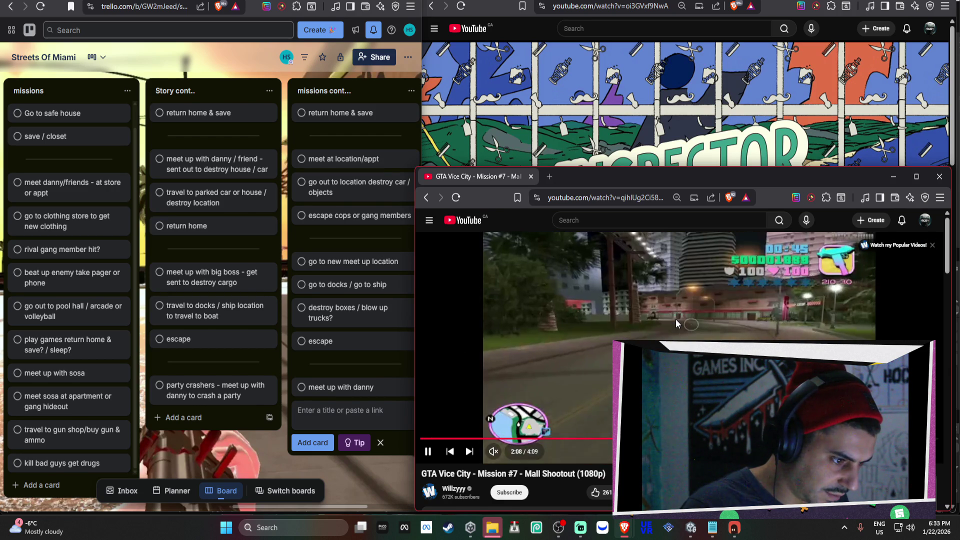
pyautogui.press('l')
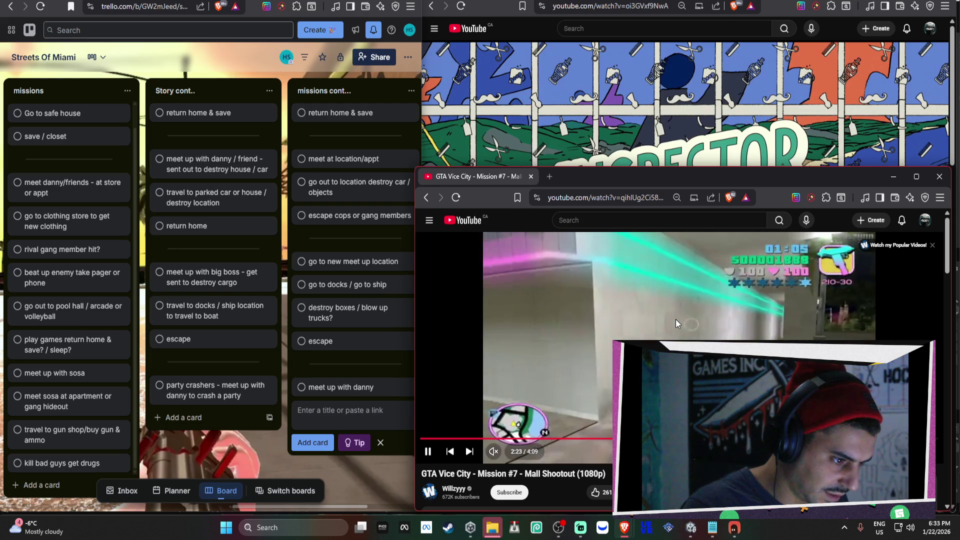
pyautogui.press('l')
pyautogui.press('l')
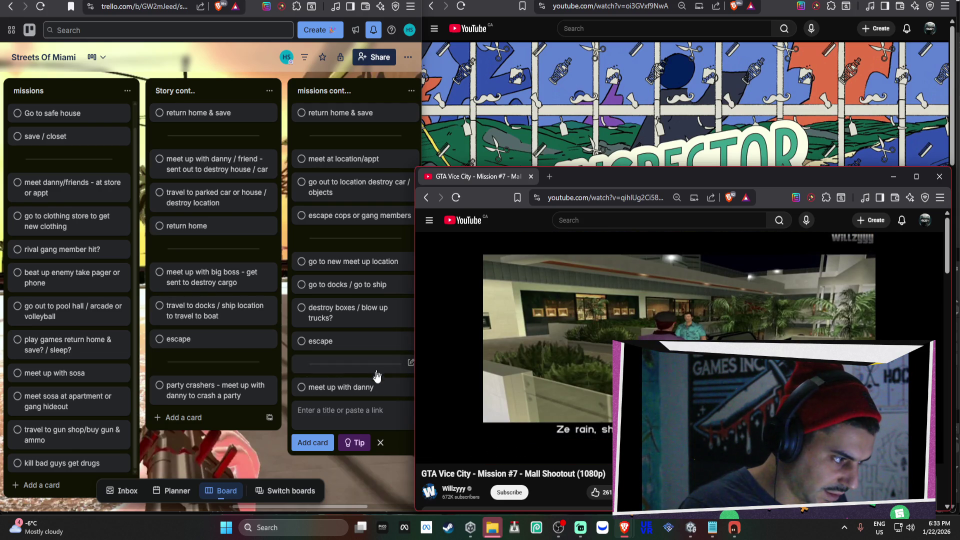
pyautogui.click(262, 445)
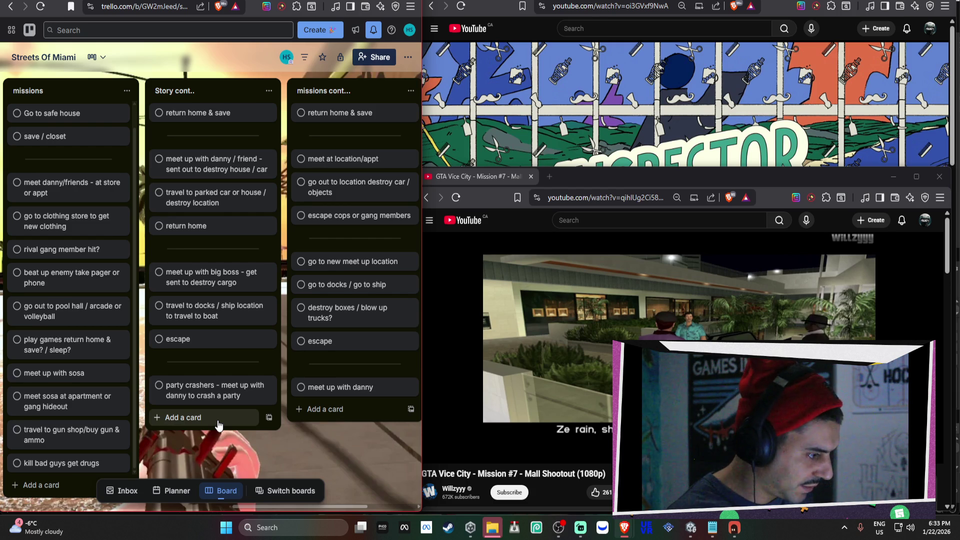
pyautogui.click(398, 387)
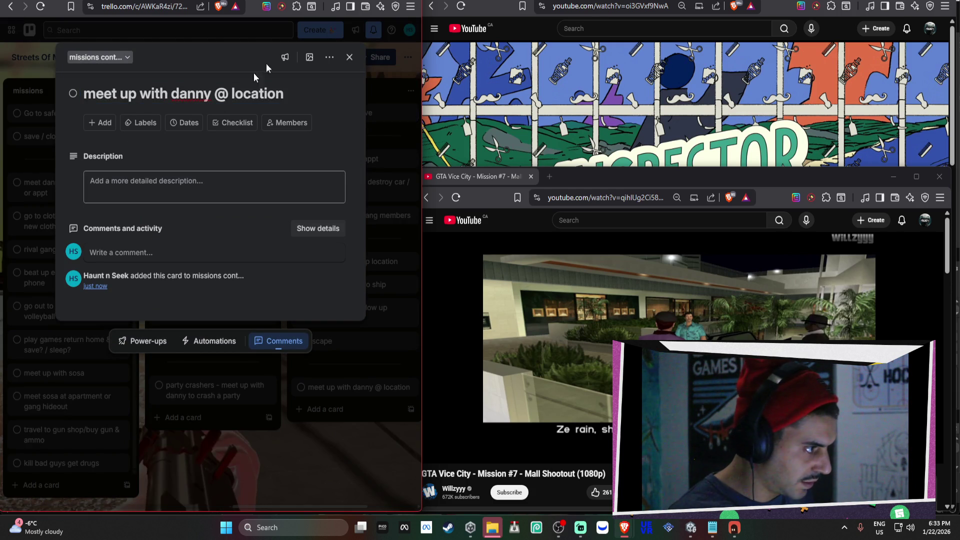
# Add 'travel to party that gets raided' and 'defend self & escape the party' cards to Story cont.
pyautogui.click(349, 57)
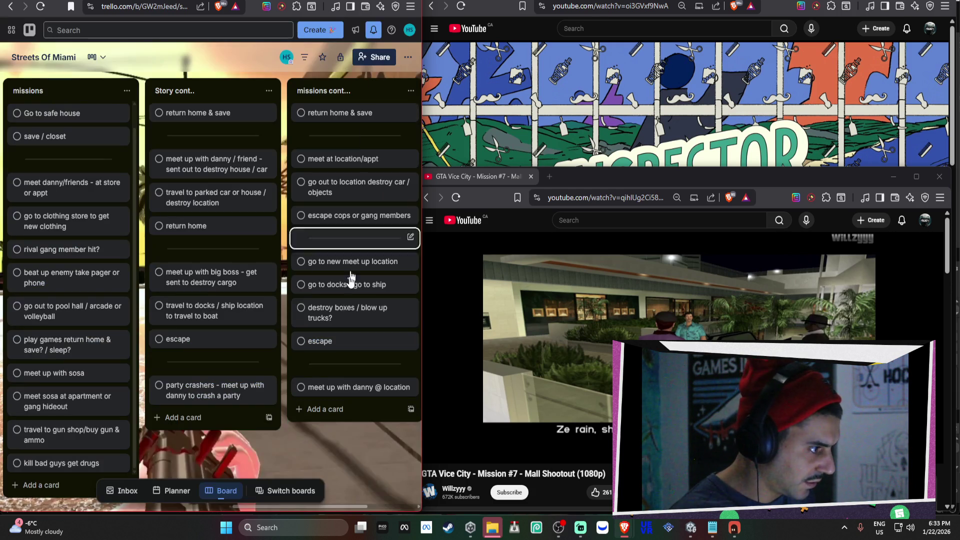
pyautogui.click(208, 419)
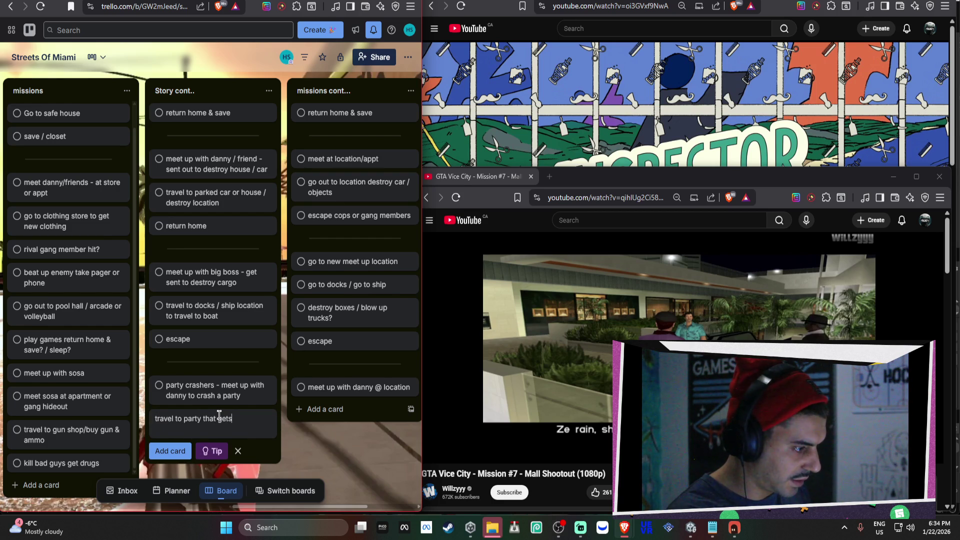
pyautogui.press('Return')
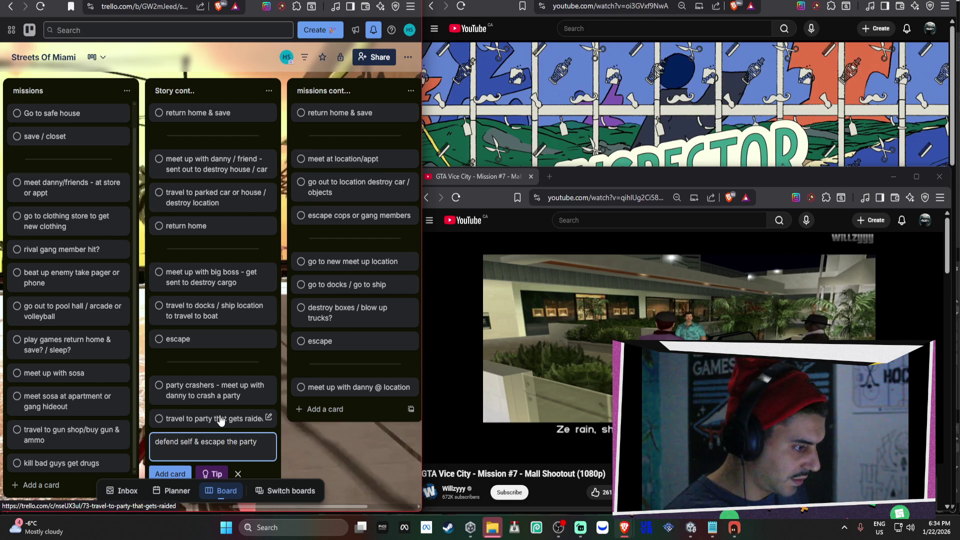
pyautogui.click(347, 442)
# Add a 'kill enemies and escape party' card to missions cont..
pyautogui.click(321, 409)
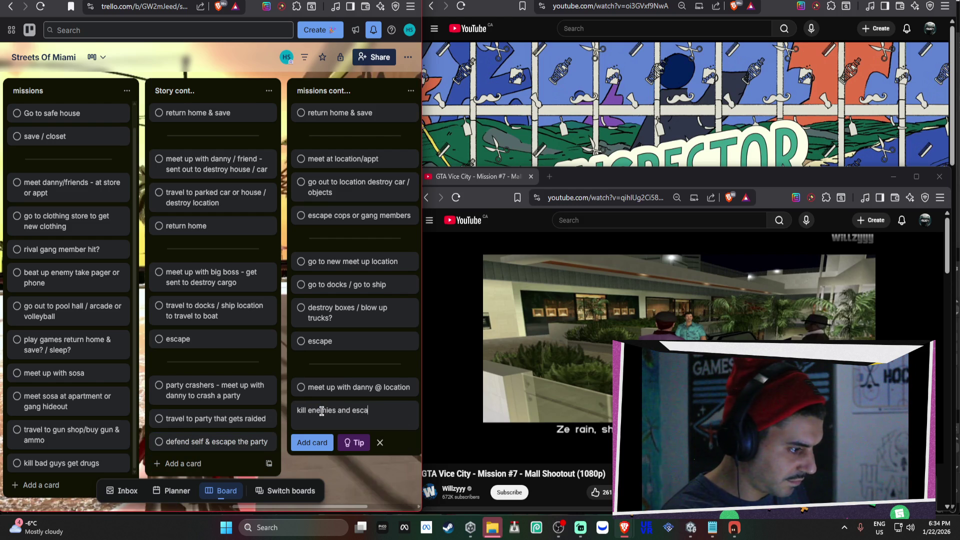
pyautogui.write('kill enemies and escape party')
pyautogui.press('Return')
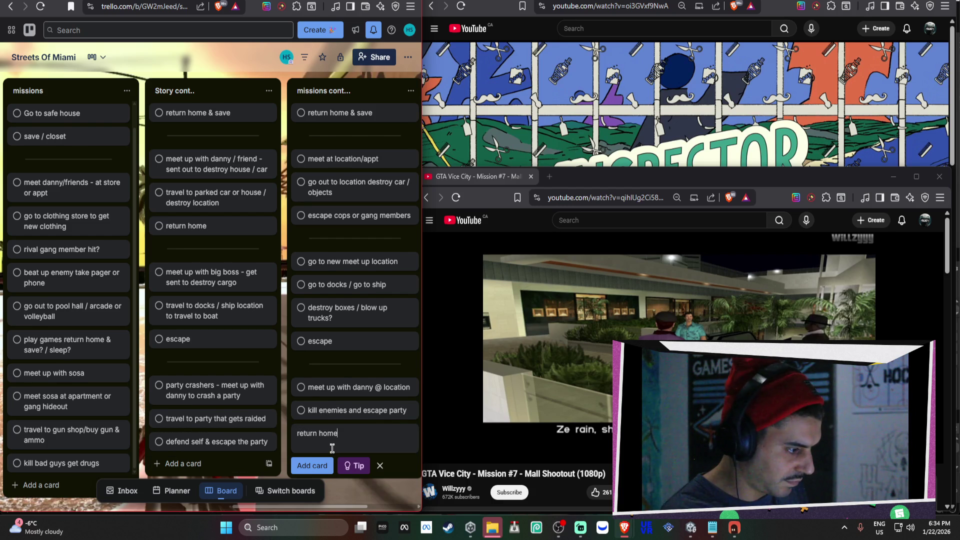
# Save 'return home' in missions cont... and add '-----' divider cards to both lists
pyautogui.press('Return')
pyautogui.click(219, 460)
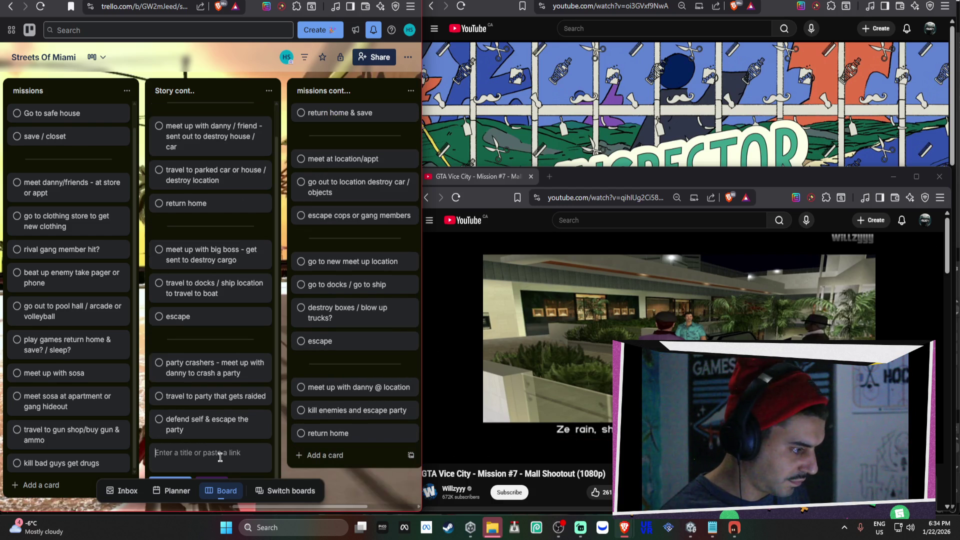
pyautogui.press('Return')
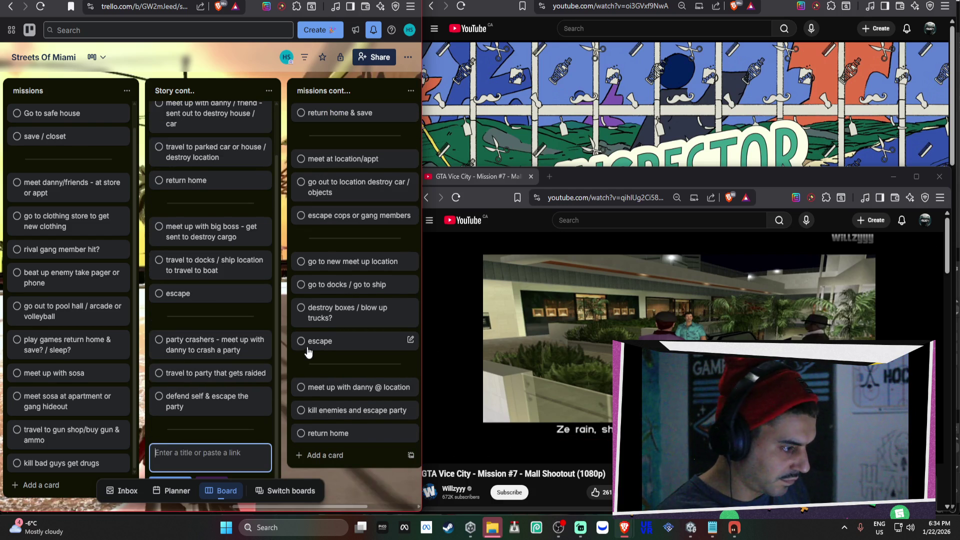
pyautogui.click(315, 454)
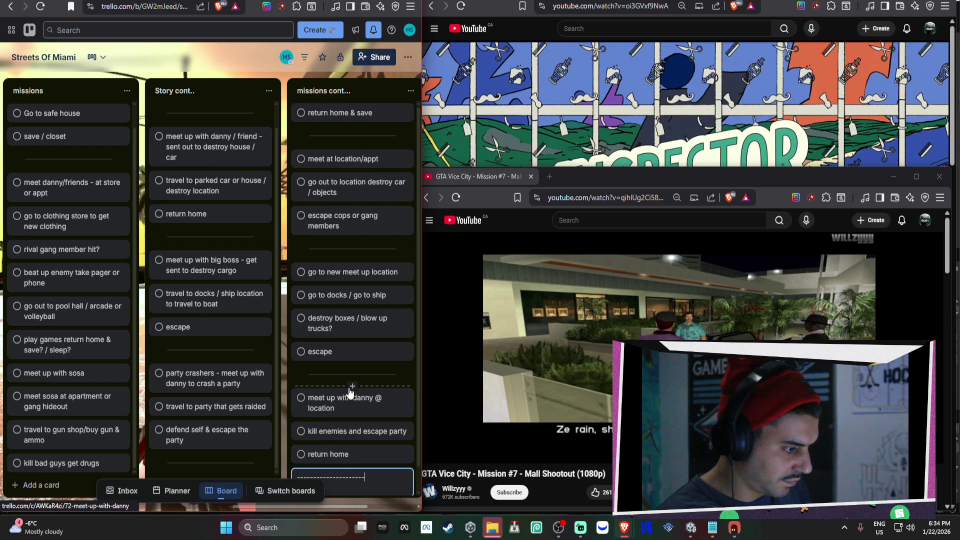
pyautogui.press('Return')
pyautogui.press('Escape')
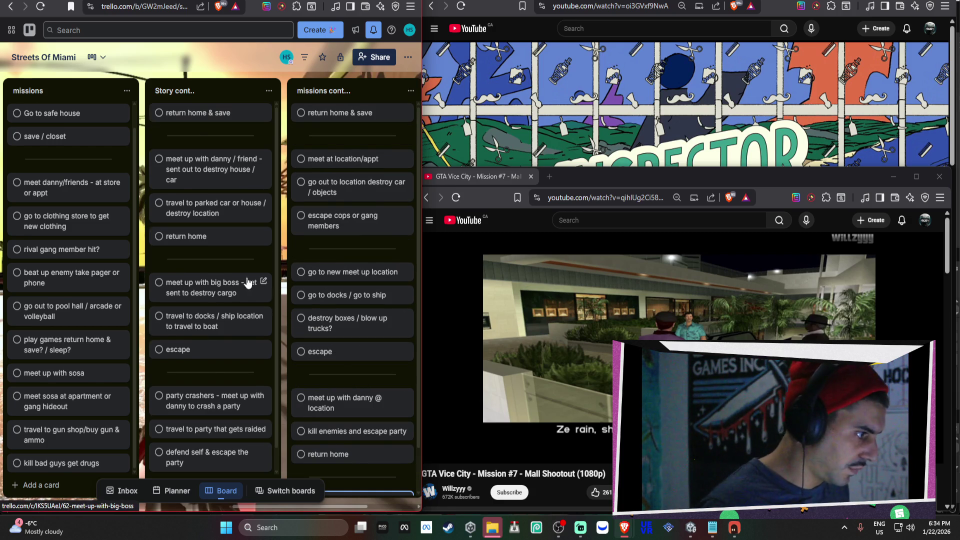
pyautogui.hscroll(2, 246, 282)
# Create new lists 'story cont...' and 'missions cont...' and pan the board to show them
pyautogui.click(338, 86)
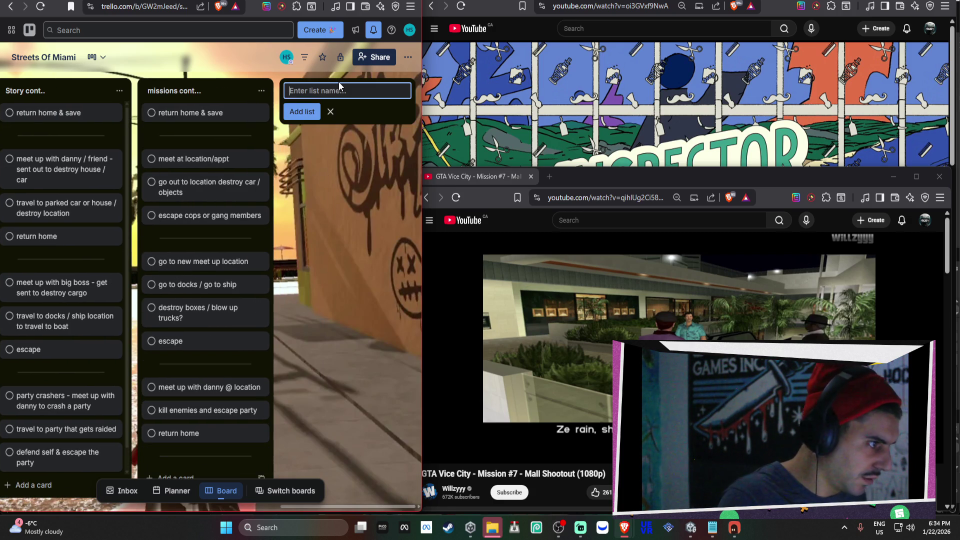
pyautogui.write('story cont')
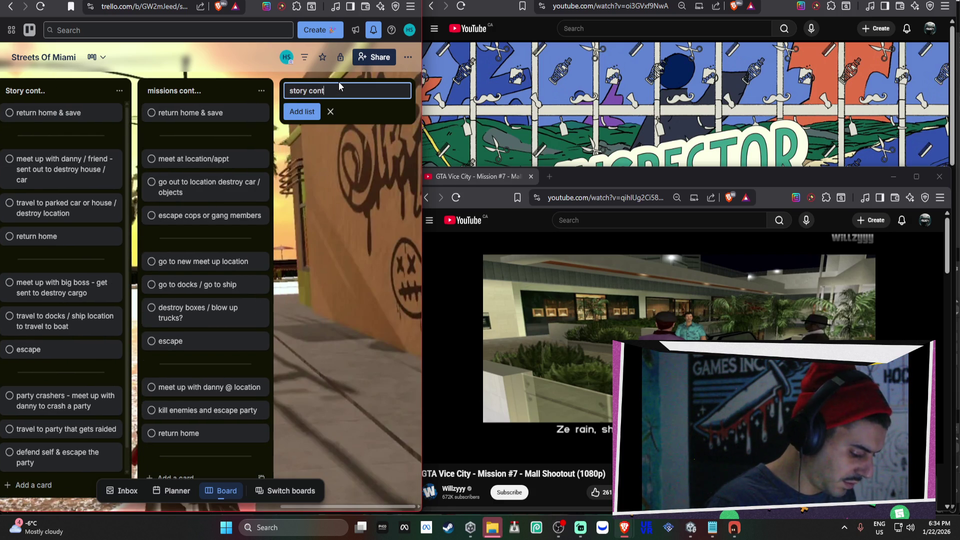
pyautogui.write('.')
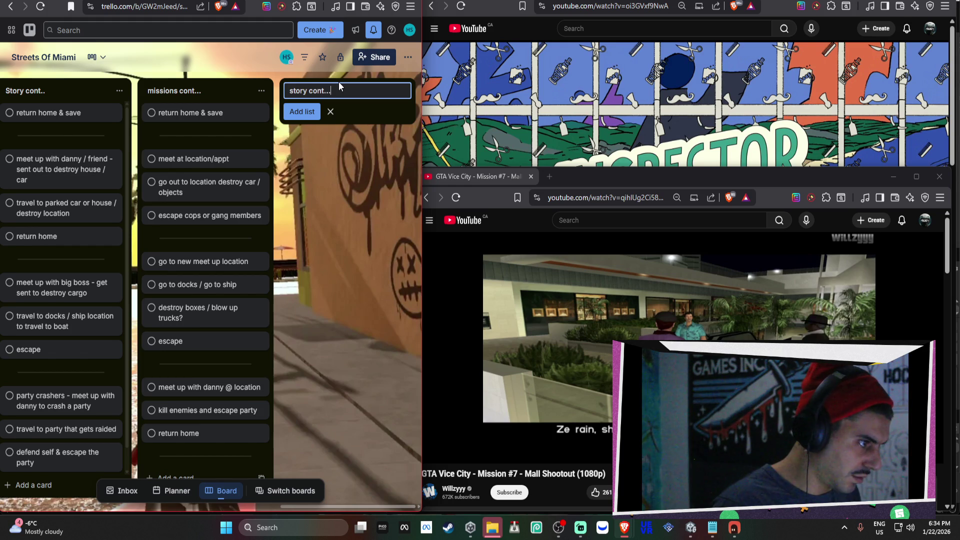
pyautogui.press('Return')
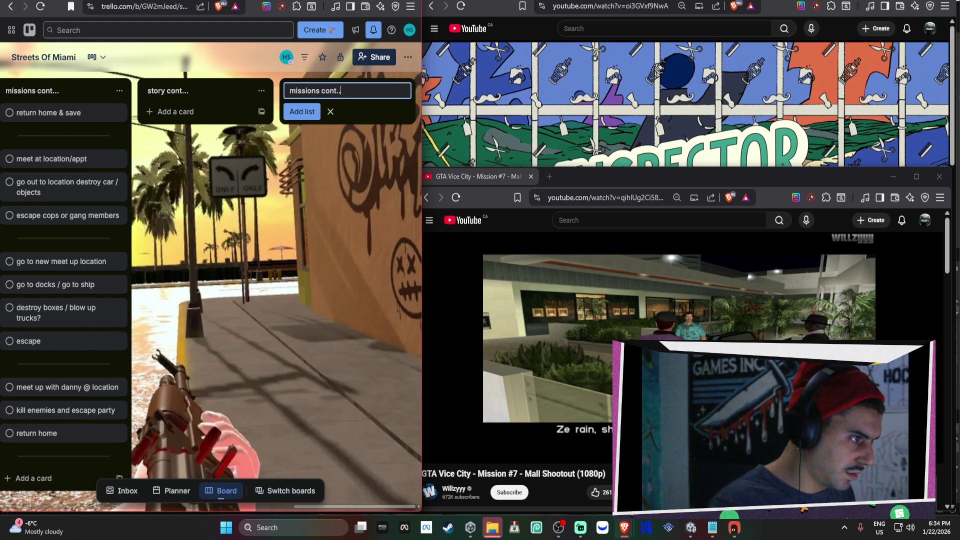
pyautogui.press('Return')
pyautogui.moveTo(53, 198)
pyautogui.mouseDown()
pyautogui.moveTo(201, 181)
pyautogui.moveTo(183, 176)
pyautogui.mouseUp()
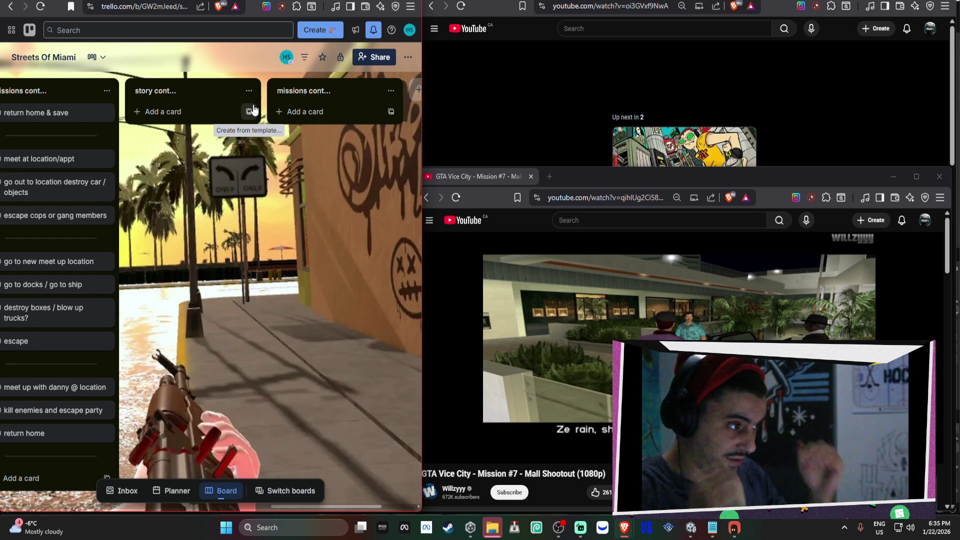
pyautogui.click(200, 114)
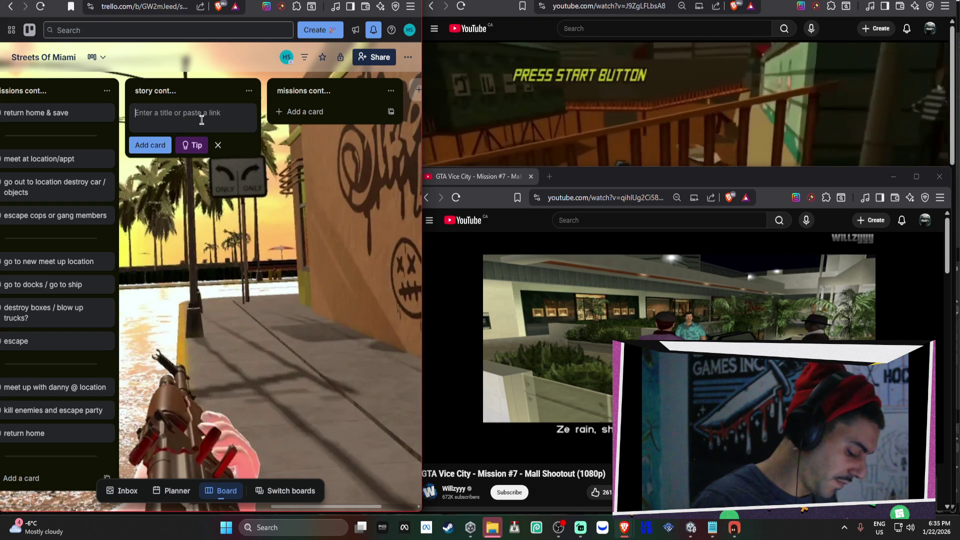
pyautogui.write('Mall shoots')
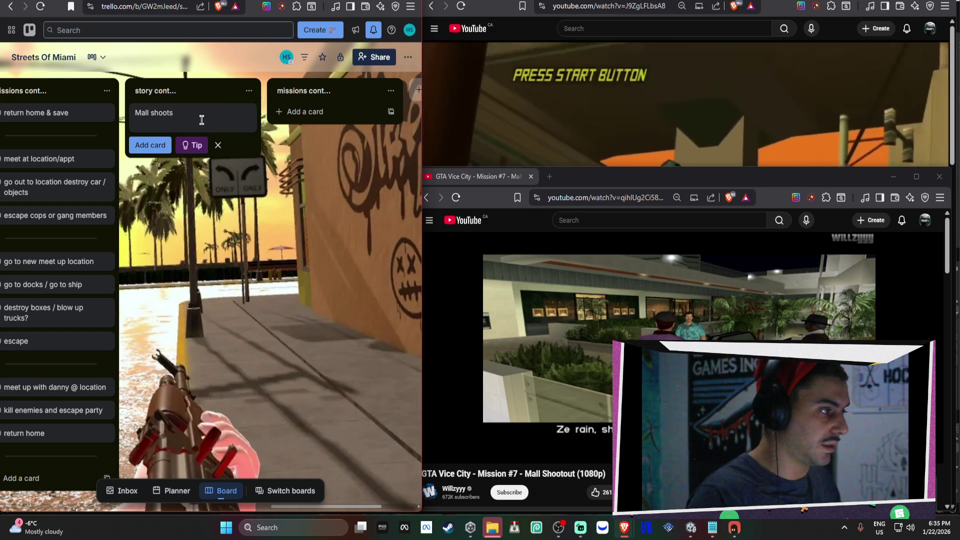
pyautogui.write('out - ')
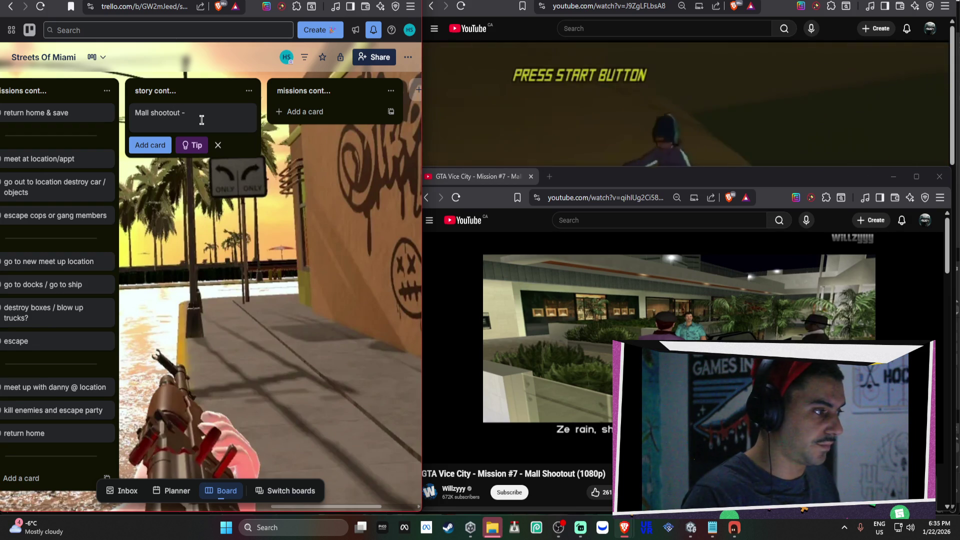
pyautogui.write('meet big boss')
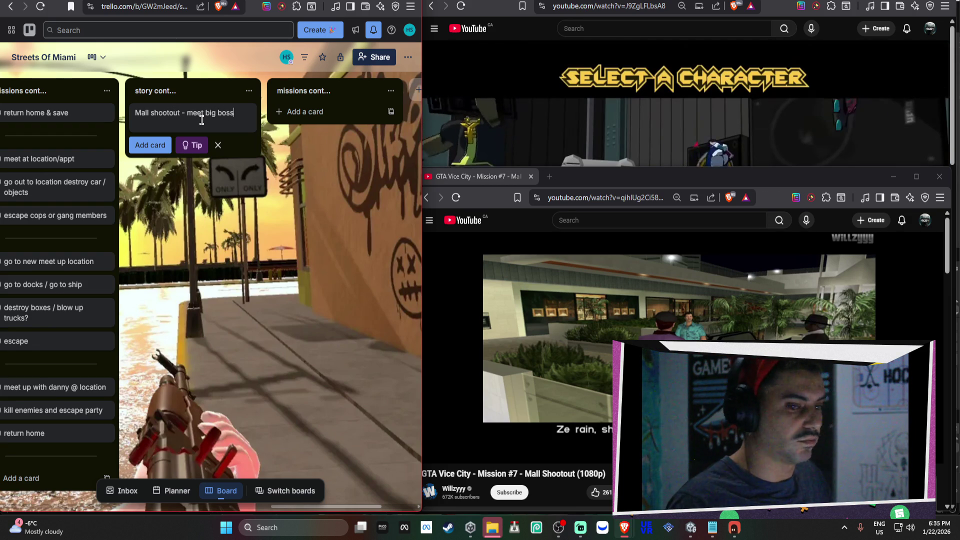
# Switch to the Mall Shootout video and rewind it a little
pyautogui.hotkey('alt', 'Tab')
pyautogui.press('Left')
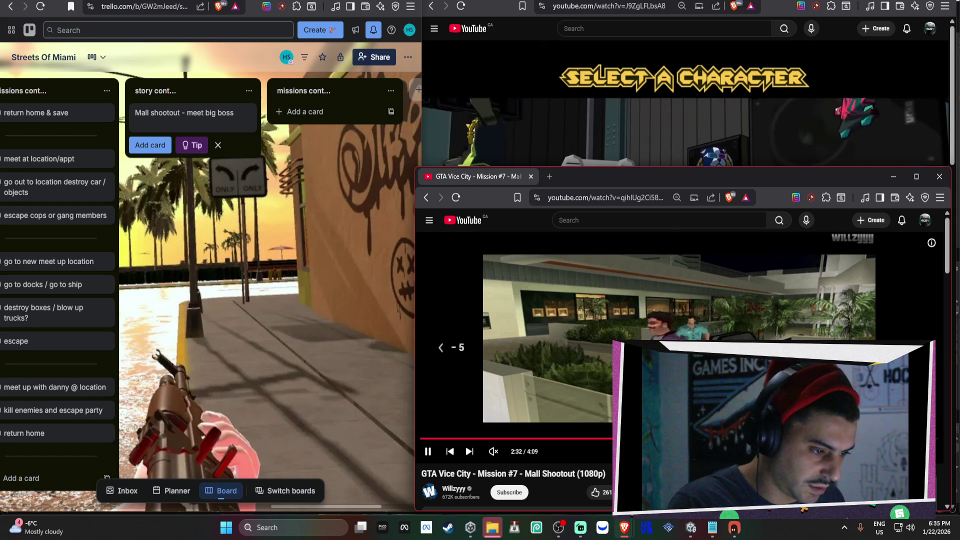
# Rewind then skim forward through the Mall Shootout video to the escalator scene
pyautogui.press('Left')
pyautogui.press('Left')
pyautogui.press('Left')
pyautogui.press('Left')
pyautogui.press('Left')
pyautogui.press('Left')
pyautogui.press('Left')
pyautogui.press('Left')
pyautogui.press('Left')
pyautogui.press('Left')
pyautogui.press('Left')
pyautogui.press('Left')
pyautogui.press('Left')
pyautogui.press('Left')
pyautogui.press('Left')
pyautogui.press('Right')
pyautogui.press('Right')
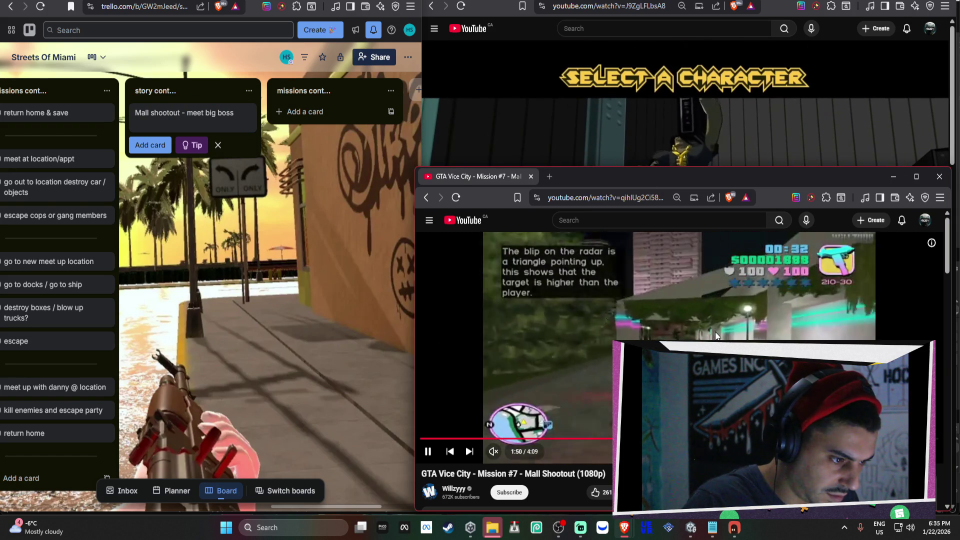
pyautogui.press('Right')
pyautogui.press('Right')
pyautogui.press('Right')
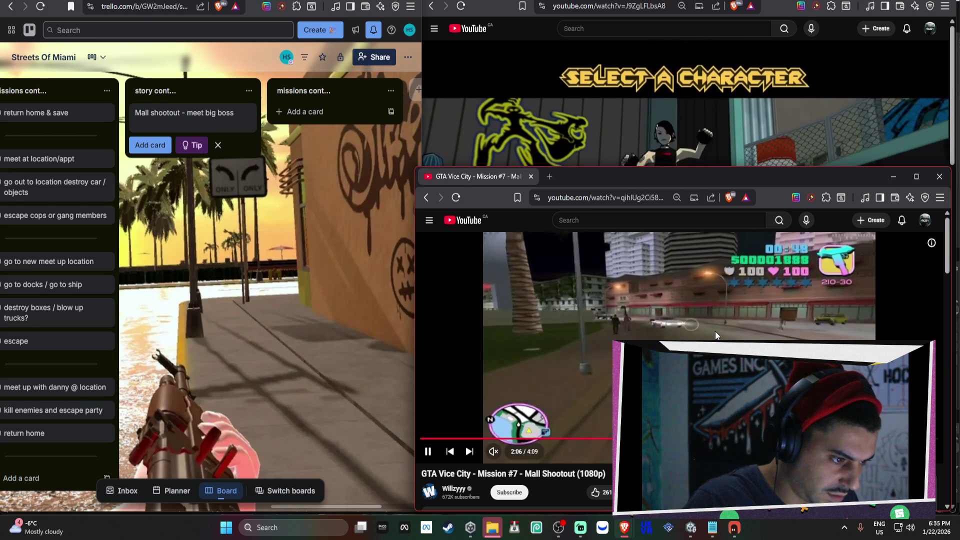
pyautogui.press('Right')
pyautogui.press('Right')
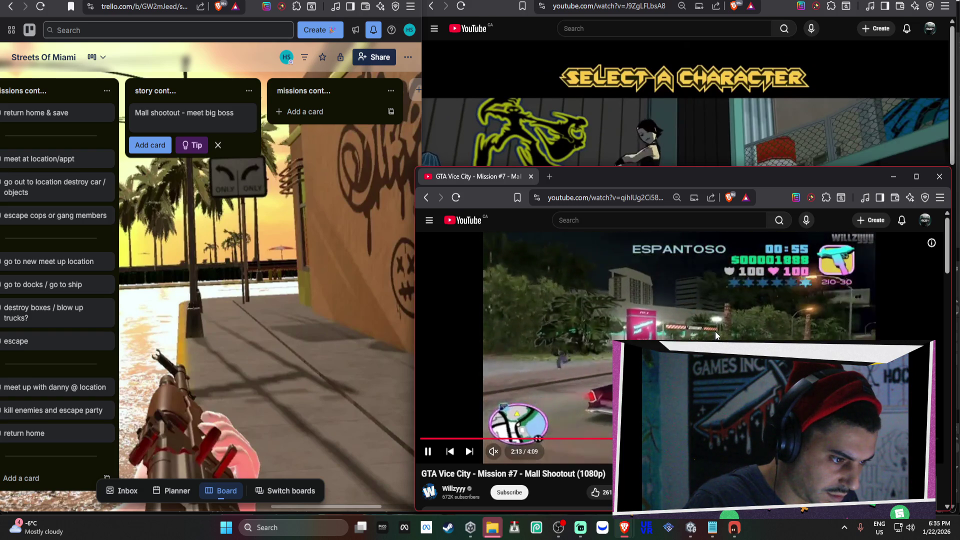
pyautogui.press('Right')
pyautogui.press('Right')
pyautogui.press('Right')
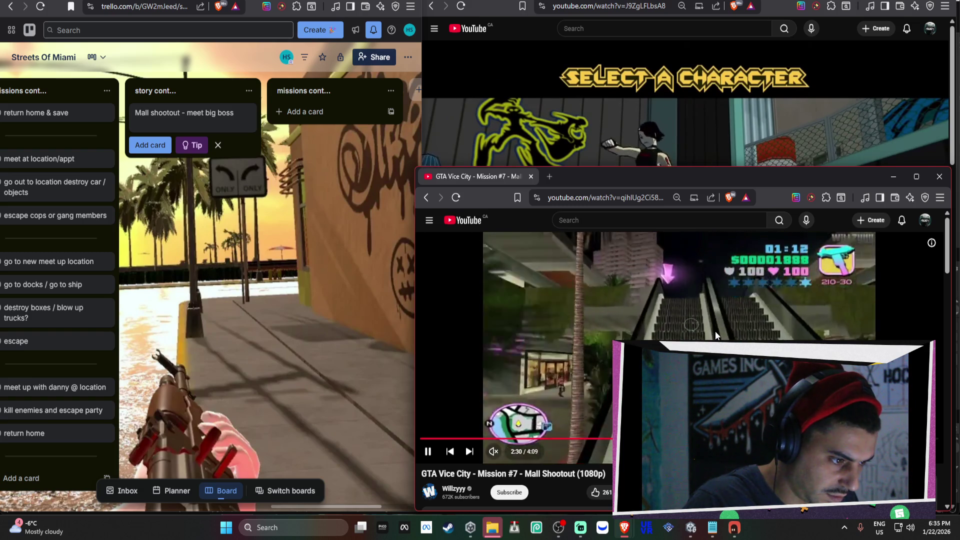
pyautogui.press('Right')
pyautogui.press('Right')
pyautogui.press('Right')
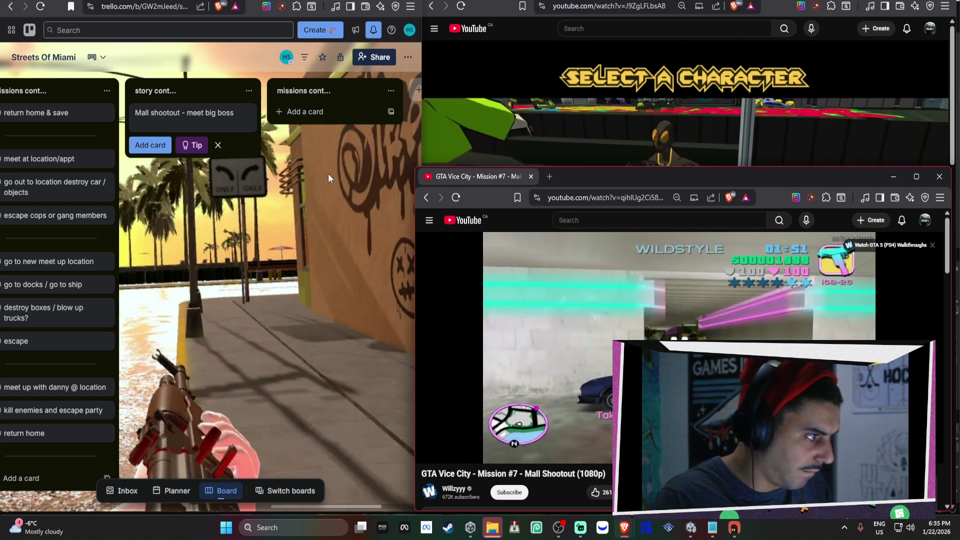
# Save the Mall shootout story card, add 'meet boss @ location' to missions and the mall meeting deal card to story
pyautogui.click(304, 112)
pyautogui.write('m')
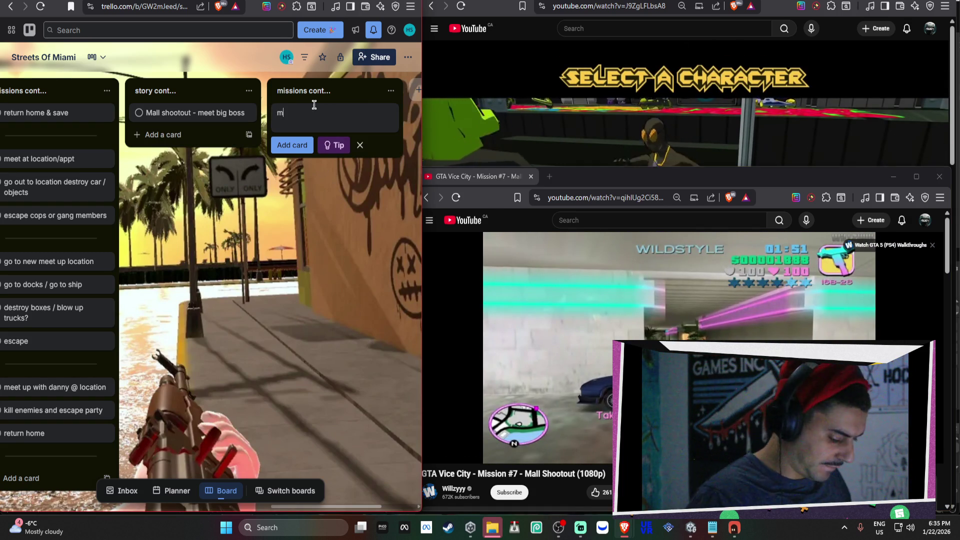
pyautogui.write('eet boss @ locati')
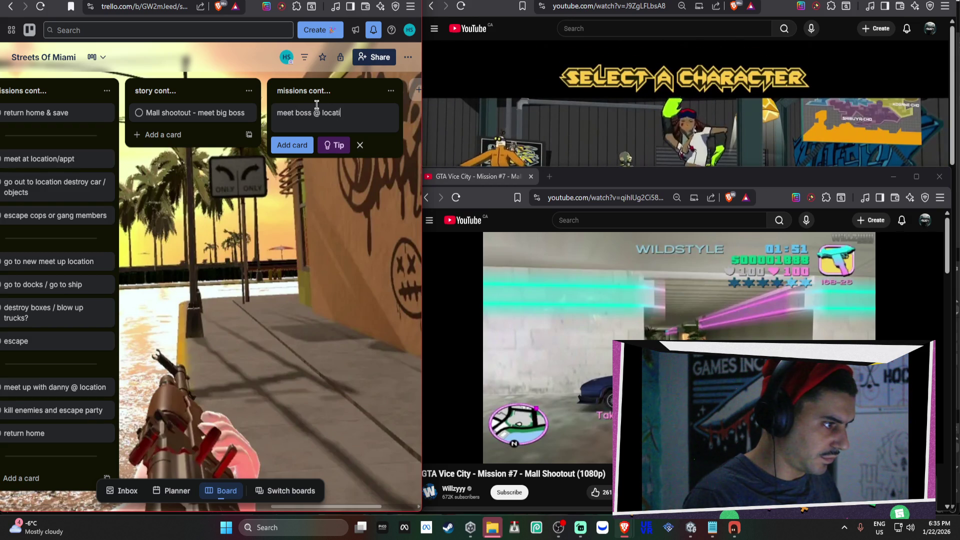
pyautogui.write('on')
pyautogui.press('Return')
pyautogui.click(194, 136)
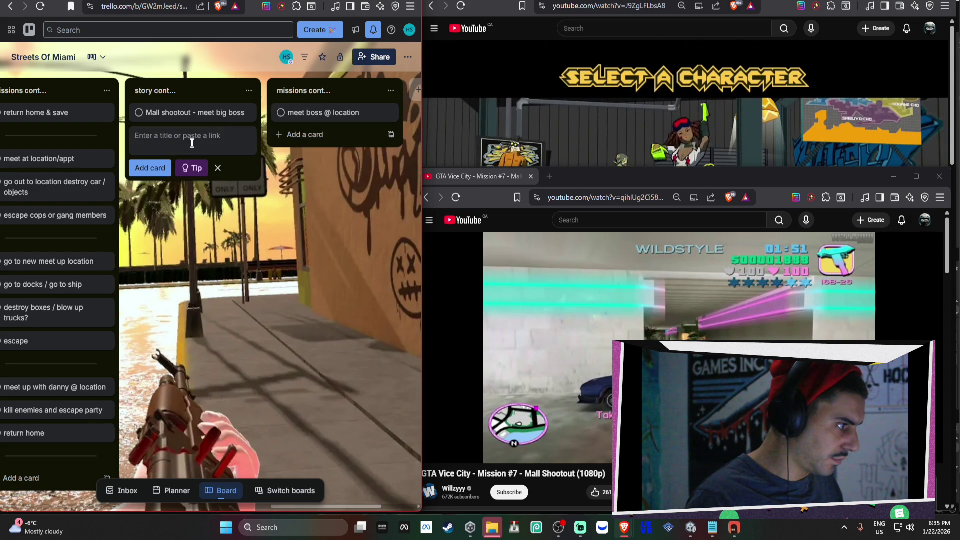
pyautogui.write('meeting @ mall')
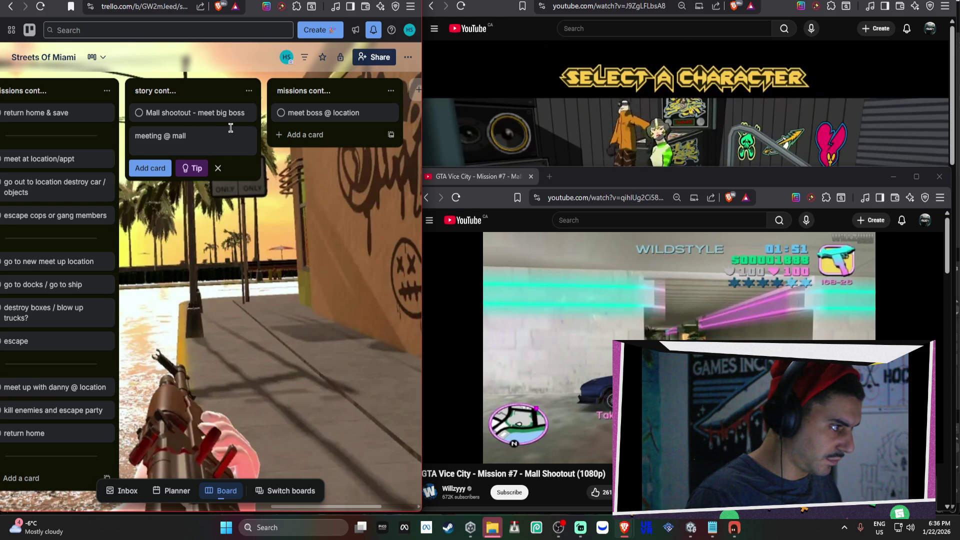
pyautogui.write(' / place ')
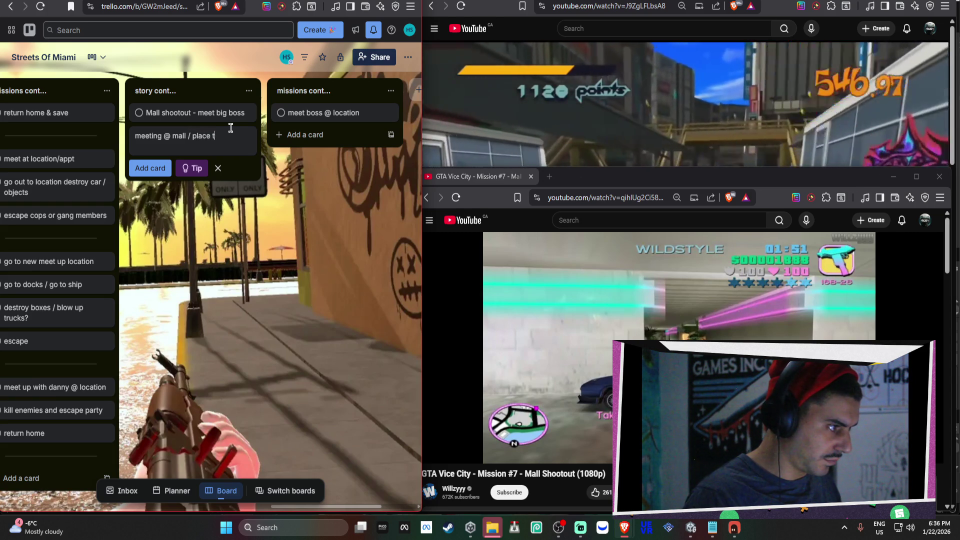
pyautogui.write('to')
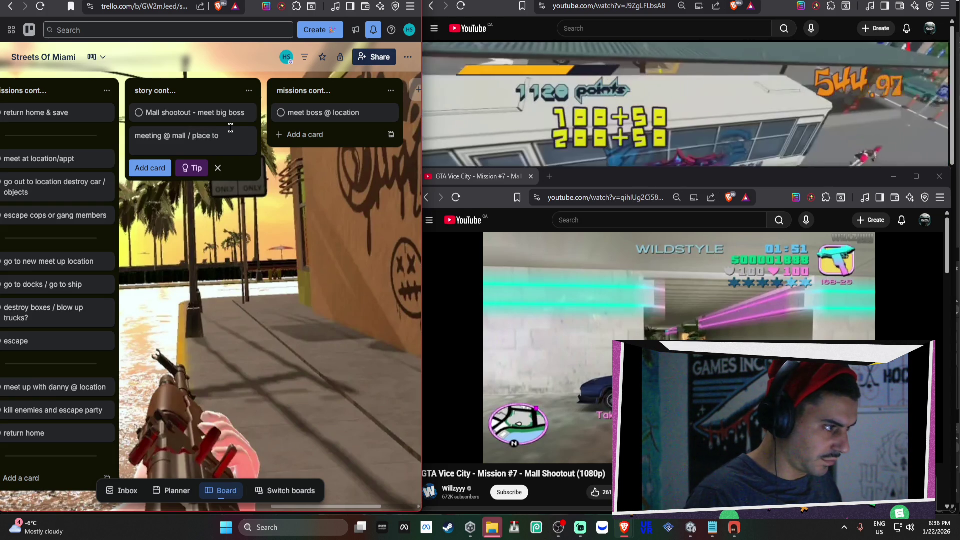
pyautogui.write(' make a deal')
pyautogui.press('Return')
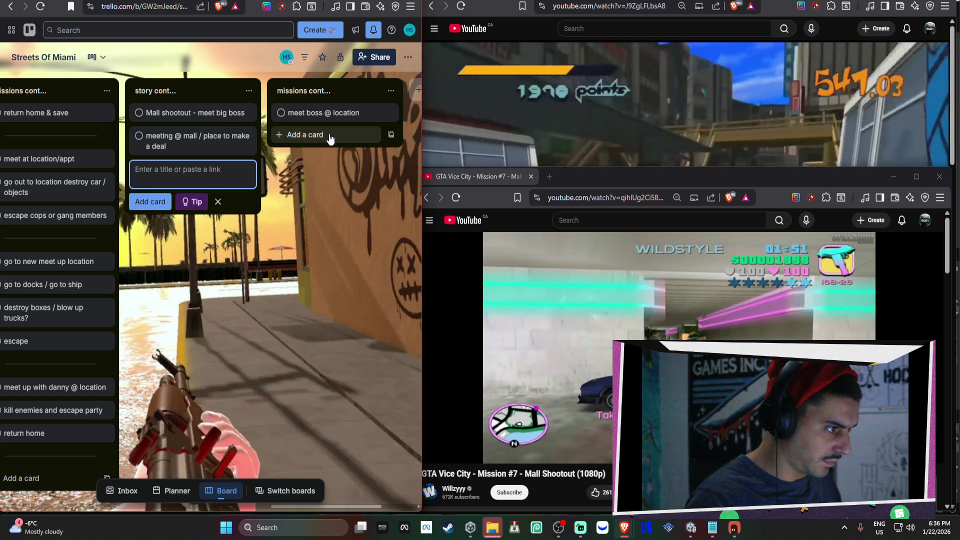
# Add 'travel to area' to missions and 'deal goes bad... defend self/escape place' to story
pyautogui.click(329, 135)
pyautogui.write('travel to area')
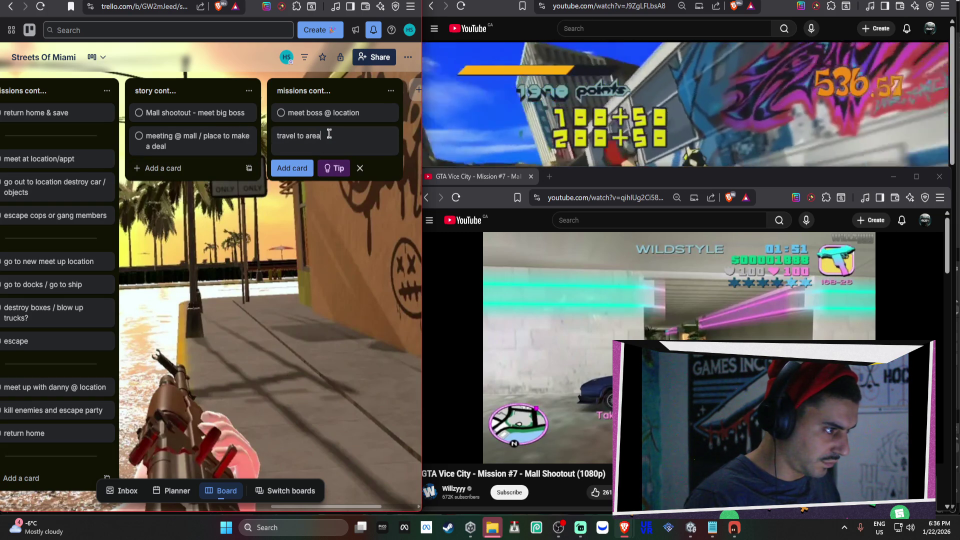
pyautogui.press('Return')
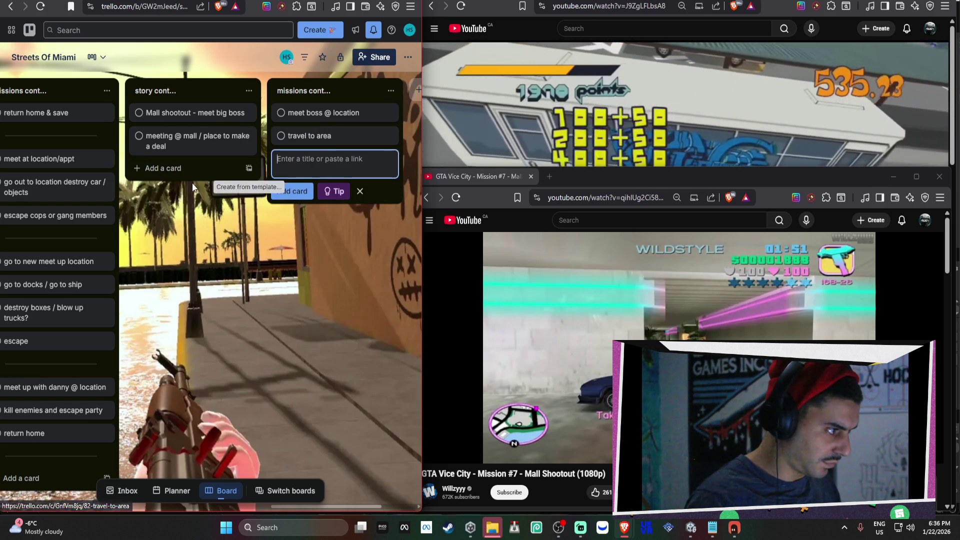
pyautogui.click(188, 169)
pyautogui.write('deal goes bad... defend self/e')
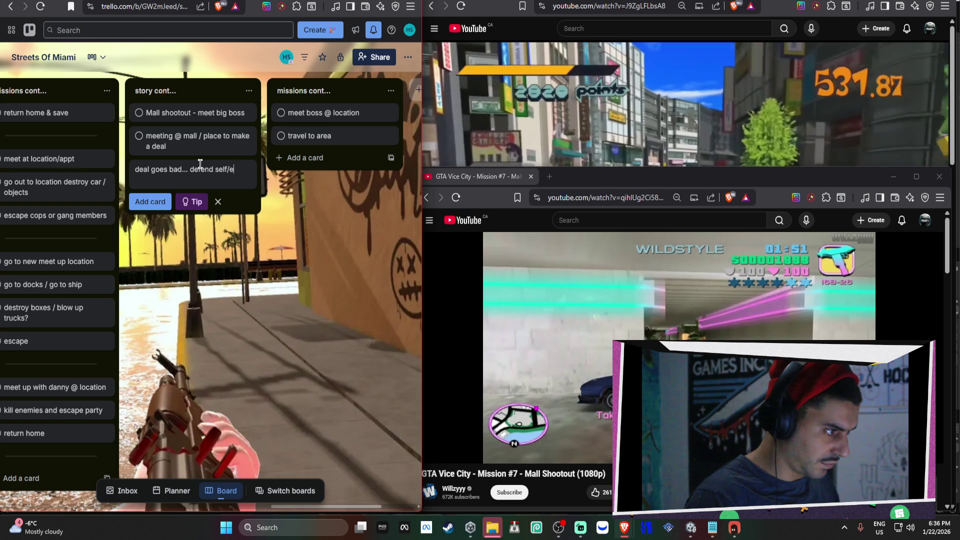
pyautogui.write('pe pla')
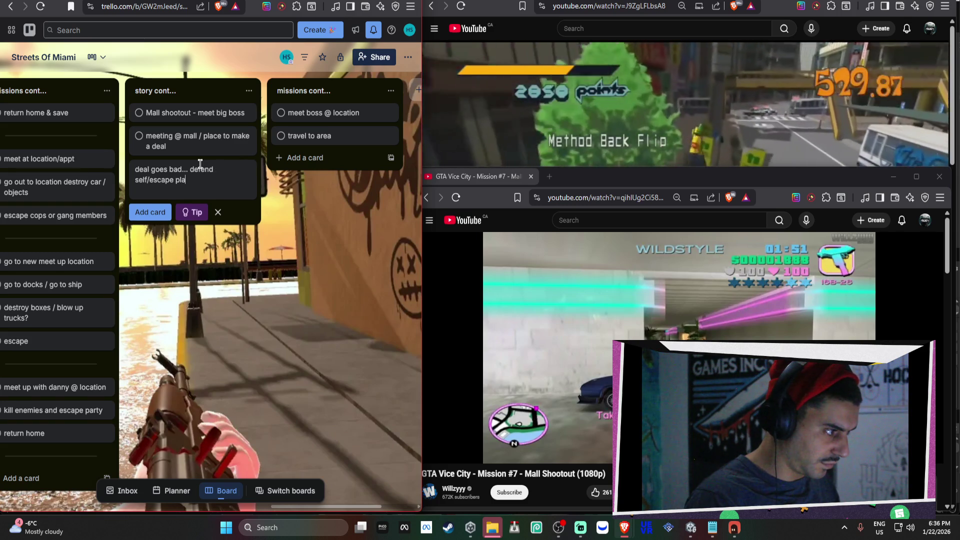
pyautogui.press('Return')
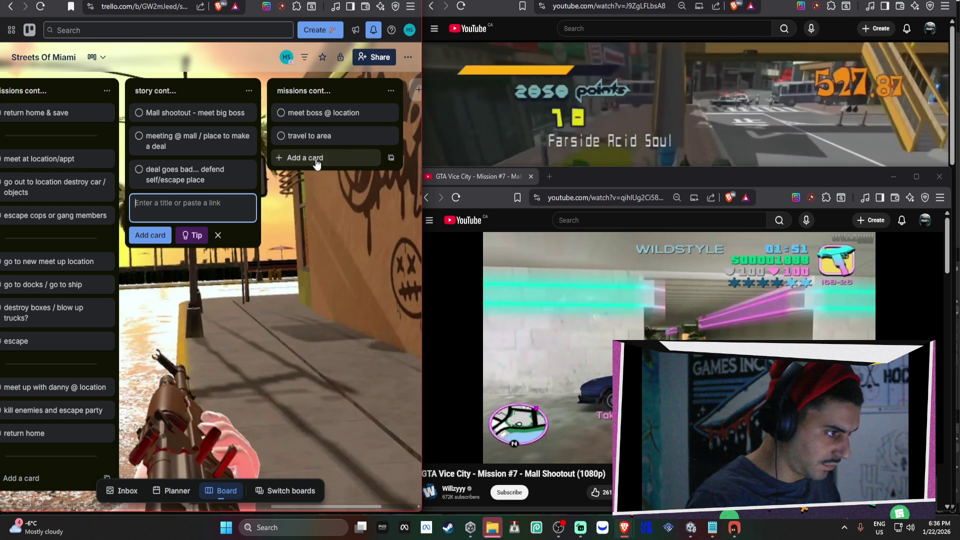
pyautogui.click(323, 158)
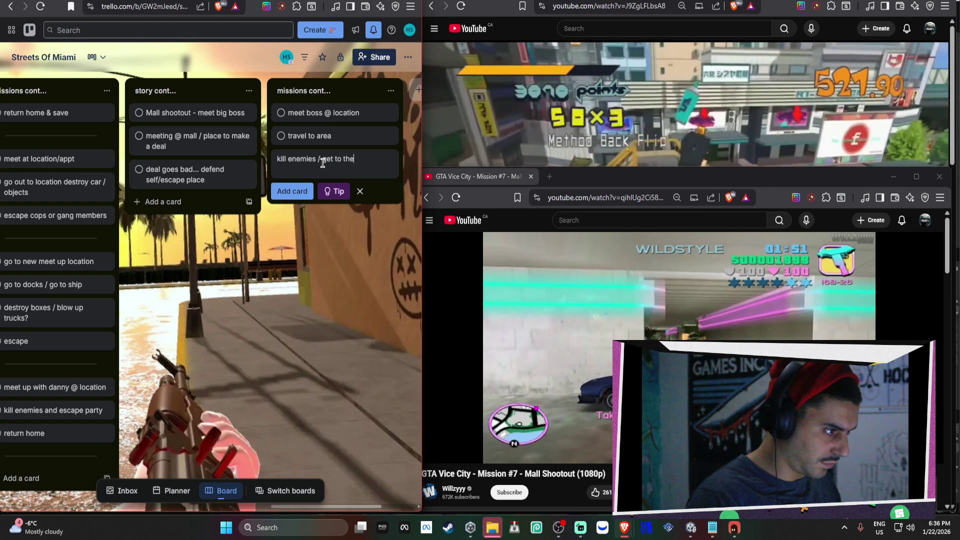
# Add kill-enemies-exit and chip-chase mission cards, 'return chip to big boss' to story and 'return to boss' to missions
pyautogui.press('Return')
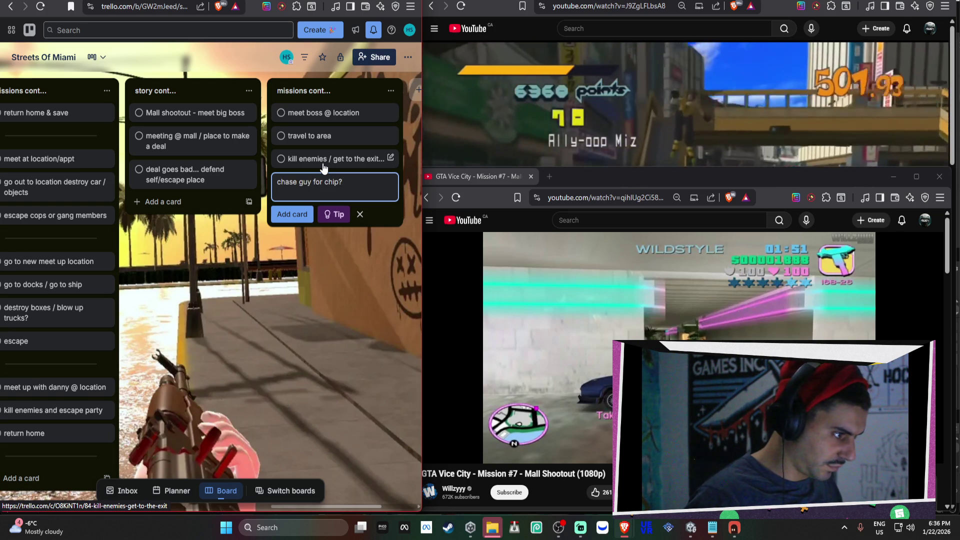
pyautogui.press('Return')
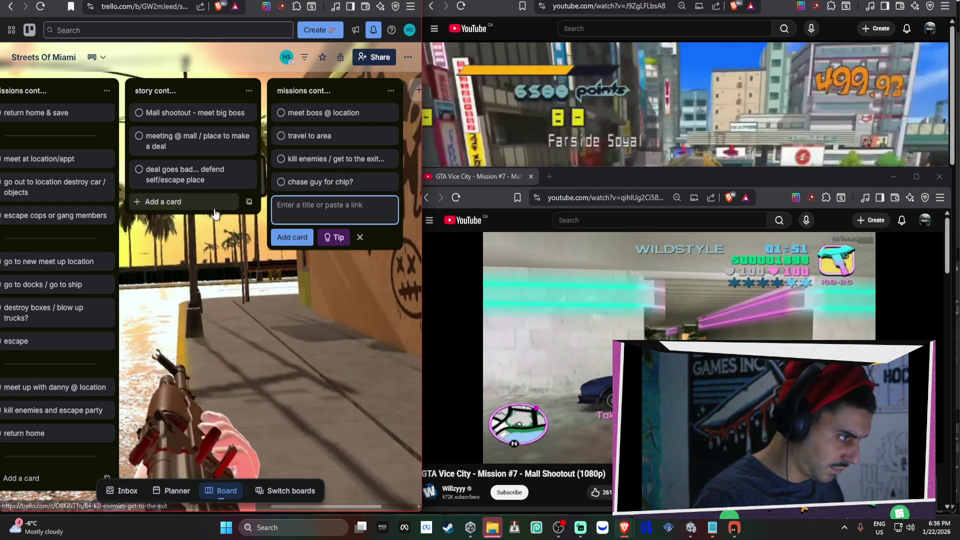
pyautogui.click(222, 201)
pyautogui.write('return chip to big boss')
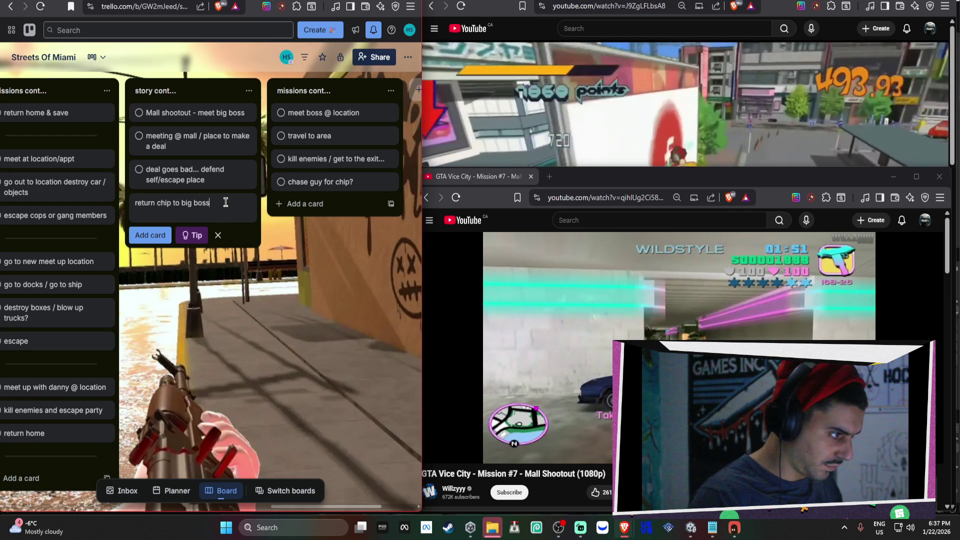
pyautogui.press('Return')
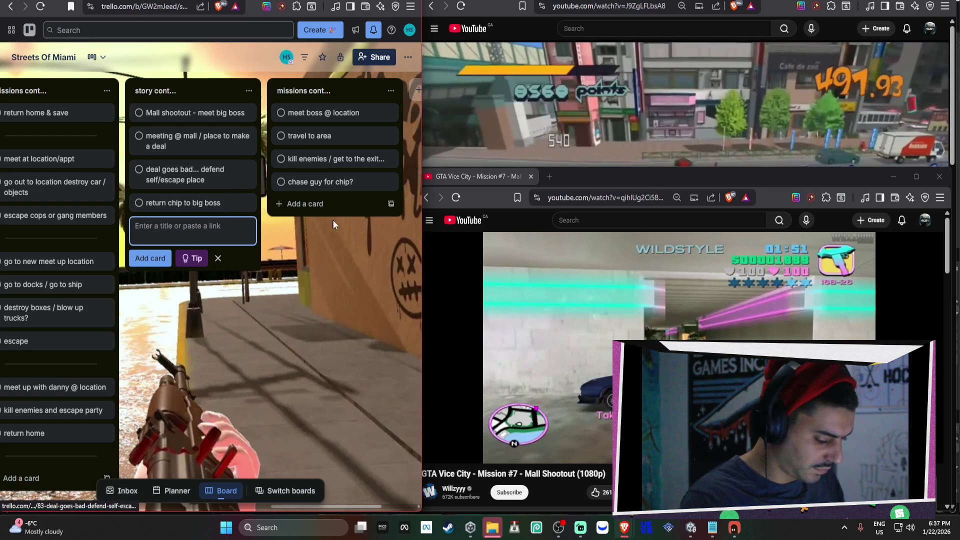
pyautogui.click(339, 203)
pyautogui.write('return to boss')
pyautogui.press('Return')
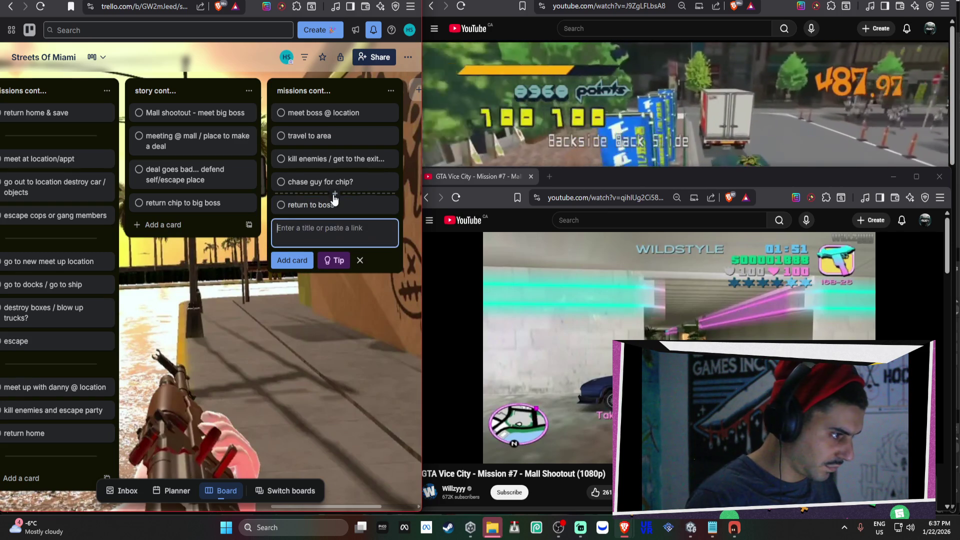
# Add dashed separator cards closing both the story and missions lists
pyautogui.click(172, 225)
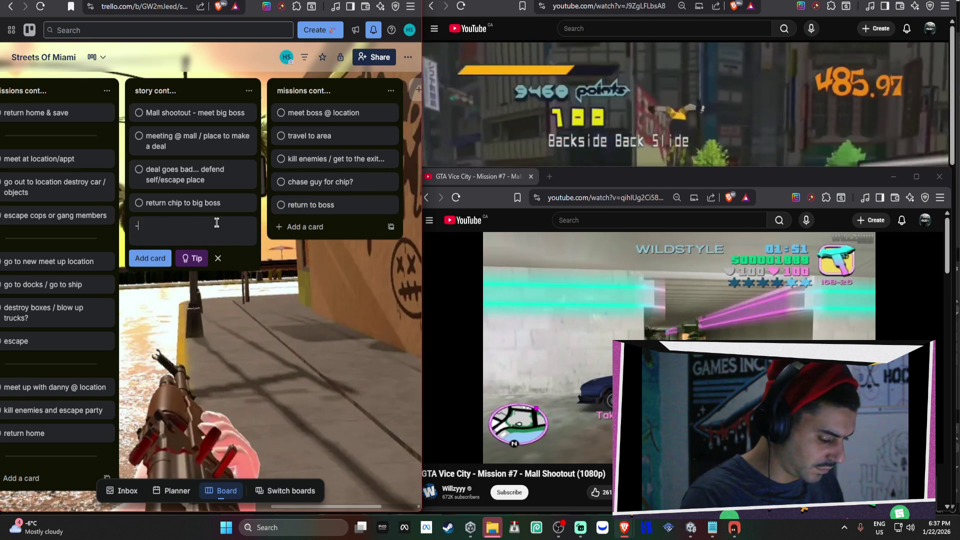
pyautogui.press('Return')
pyautogui.click(330, 227)
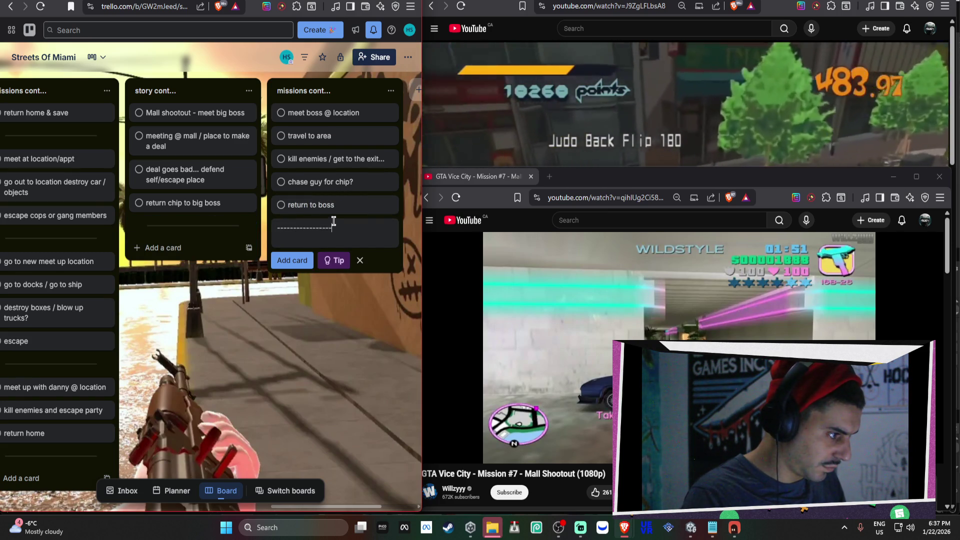
pyautogui.press('Return')
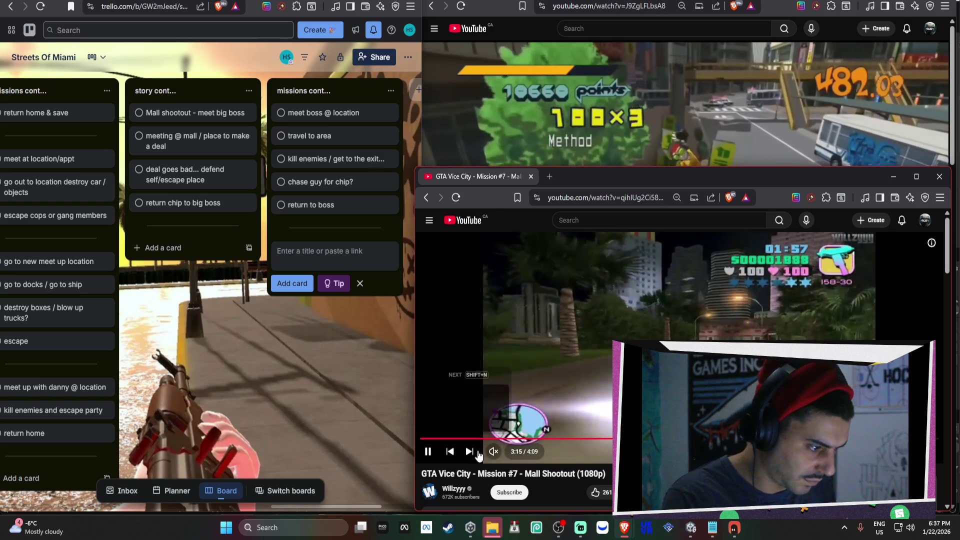
# Skim the Mission #8 Road Kill, #9 Waste The Wife and #10 Four Iron walkthrough videos
pyautogui.click(469, 451)
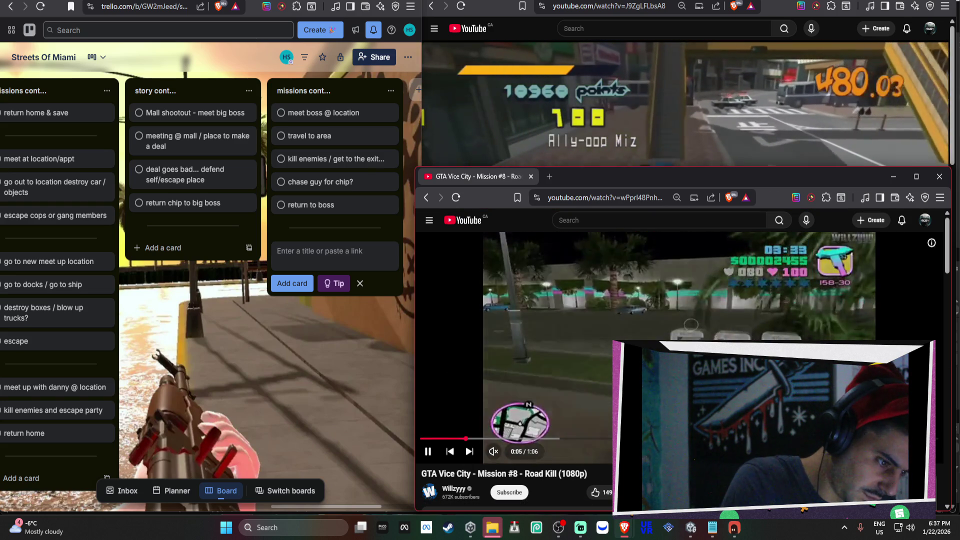
pyautogui.press('Right')
pyautogui.press('Right')
pyautogui.press('Right')
pyautogui.press('Right')
pyautogui.press('Right')
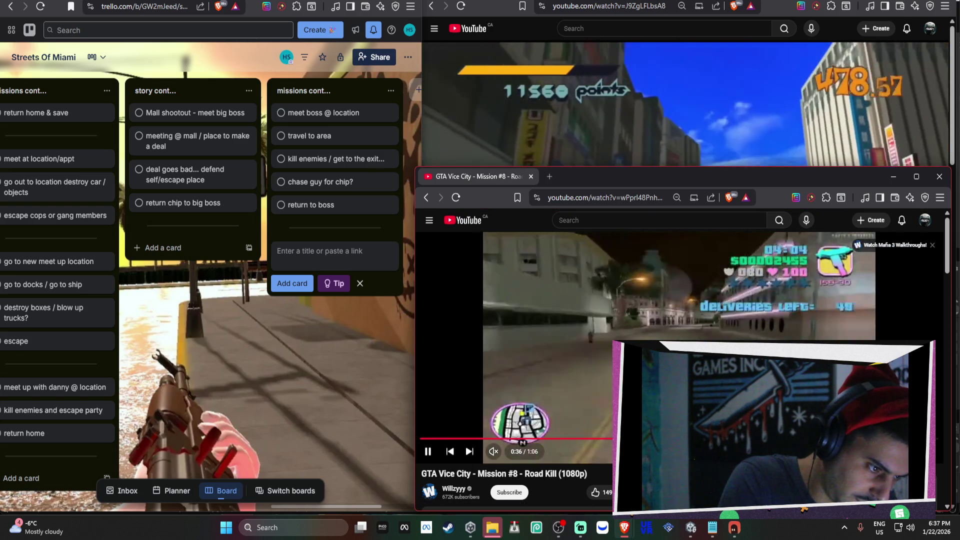
pyautogui.press('Right')
pyautogui.press('Right')
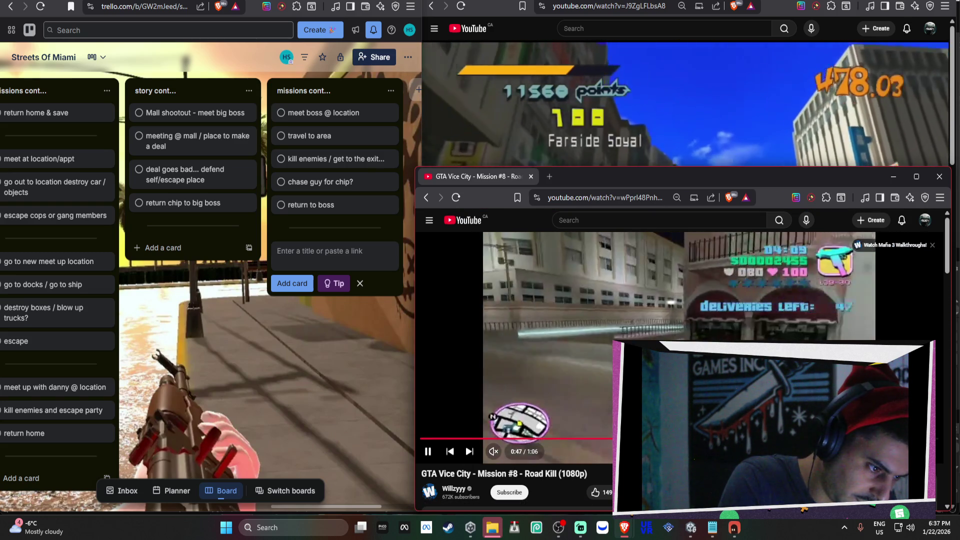
pyautogui.press('Right')
pyautogui.press('Right')
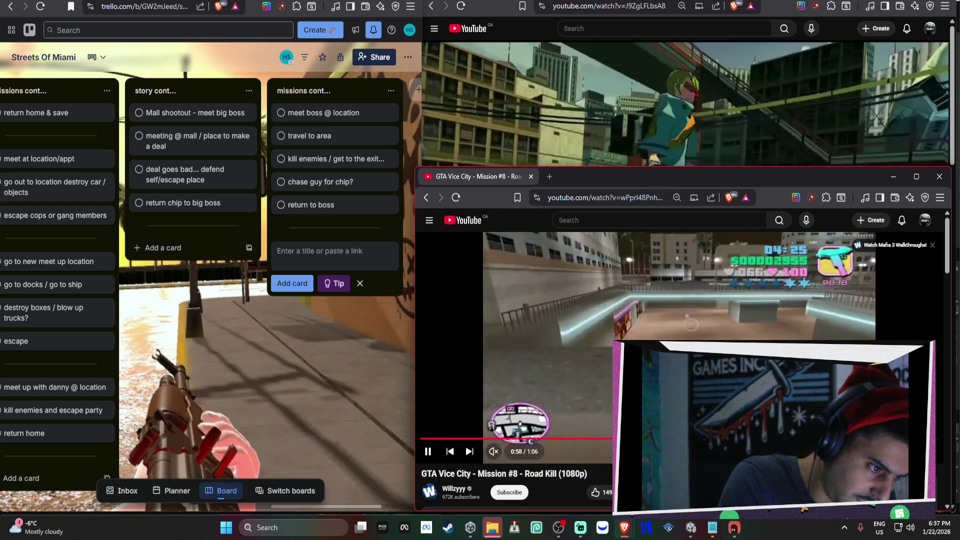
pyautogui.press('Right')
pyautogui.press('Right')
pyautogui.press('Right')
pyautogui.press('Right')
pyautogui.press('Right')
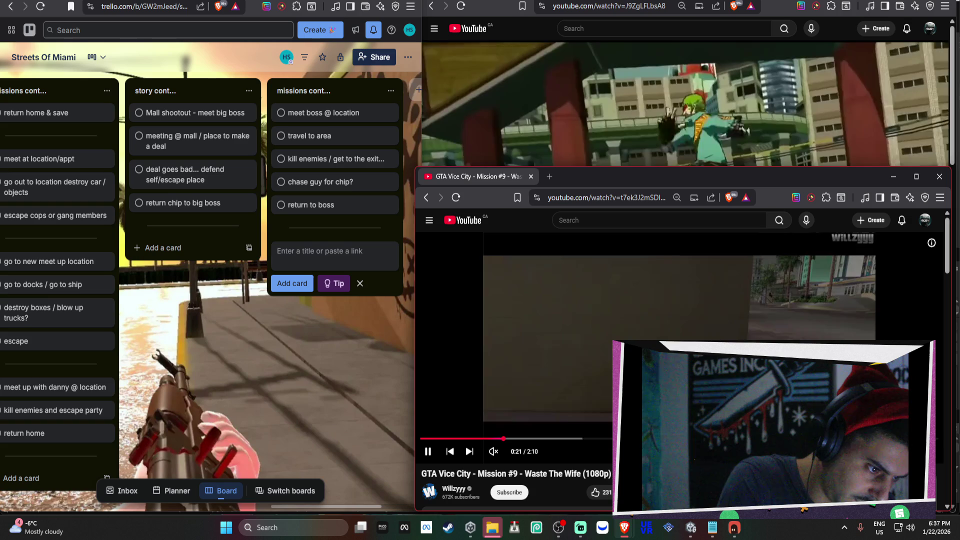
pyautogui.press('Right')
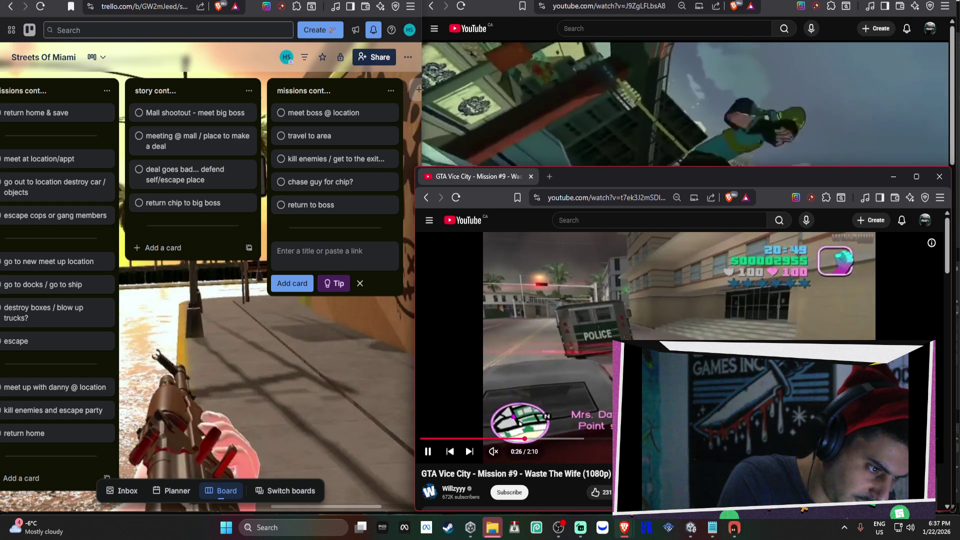
pyautogui.press('Right')
pyautogui.press('Right')
pyautogui.press('Right')
pyautogui.press('Right')
pyautogui.press('Right')
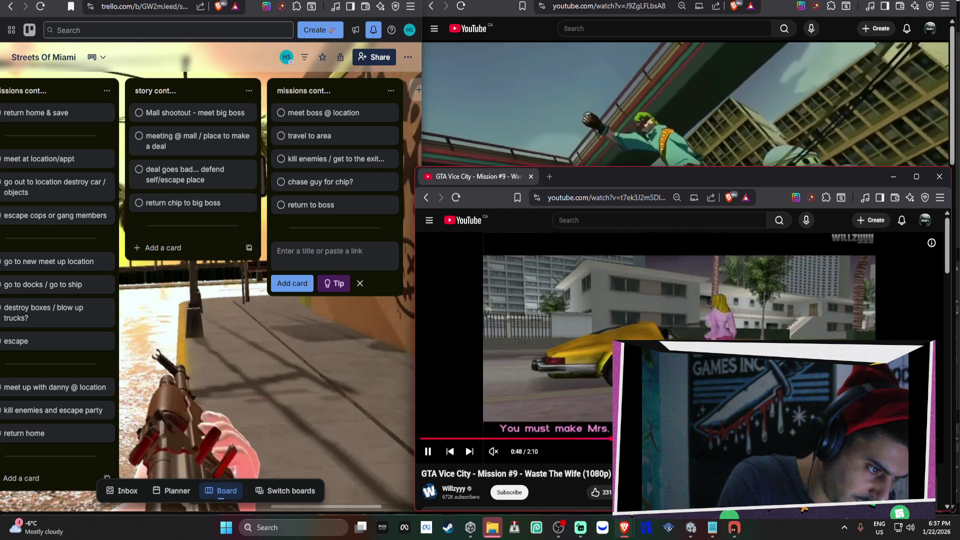
pyautogui.press('Right')
pyautogui.press('Right')
pyautogui.press('Right')
pyautogui.press('Right')
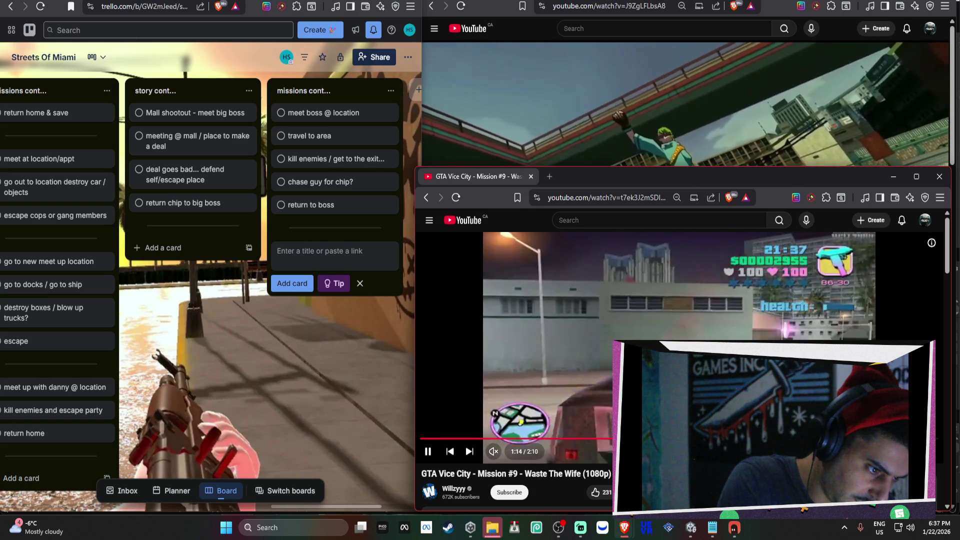
pyautogui.press('Right')
pyautogui.press('Right')
pyautogui.press('Right')
pyautogui.press('Right')
pyautogui.press('Right')
pyautogui.press('Right')
pyautogui.press('Right')
pyautogui.press('Right')
pyautogui.press('Right')
pyautogui.press('Right')
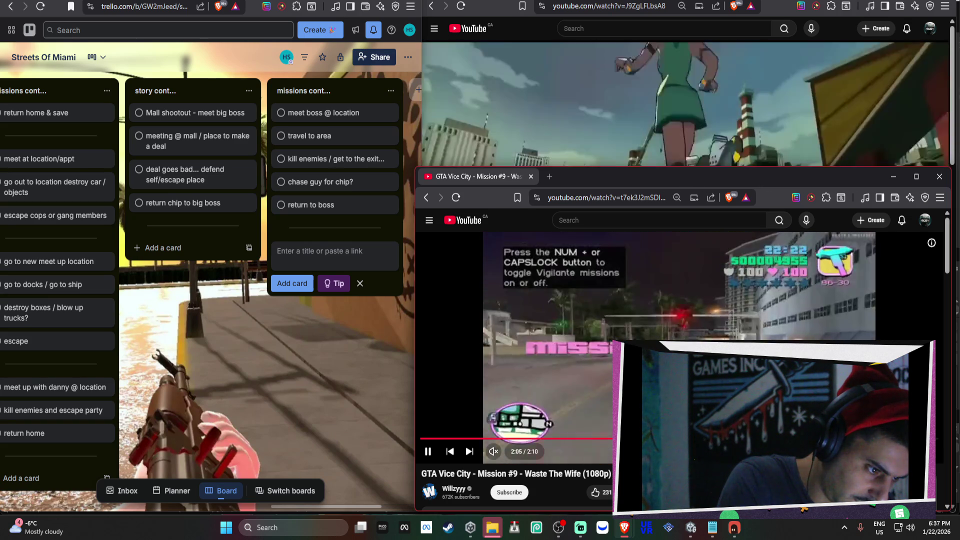
pyautogui.press('Right')
pyautogui.press('Right')
pyautogui.press('Right')
pyautogui.press('Right')
pyautogui.press('Right')
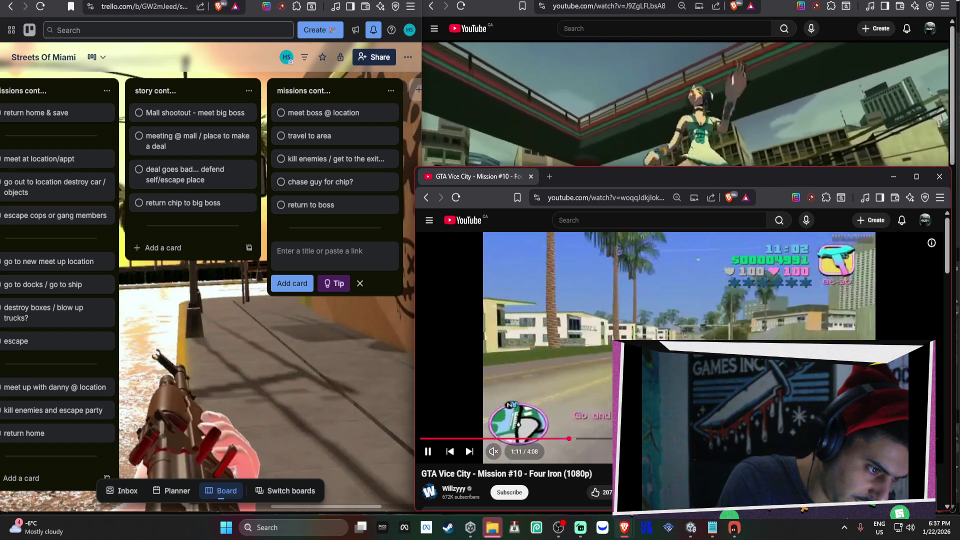
pyautogui.press('Right')
pyautogui.press('Right')
pyautogui.press('Right')
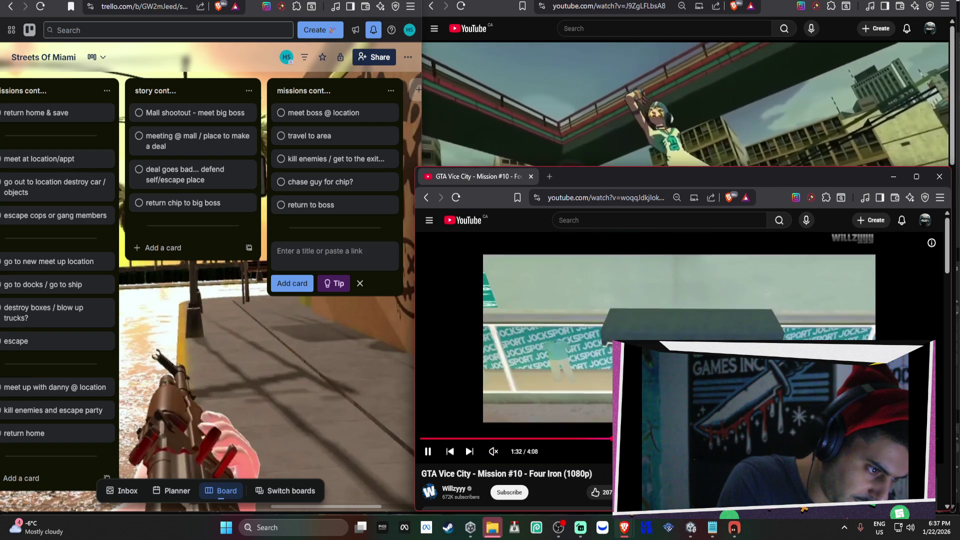
pyautogui.press('Right')
pyautogui.press('Right')
pyautogui.press('Right')
pyautogui.press('Right')
pyautogui.press('Right')
pyautogui.press('Right')
pyautogui.press('Right')
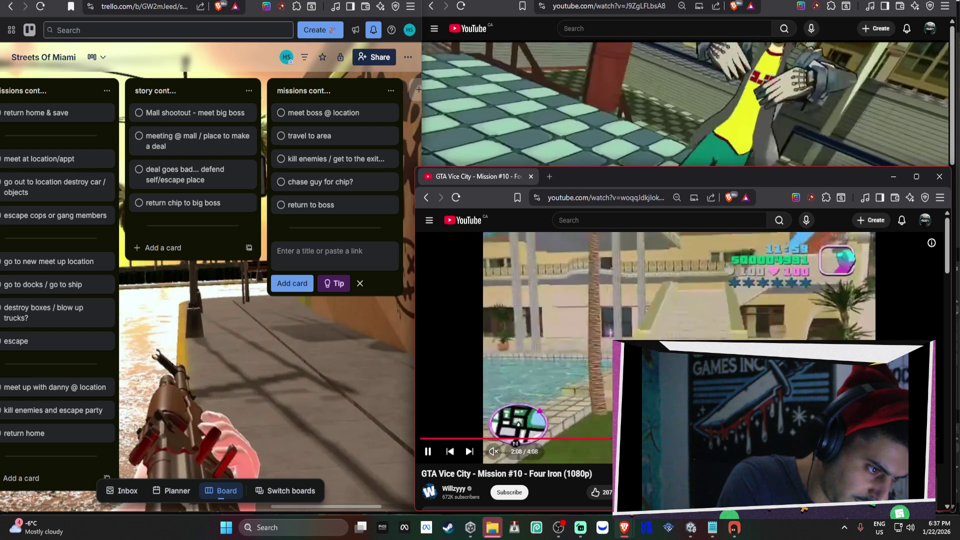
pyautogui.press('Right')
pyautogui.press('Right')
pyautogui.press('Right')
pyautogui.press('Right')
pyautogui.press('Right')
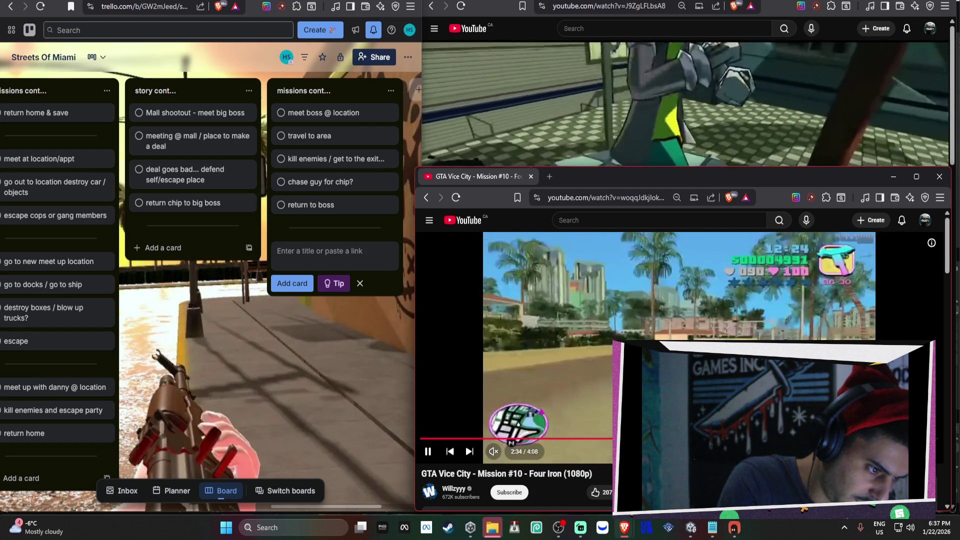
pyautogui.press('Right')
pyautogui.press('Right')
pyautogui.press('Right')
pyautogui.press('Right')
pyautogui.press('Right')
pyautogui.press('Right')
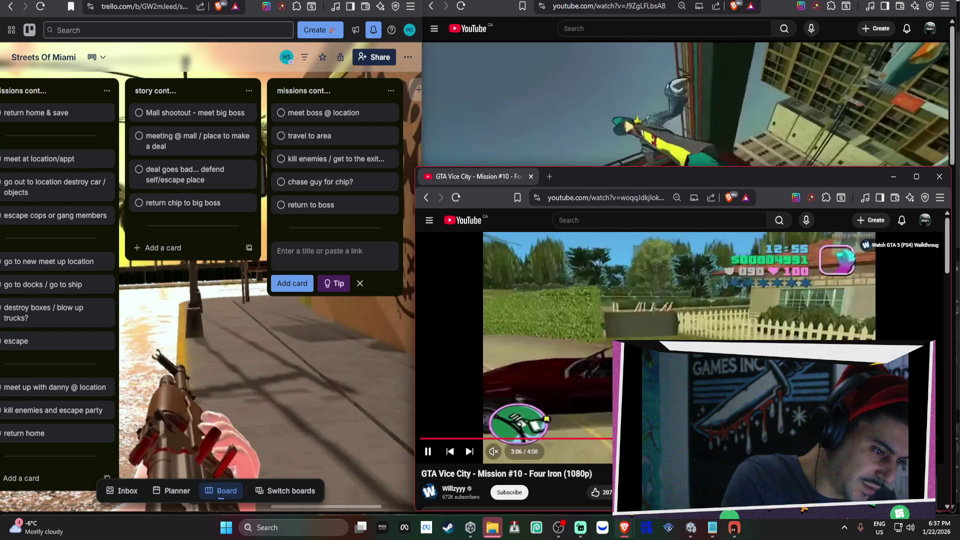
pyautogui.press('Right')
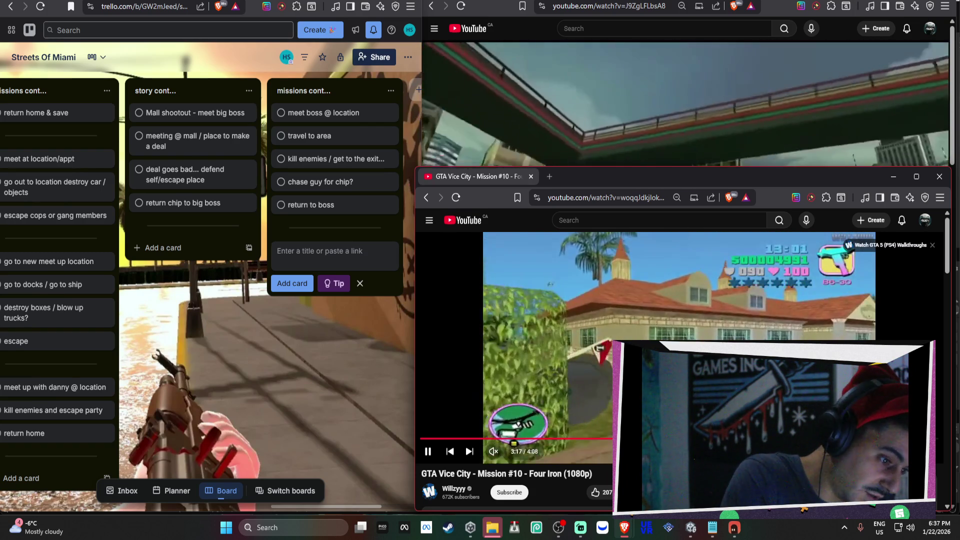
pyautogui.press('Right')
pyautogui.press('Right')
pyautogui.press('Right')
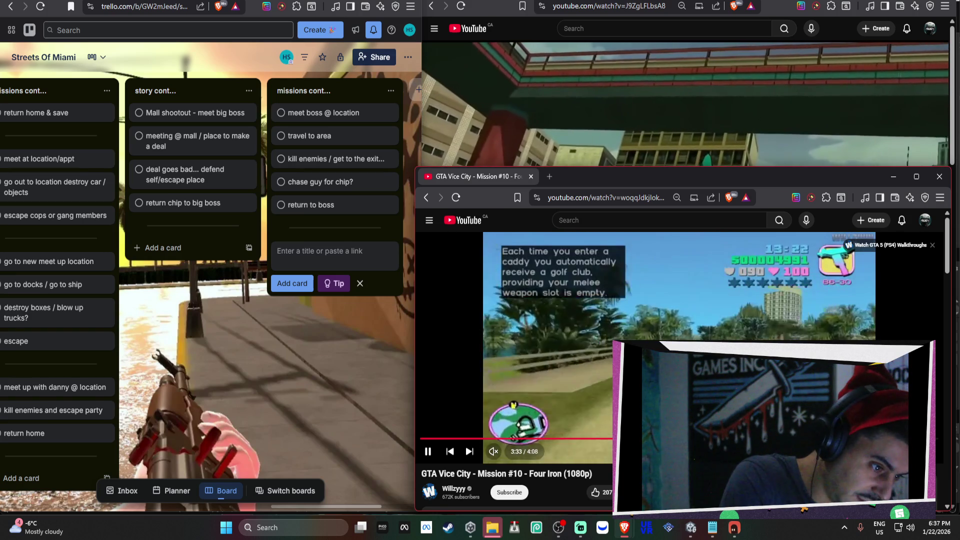
pyautogui.press('Right')
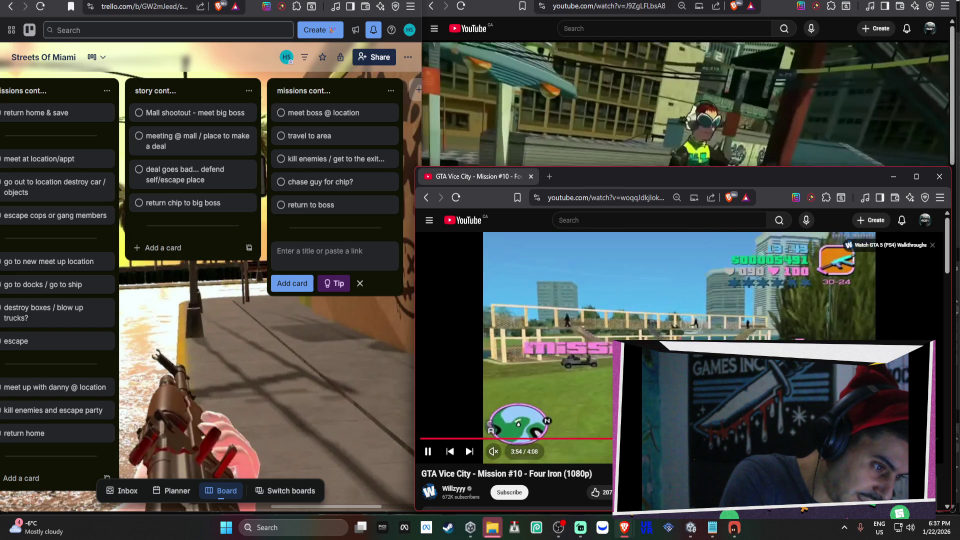
pyautogui.press('Right')
pyautogui.press('Right')
pyautogui.press('Right')
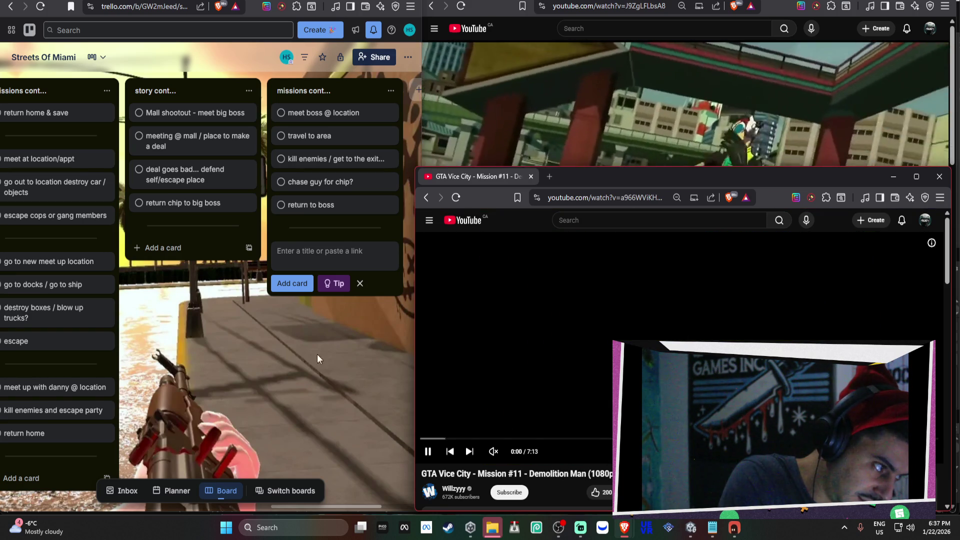
pyautogui.hscroll(-2, 305, 348)
pyautogui.hscroll(-2, 248, 345)
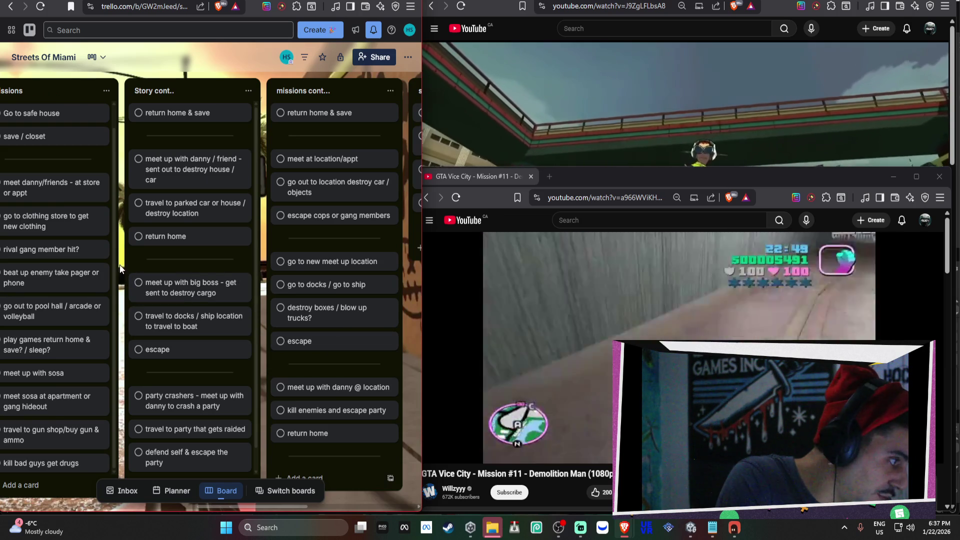
pyautogui.hscroll(-3, 119, 265)
pyautogui.hscroll(-2, 117, 273)
pyautogui.hscroll(-3, 115, 285)
pyautogui.hscroll(-1, 323, 256)
# Add a 'golf course?' idea card to the BRAINSTORM list
pyautogui.click(225, 330)
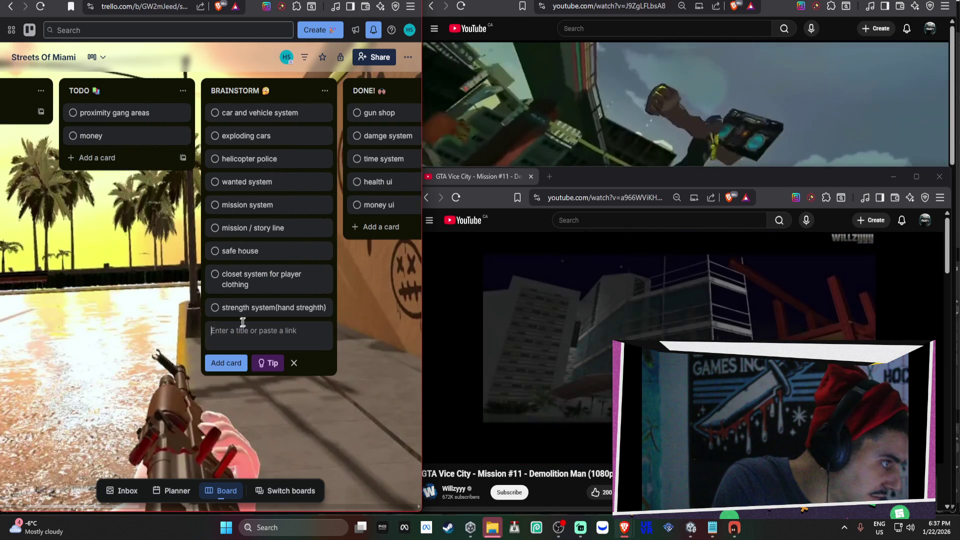
pyautogui.write('golf')
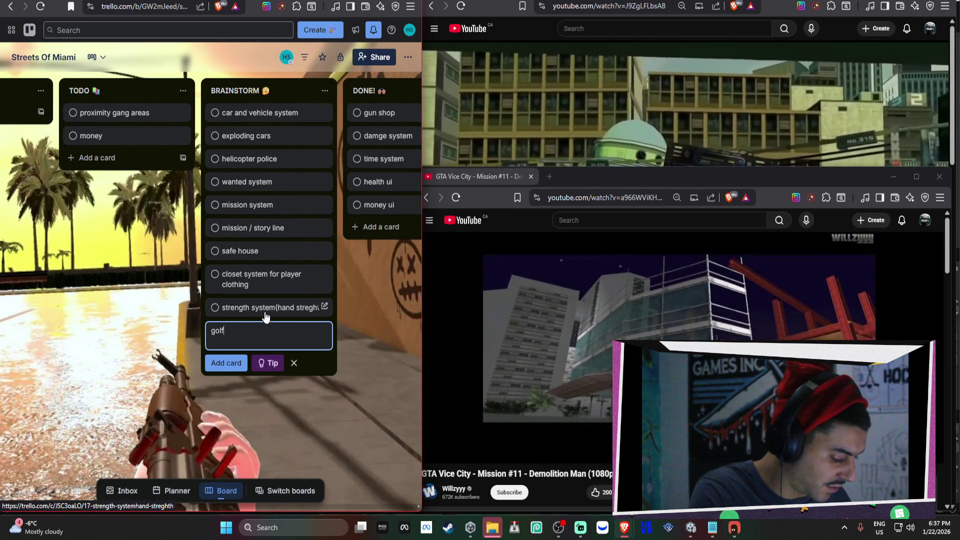
pyautogui.write(' cours')
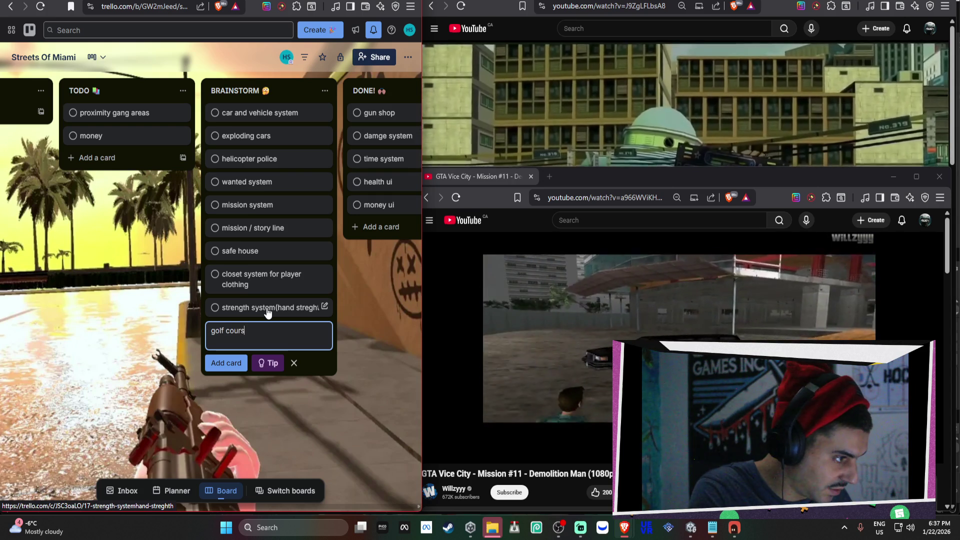
pyautogui.write('e?')
pyautogui.moveTo(375, 330)
pyautogui.mouseDown()
pyautogui.moveTo(268, 355)
pyautogui.moveTo(123, 359)
pyautogui.moveTo(29, 347)
pyautogui.mouseUp()
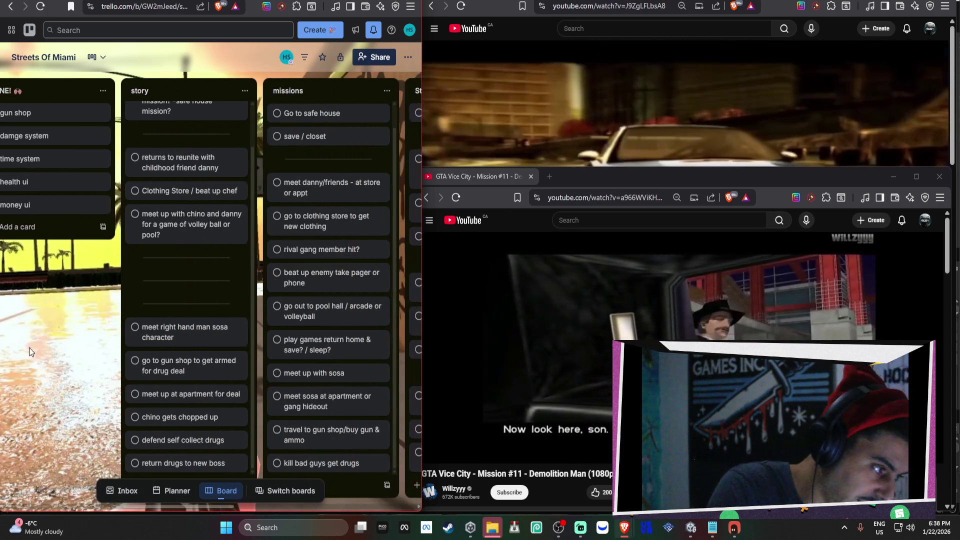
pyautogui.hscroll(2, 140, 326)
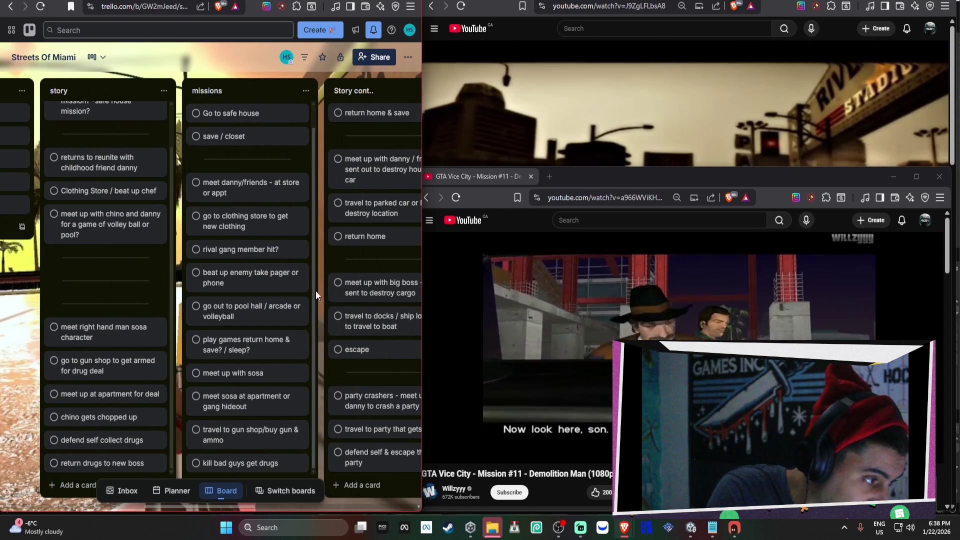
pyautogui.moveTo(320, 296); pyautogui.dragTo(43, 322)
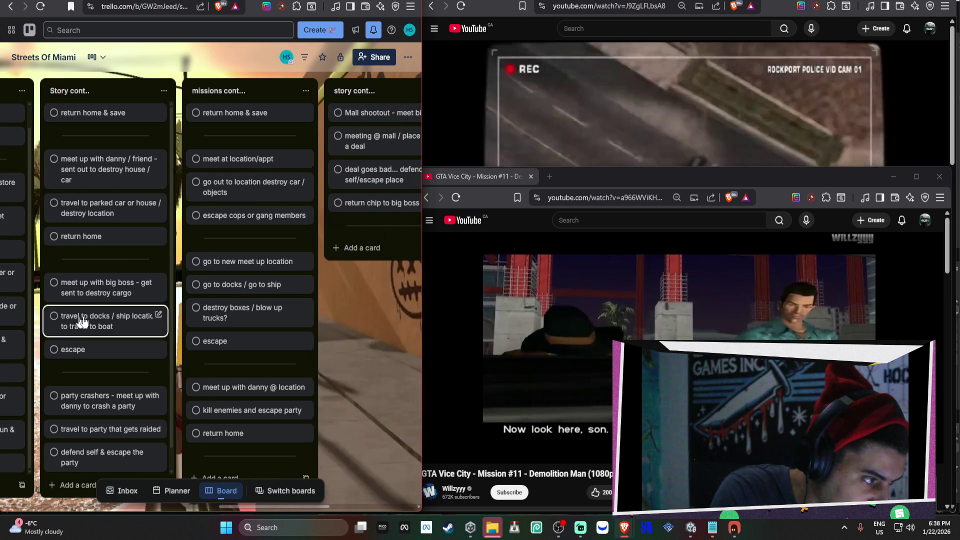
# Bring the continued lists into view and skip through the end of the Demolition Man video
pyautogui.moveTo(371, 318); pyautogui.dragTo(353, 322)
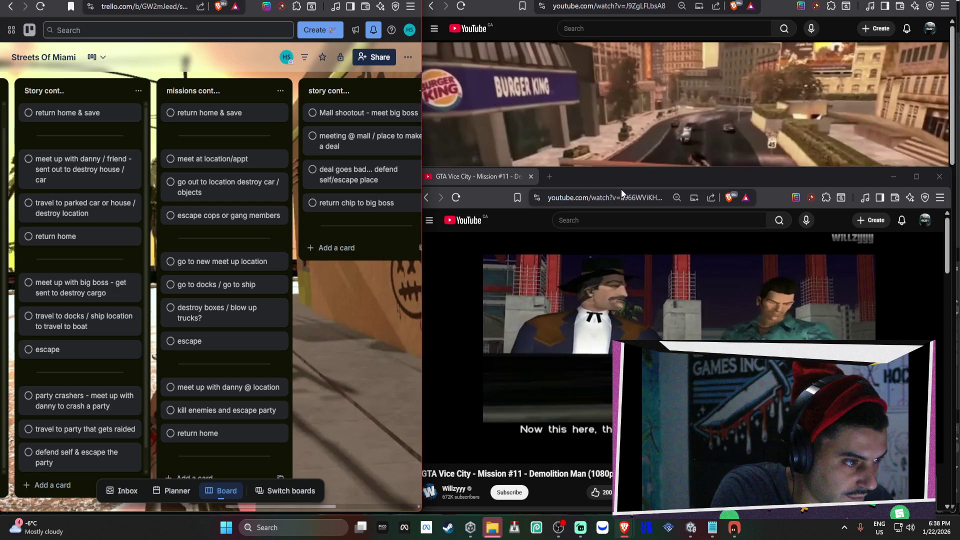
pyautogui.click(622, 145)
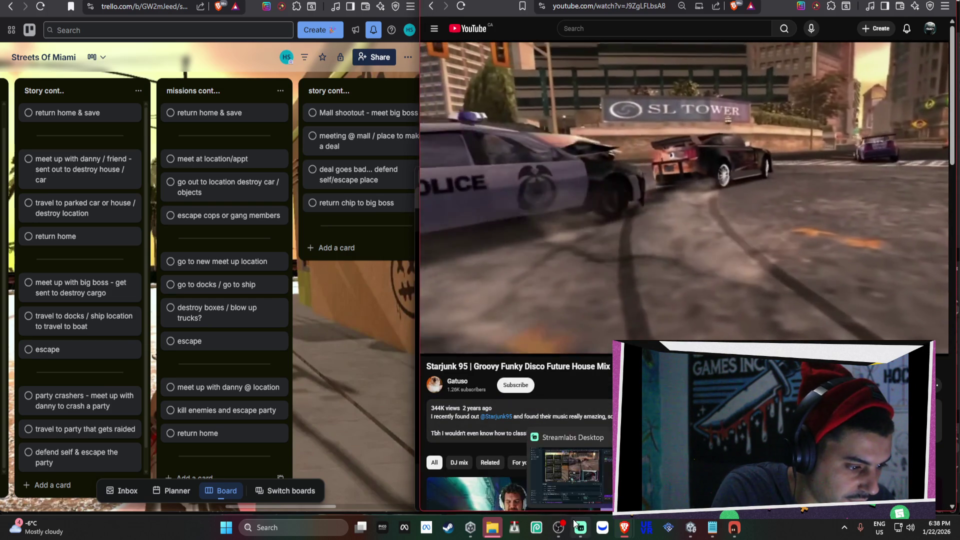
pyautogui.hotkey('alt', 'Tab')
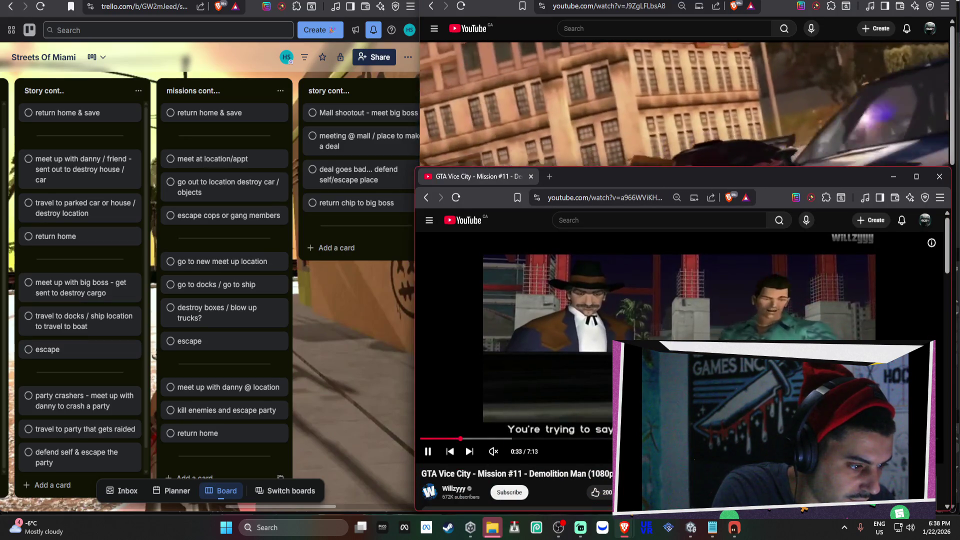
pyautogui.press('l')
pyautogui.press('l')
pyautogui.press('l')
pyautogui.press('l')
pyautogui.press('l')
pyautogui.press('l')
pyautogui.press('l')
pyautogui.press('l')
pyautogui.press('l')
pyautogui.press('l')
pyautogui.press('l')
pyautogui.press('l')
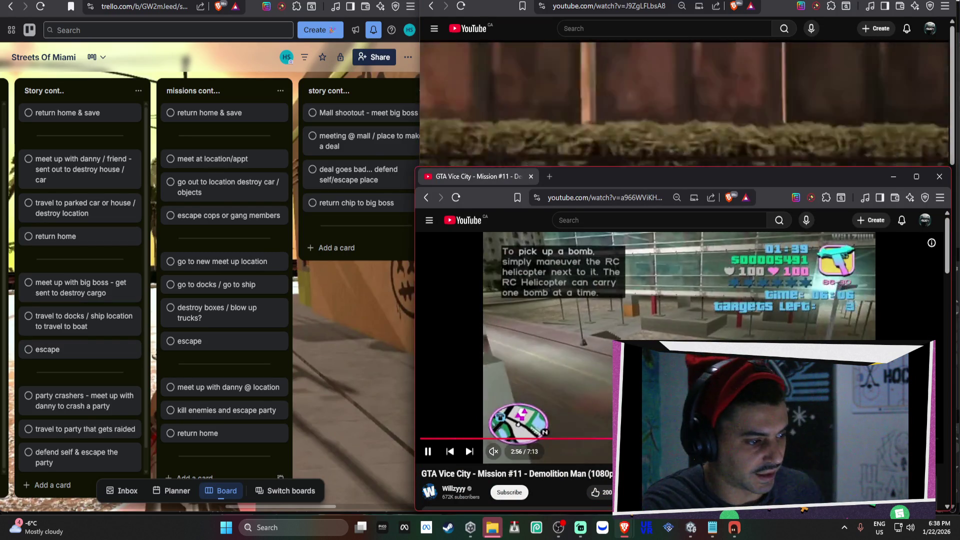
pyautogui.press('l')
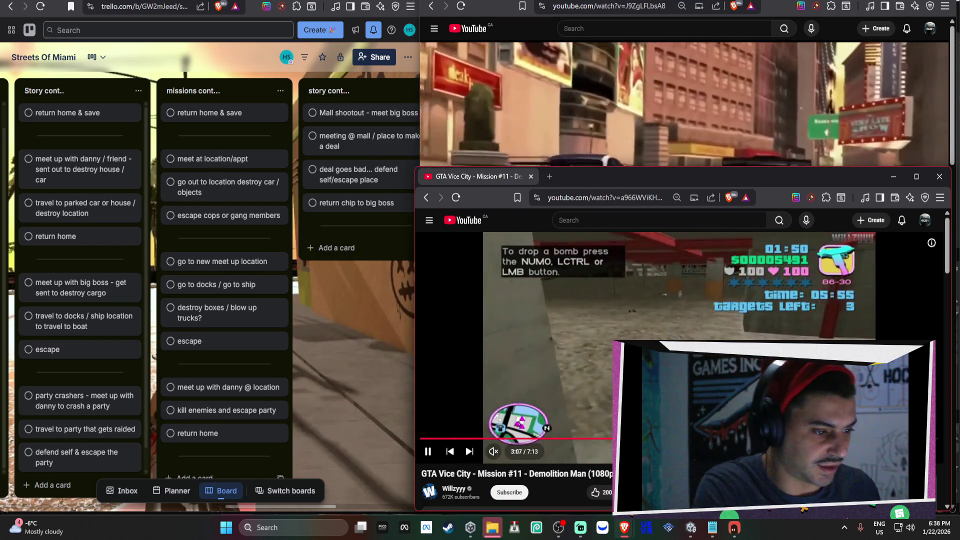
pyautogui.press('l')
pyautogui.press('l')
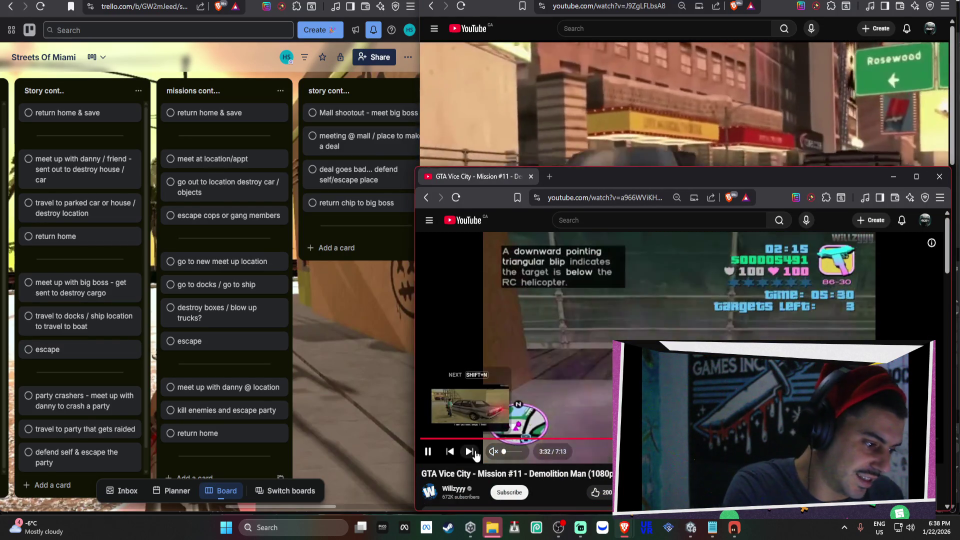
pyautogui.press('l')
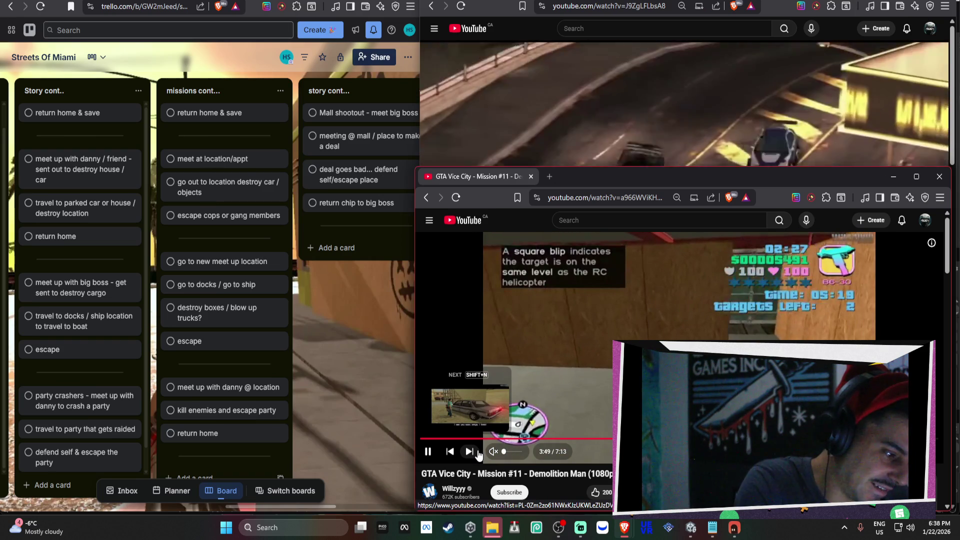
# Skim the Mission #12 Guardian Angels walkthrough and pan the board to the continued missions list
pyautogui.click(469, 451)
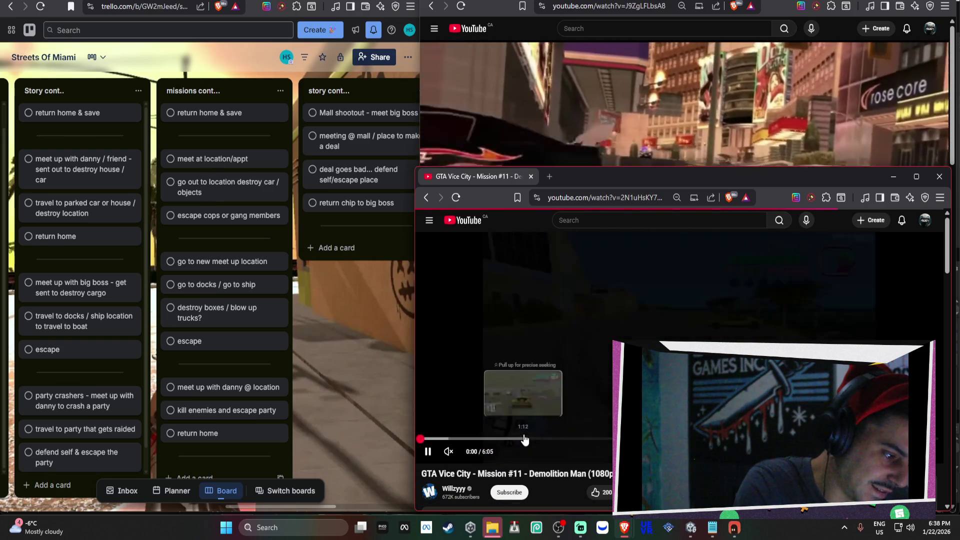
pyautogui.press('l')
pyautogui.press('l')
pyautogui.press('l')
pyautogui.press('l')
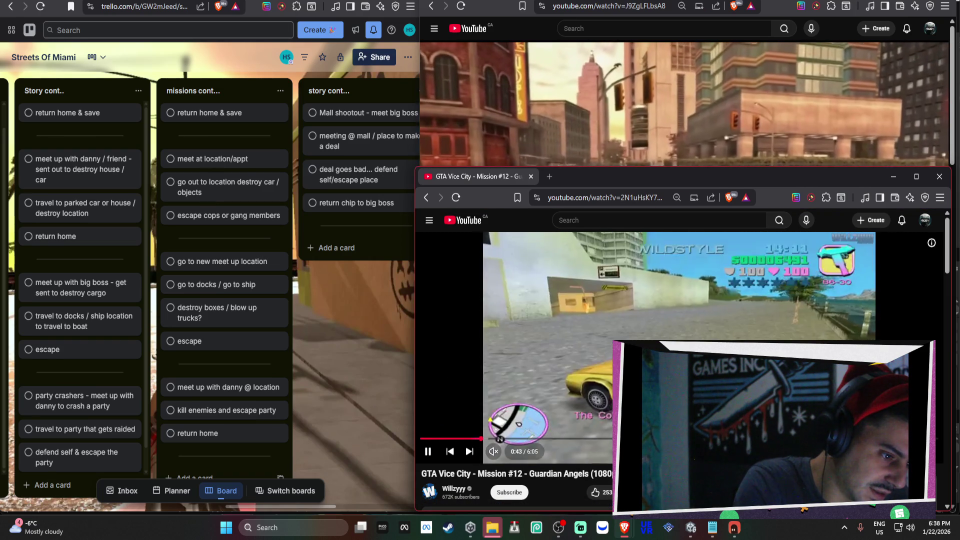
pyautogui.press('l')
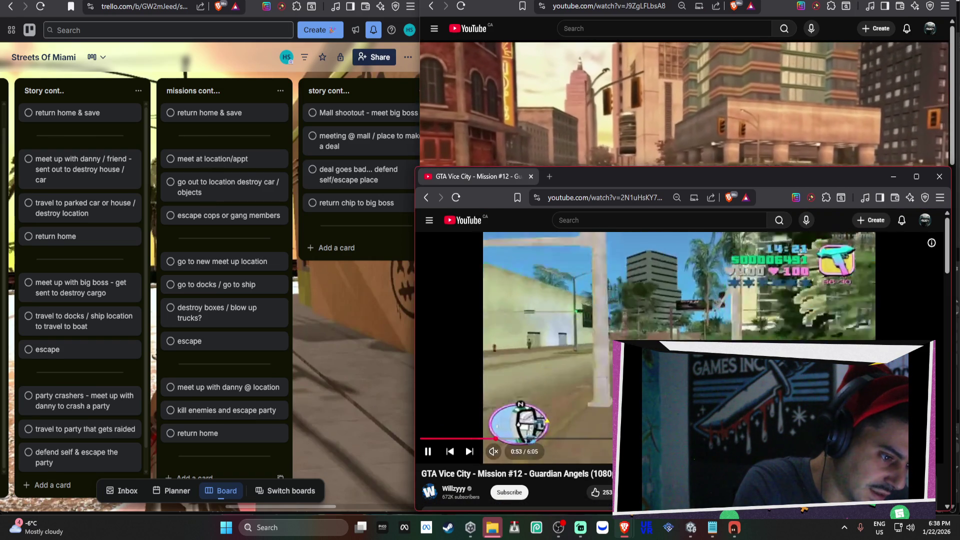
pyautogui.press('l')
pyautogui.press('l')
pyautogui.press('l')
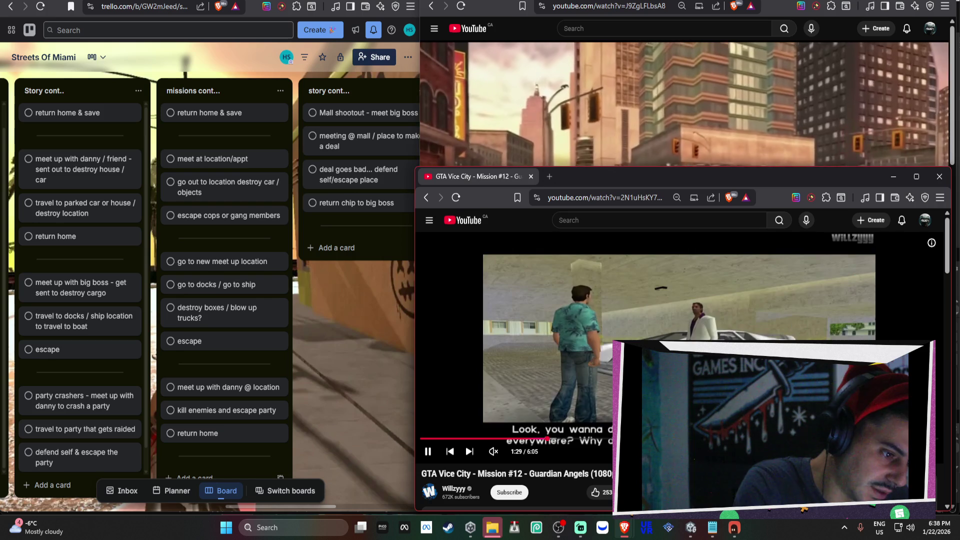
pyautogui.press('l')
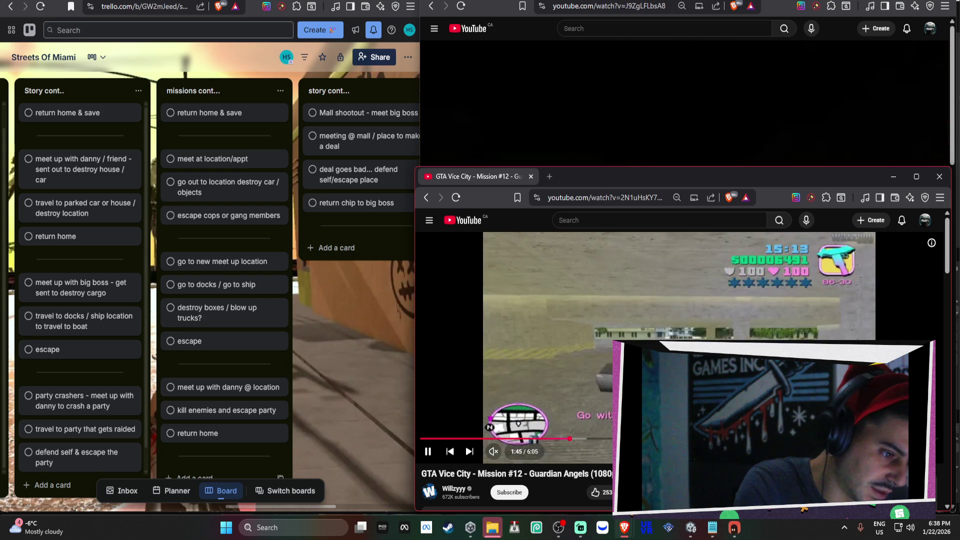
pyautogui.press('l')
pyautogui.press('l')
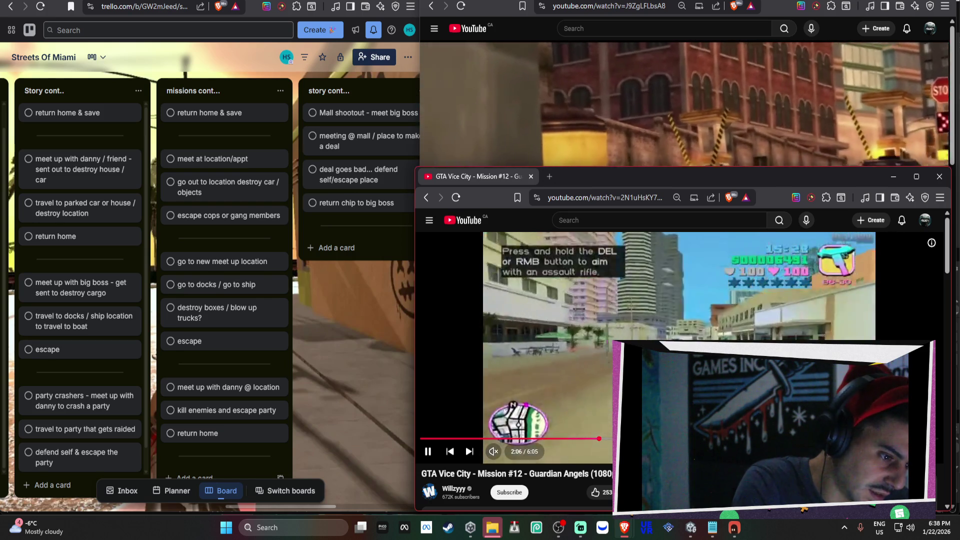
pyautogui.press('l')
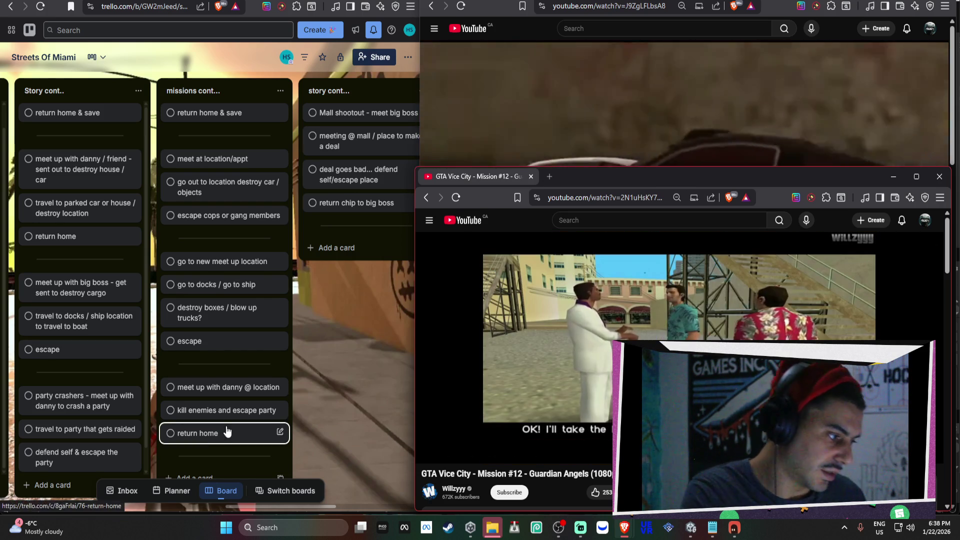
pyautogui.moveTo(340, 342)
pyautogui.mouseDown()
pyautogui.moveTo(125, 353)
pyautogui.moveTo(92, 272)
pyautogui.mouseUp()
# Add the 'big boss meet up - hit man sniper to take out someone' card to story cont..
pyautogui.click(74, 247)
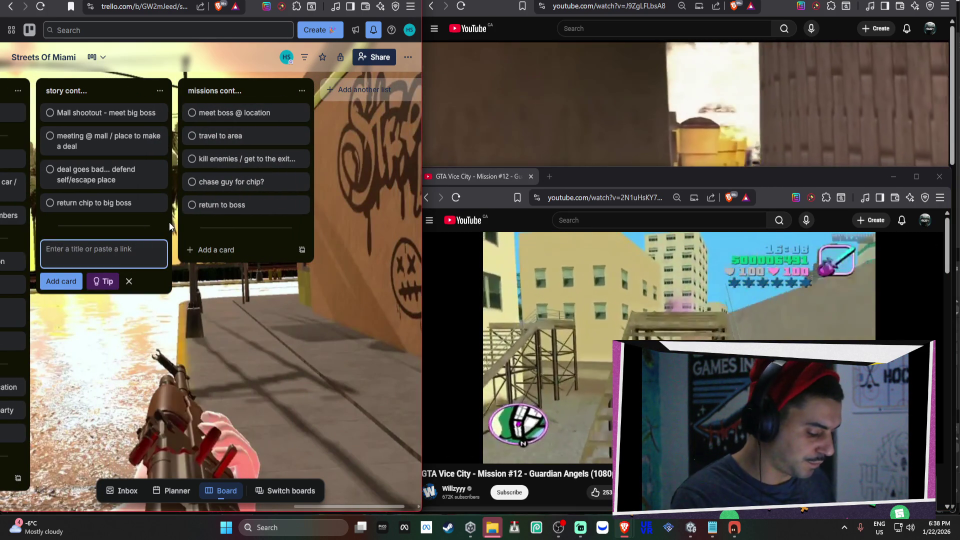
pyautogui.write('big boss meet up - sniper r')
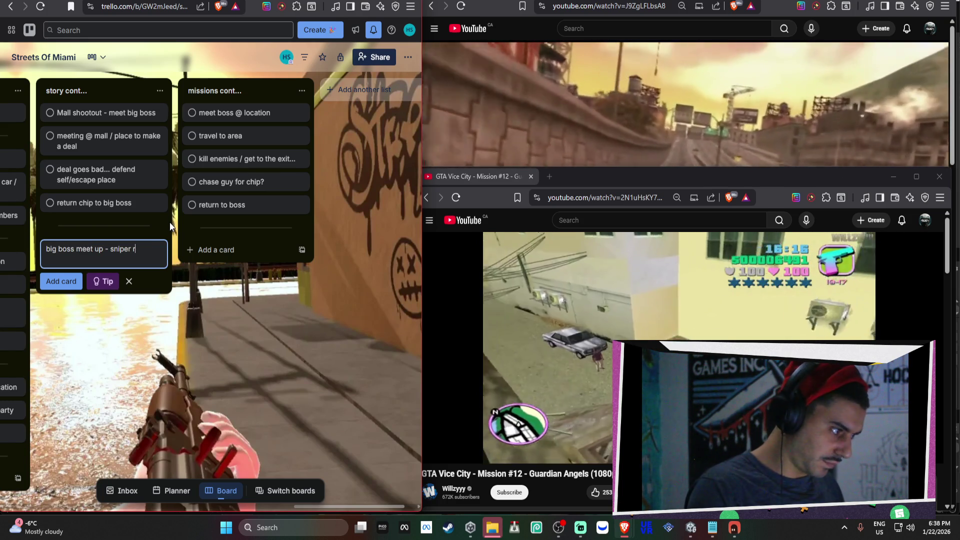
pyautogui.press('BackSpace')
pyautogui.press('BackSpace')
pyautogui.press('BackSpace')
pyautogui.write('hit')
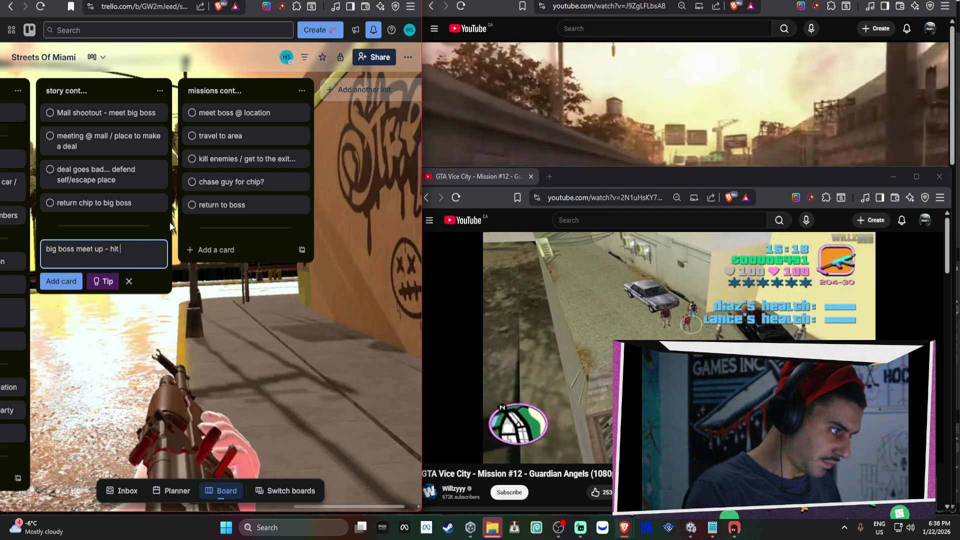
pyautogui.write(' man sniper')
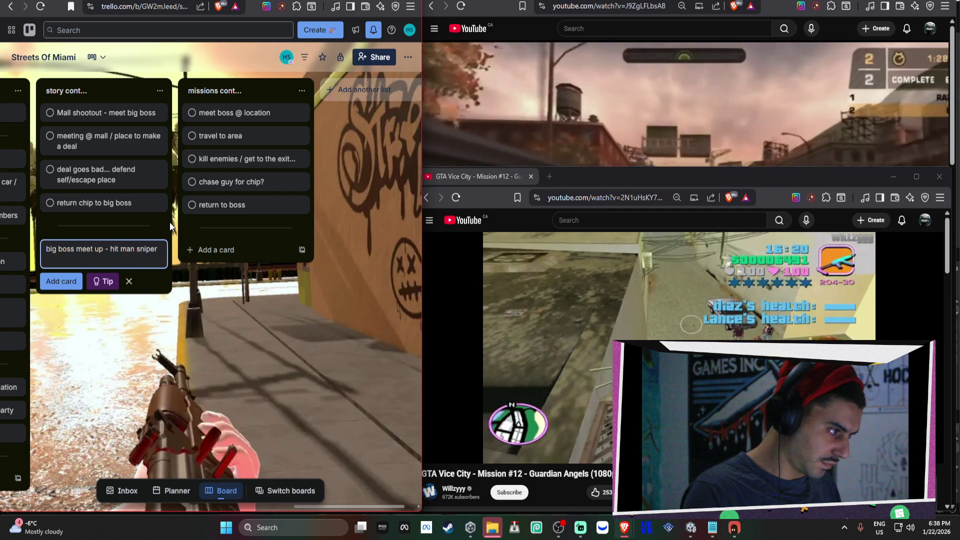
pyautogui.write(' m')
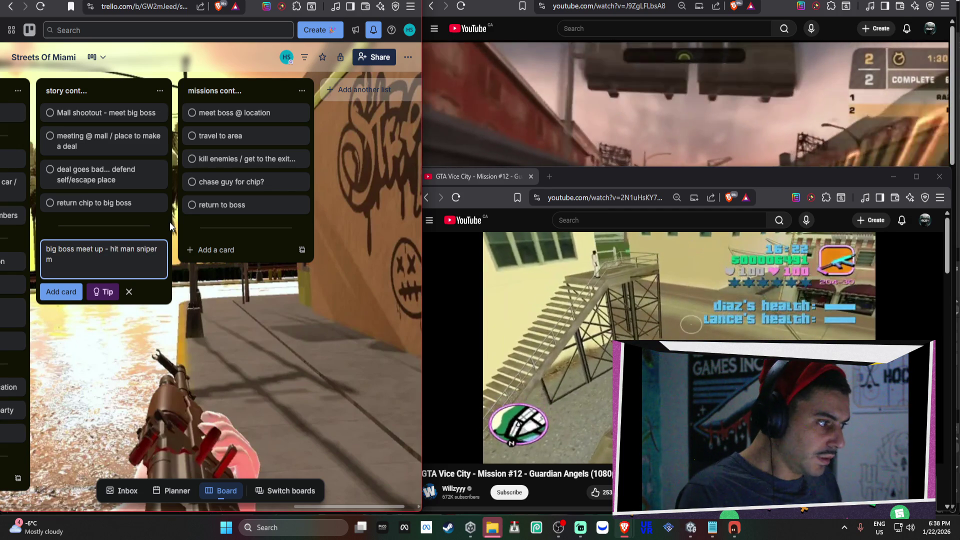
pyautogui.press('BackSpace')
pyautogui.write('to ')
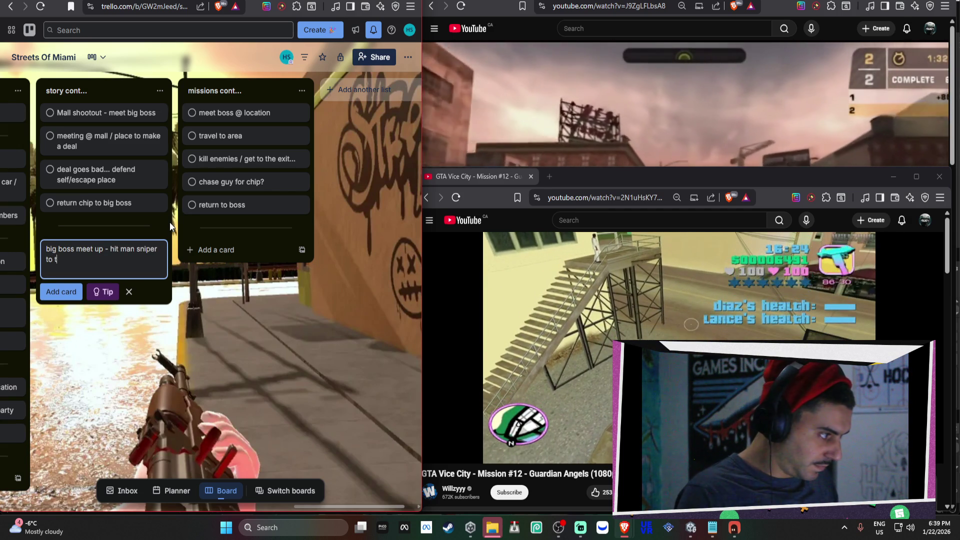
pyautogui.write('take out ')
pyautogui.write('po')
pyautogui.press('BackSpace')
pyautogui.press('BackSpace')
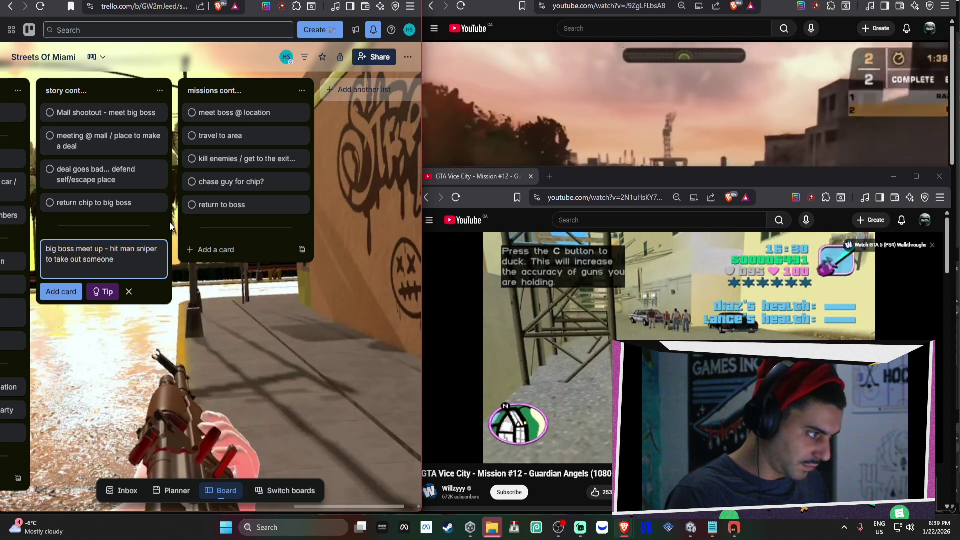
pyautogui.press('Return')
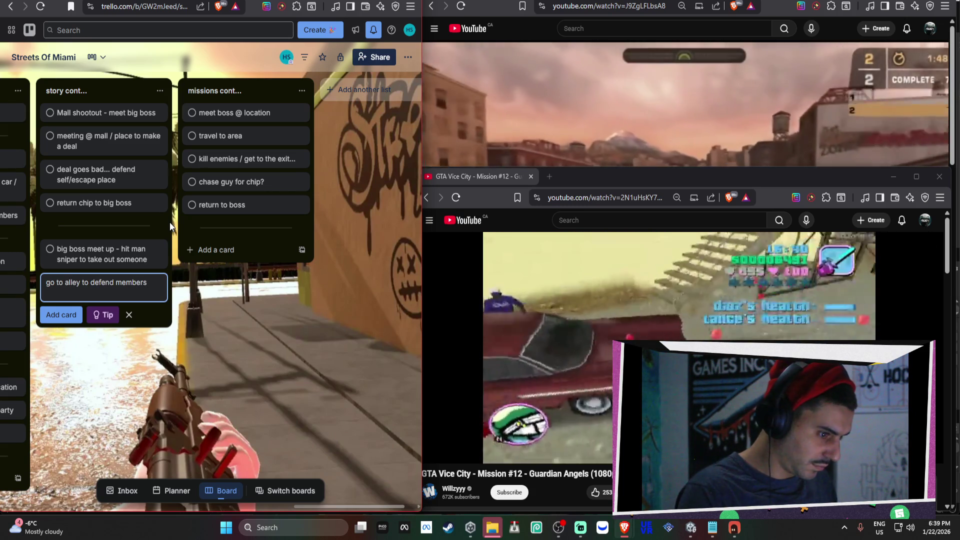
# Add the 'go to alley to defend members' card and select the sniper card for editing
pyautogui.press('Return')
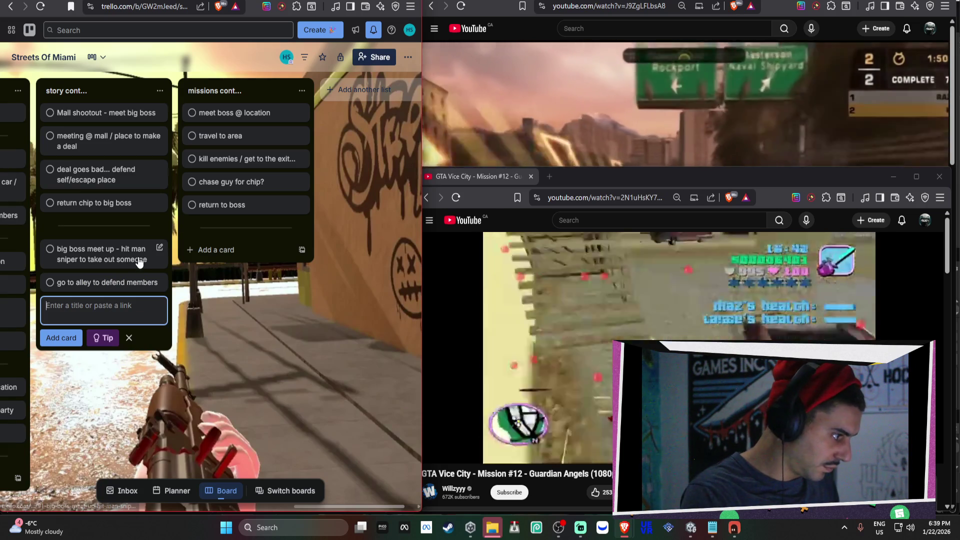
pyautogui.click(150, 269)
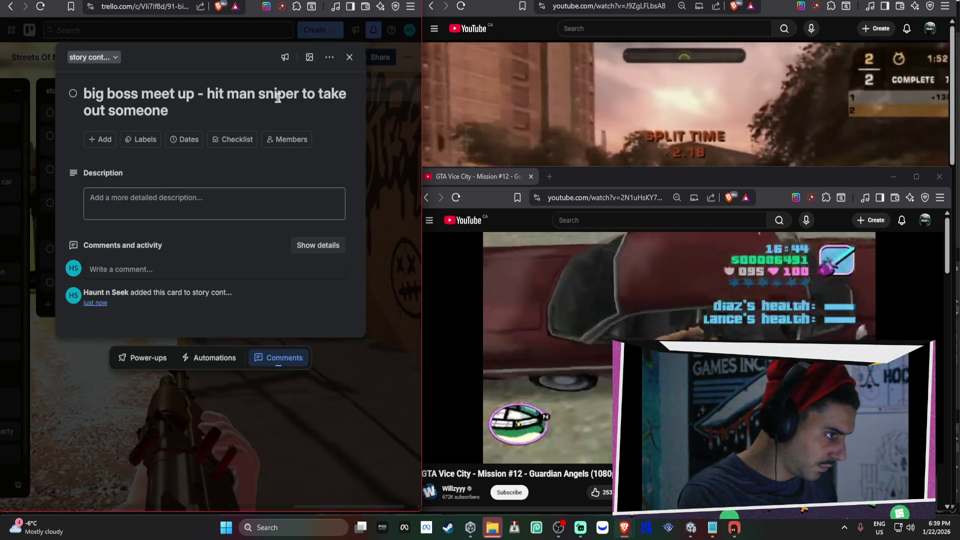
# Reword the sniper card's target from 'someone' to 'rival gang' and return to the board
pyautogui.moveTo(170, 111); pyautogui.dragTo(139, 111)
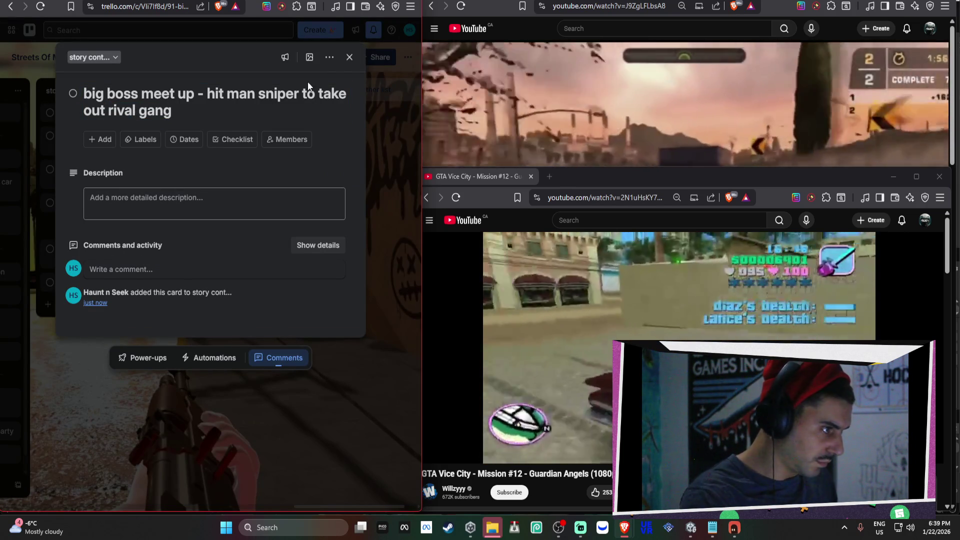
pyautogui.click(350, 58)
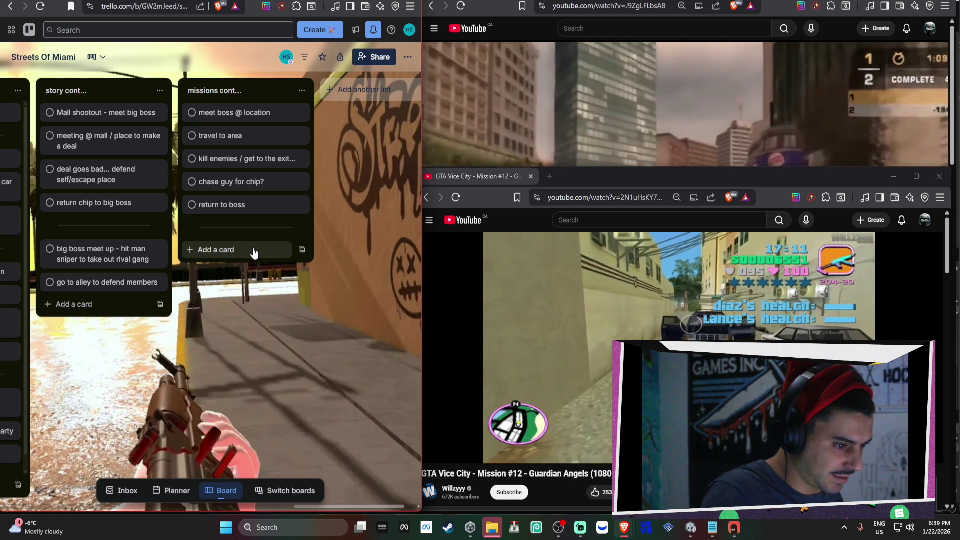
pyautogui.click(253, 252)
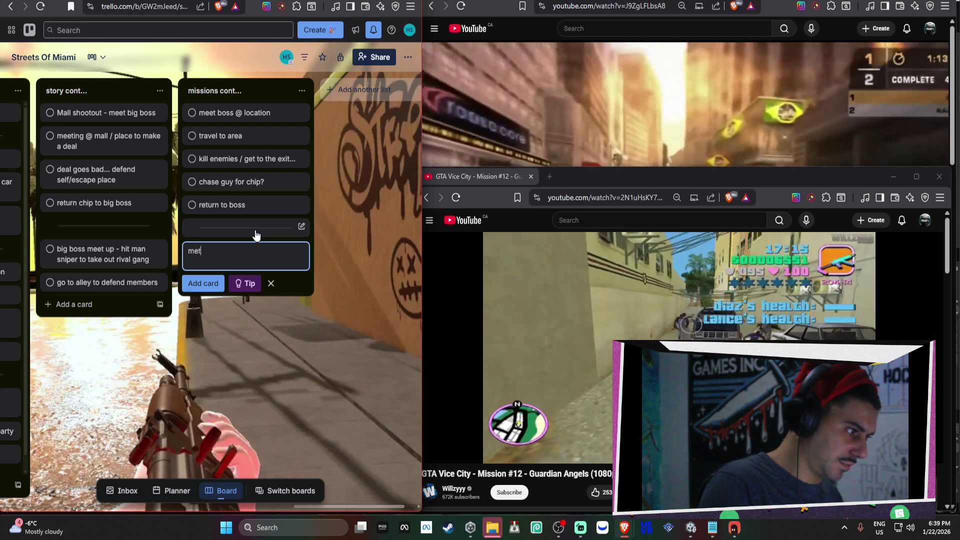
pyautogui.write('@ location')
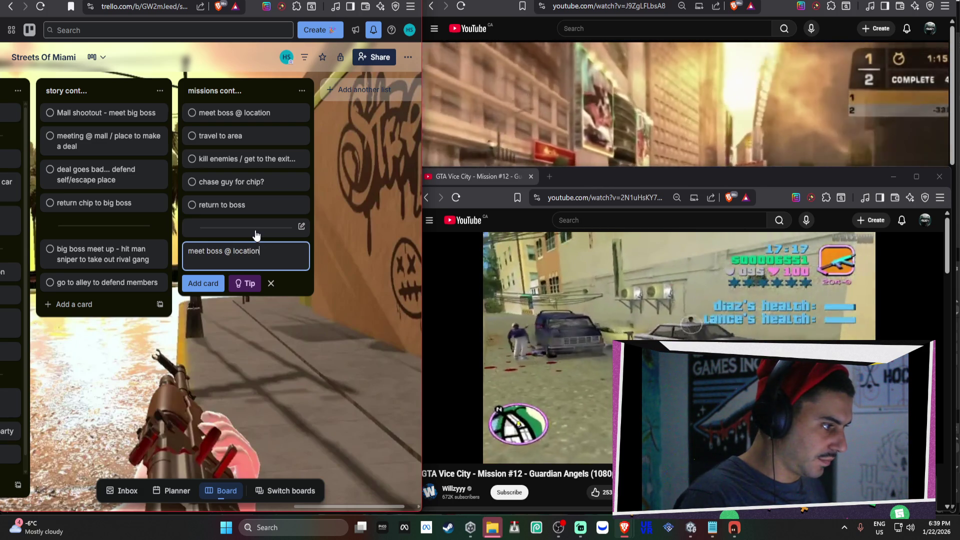
# Add 'meet boss @ location' and 'travel to higher ground & wait for enemy gang' to missions cont..
pyautogui.press('Return')
pyautogui.write('tra')
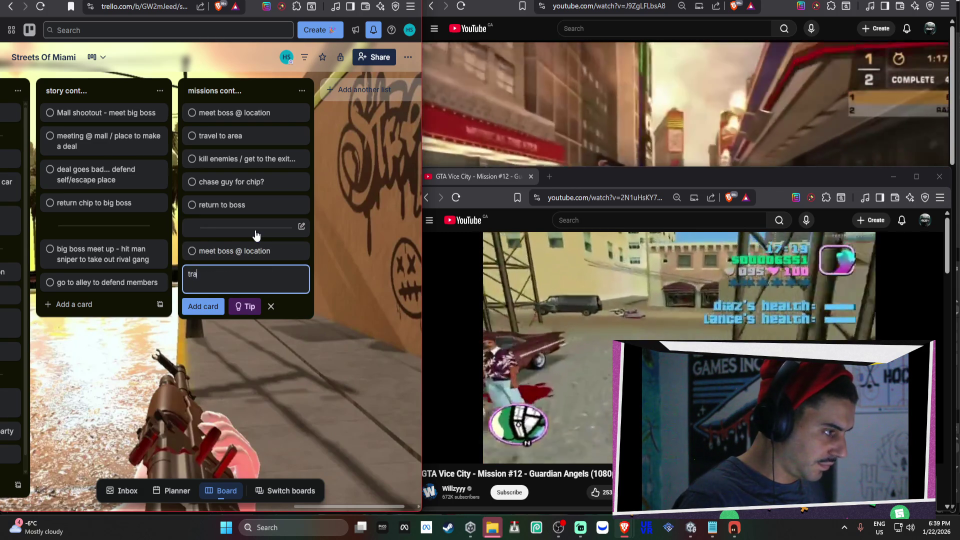
pyautogui.write('vel to high')
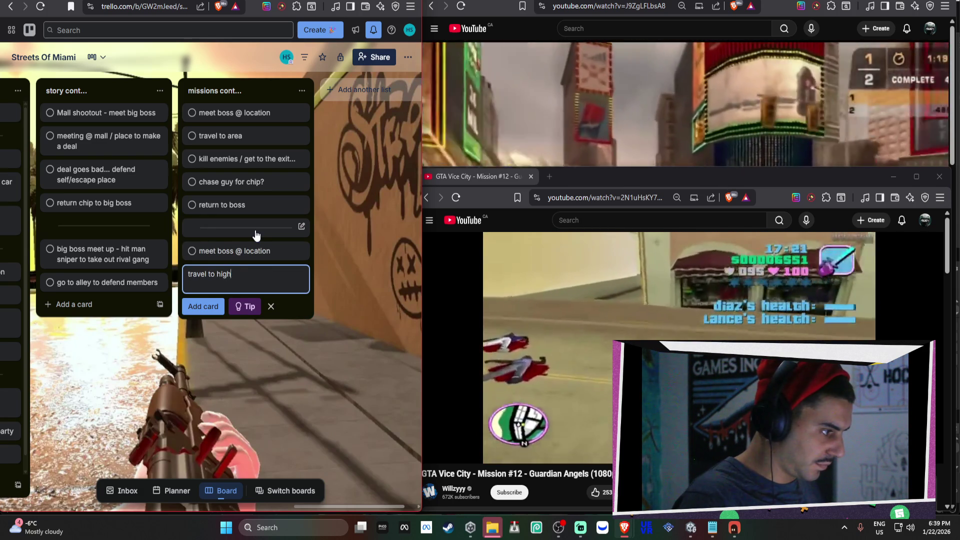
pyautogui.write('er ground')
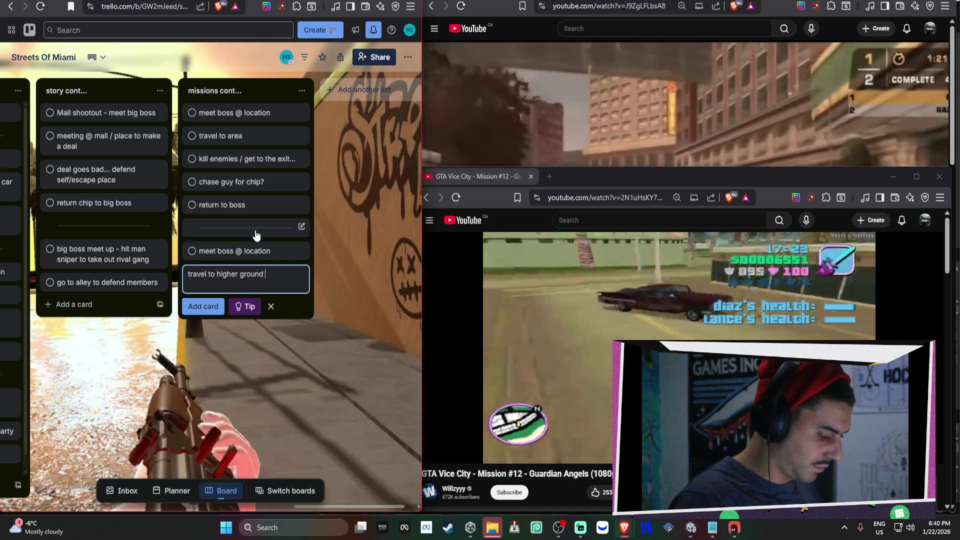
pyautogui.write(' & wait fo')
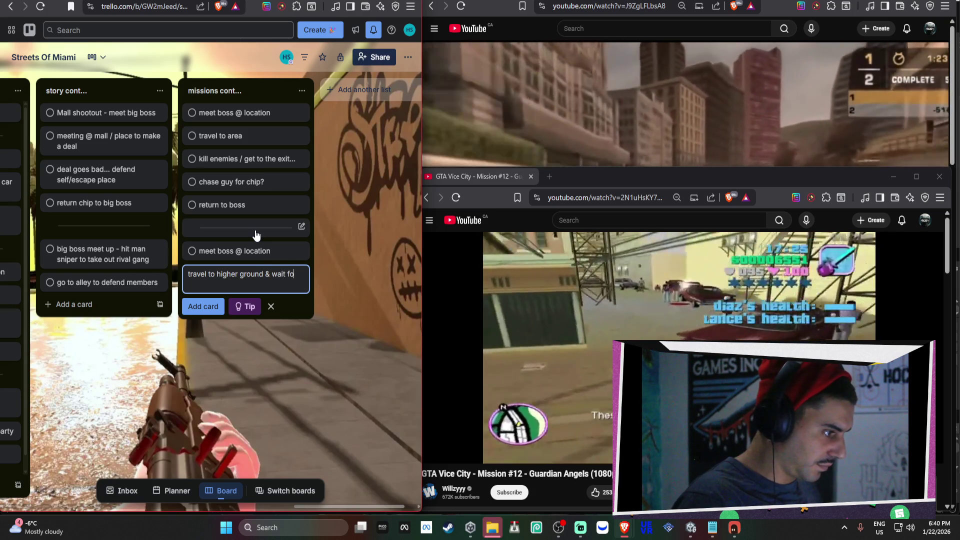
pyautogui.write('r enemy gang')
pyautogui.press('Return')
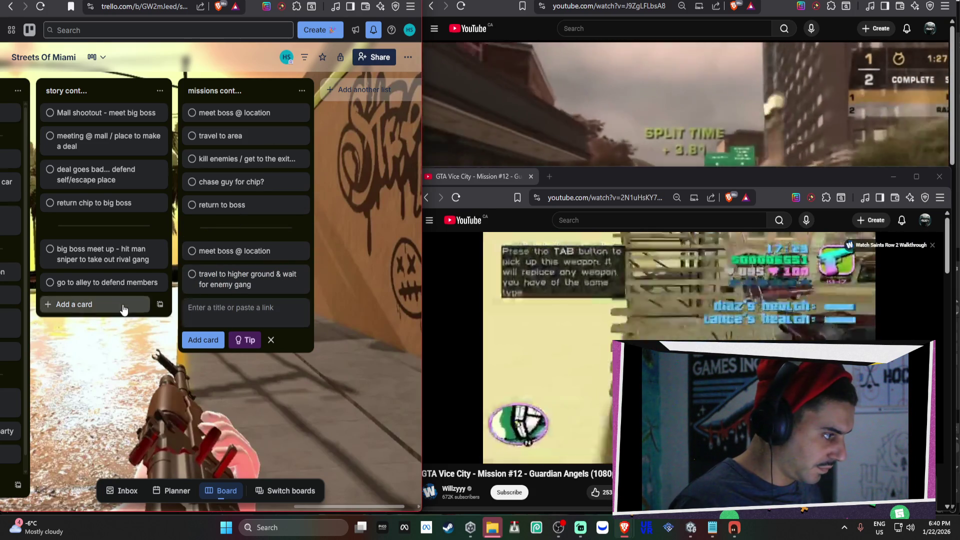
pyautogui.click(124, 304)
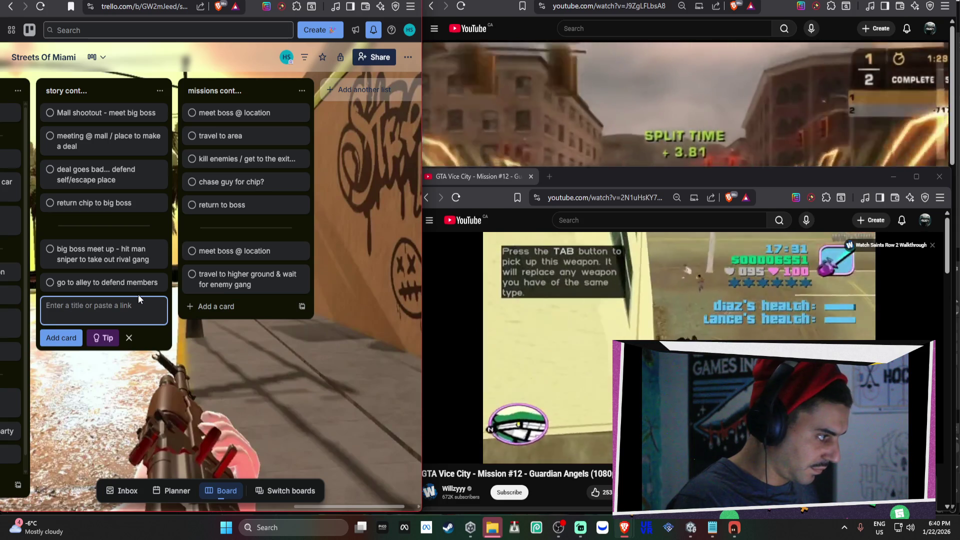
pyautogui.write('deal goes bad')
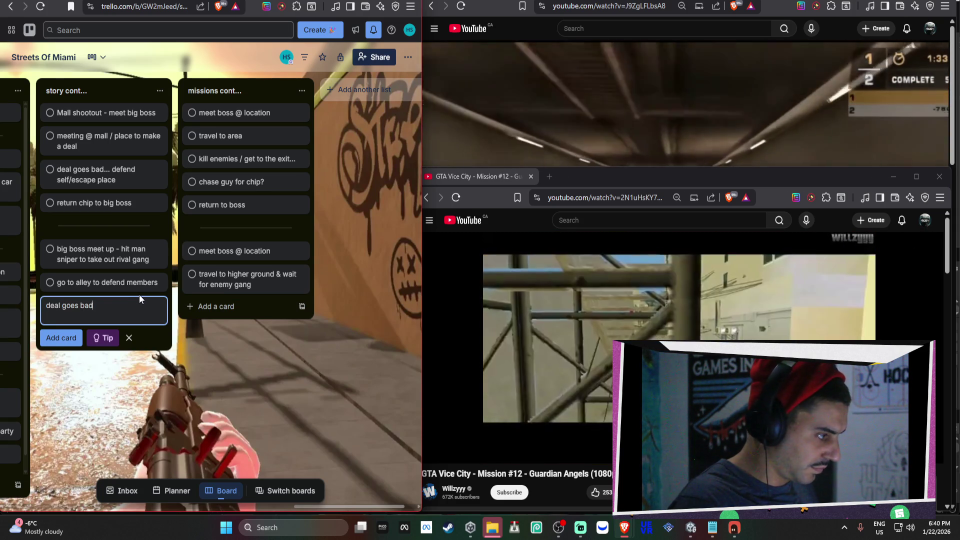
pyautogui.write(' - d')
# Draft the story card 'deal goes bad - snipe enemies', fixing typos along the way
pyautogui.press('BackSpace')
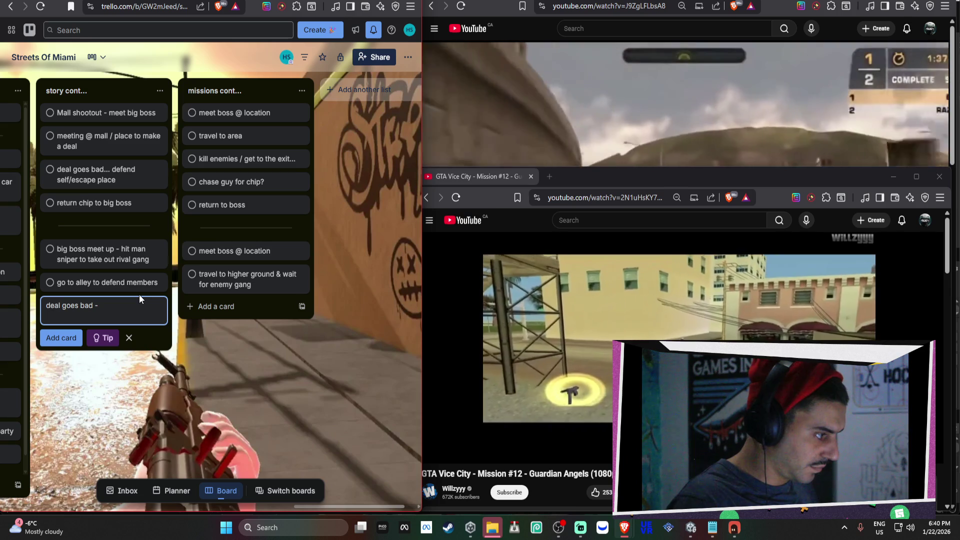
pyautogui.write('snipe')
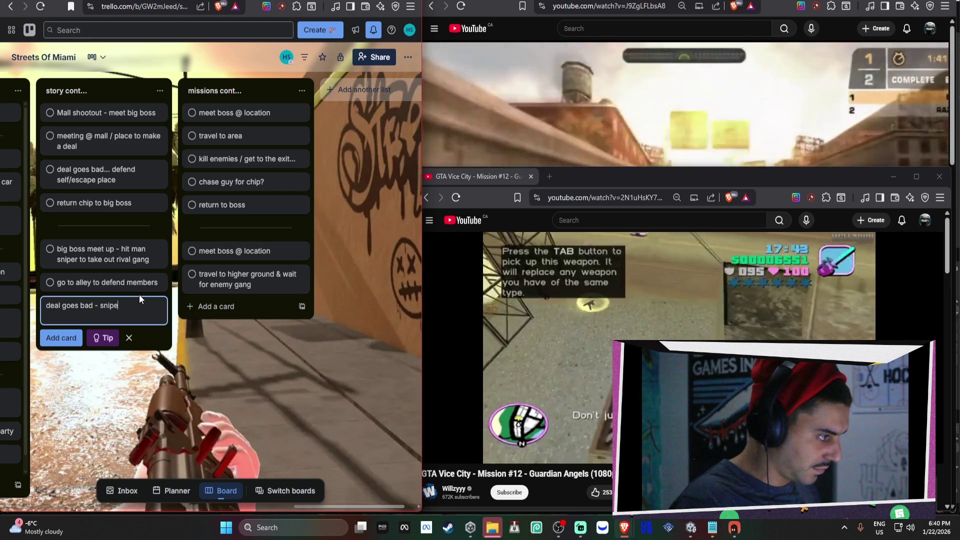
pyautogui.write('r missio')
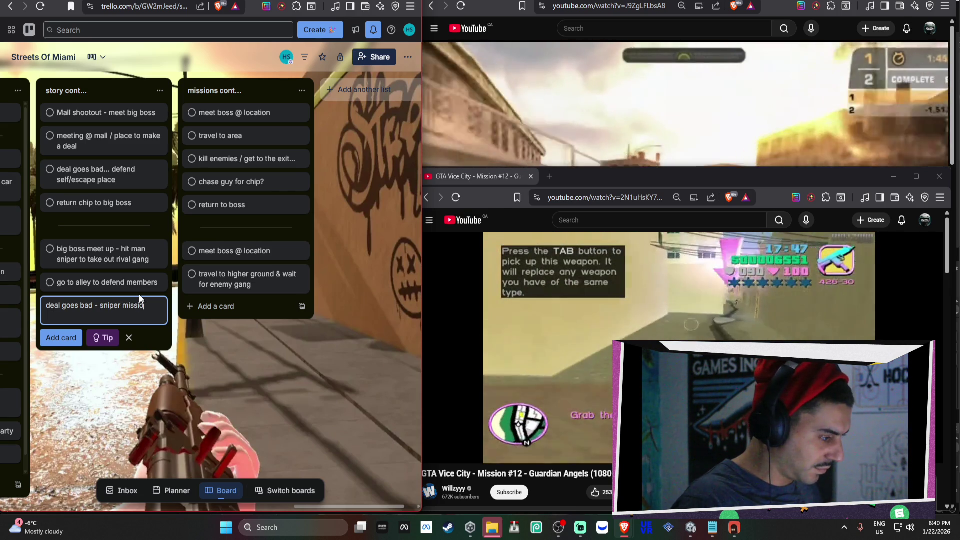
pyautogui.press('BackSpace')
pyautogui.press('BackSpace')
pyautogui.write('enem')
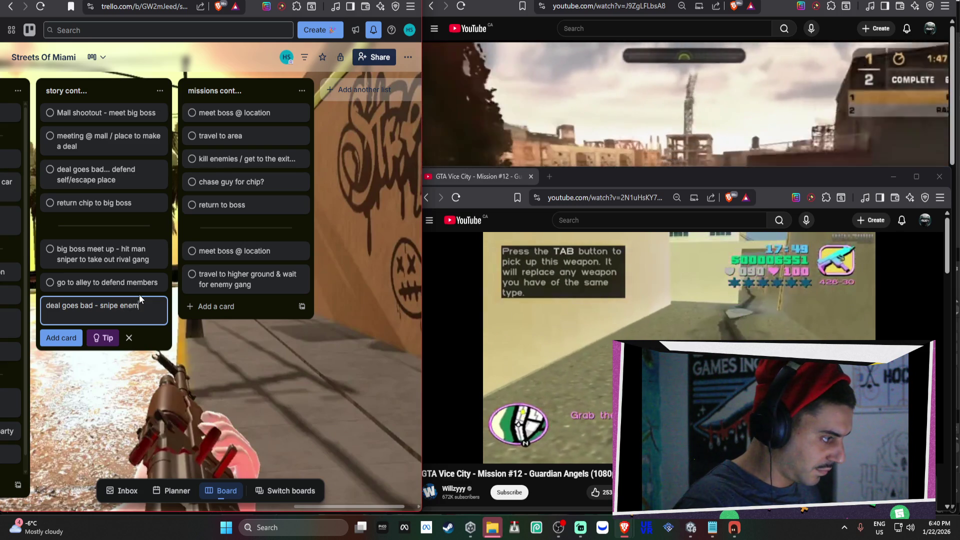
pyautogui.write('ies /')
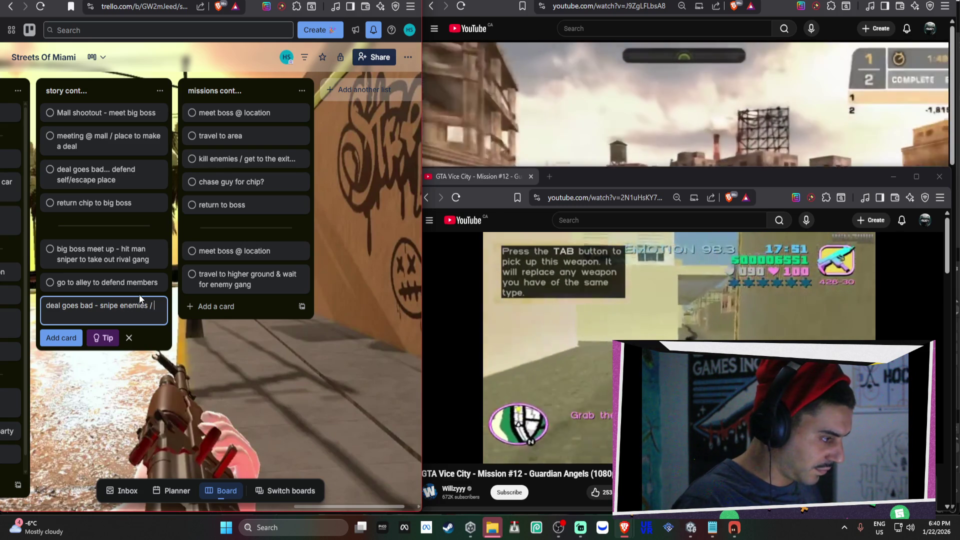